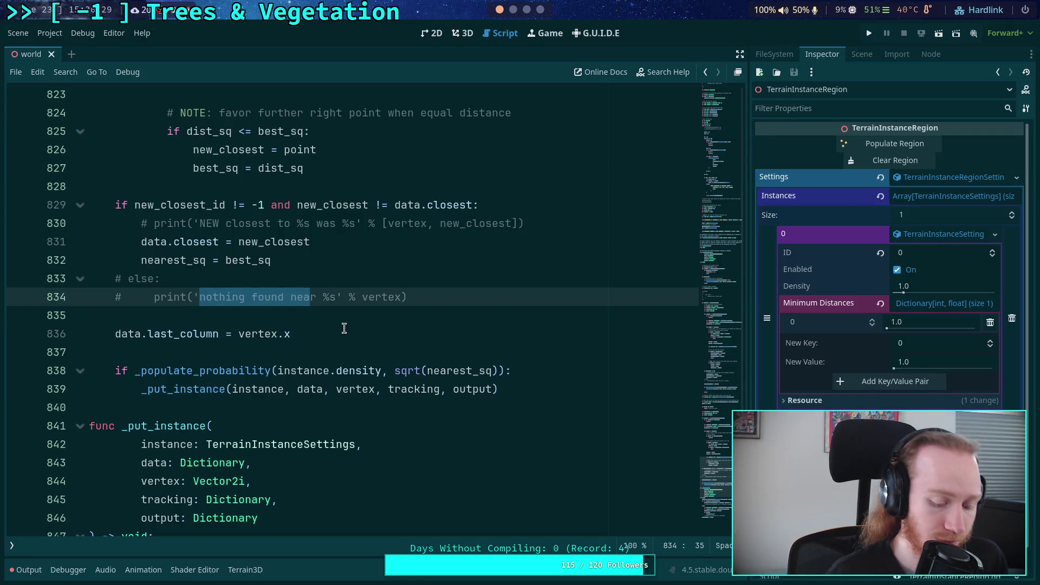
Rewrite line 834's commented print as 'Nothing closer to %s than ' % [vertex, data.closest]
{"action": "type", "text": "Nothing clore"}
{"action": "key", "text": "Left"}
{"action": "key", "text": "BackSpace"}
{"action": "type", "text": "s"}
{"action": "key", "text": "Right"}
{"action": "type", "text": "to"}
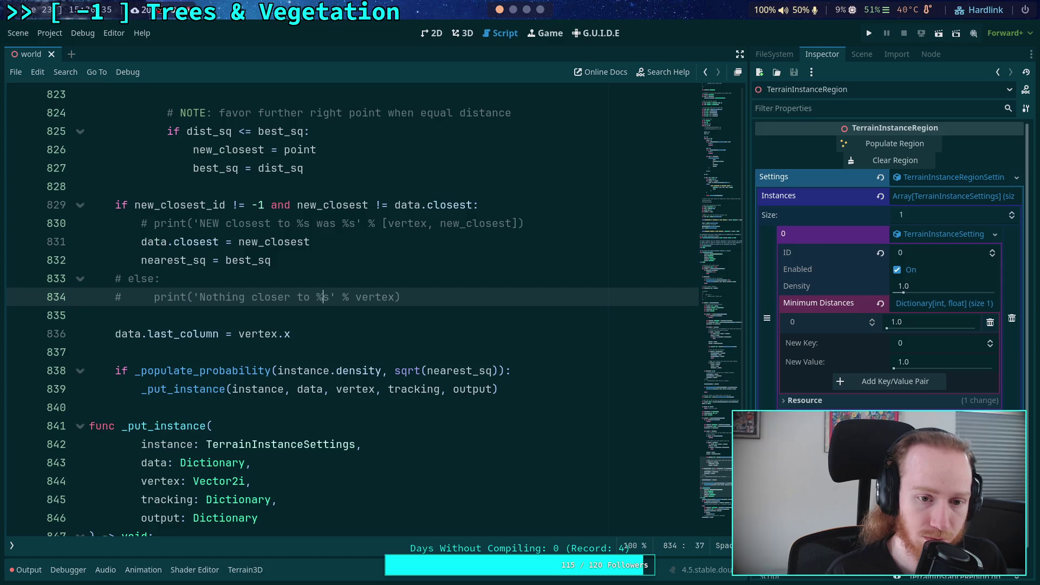
{"action": "type", "text": " %s than"}
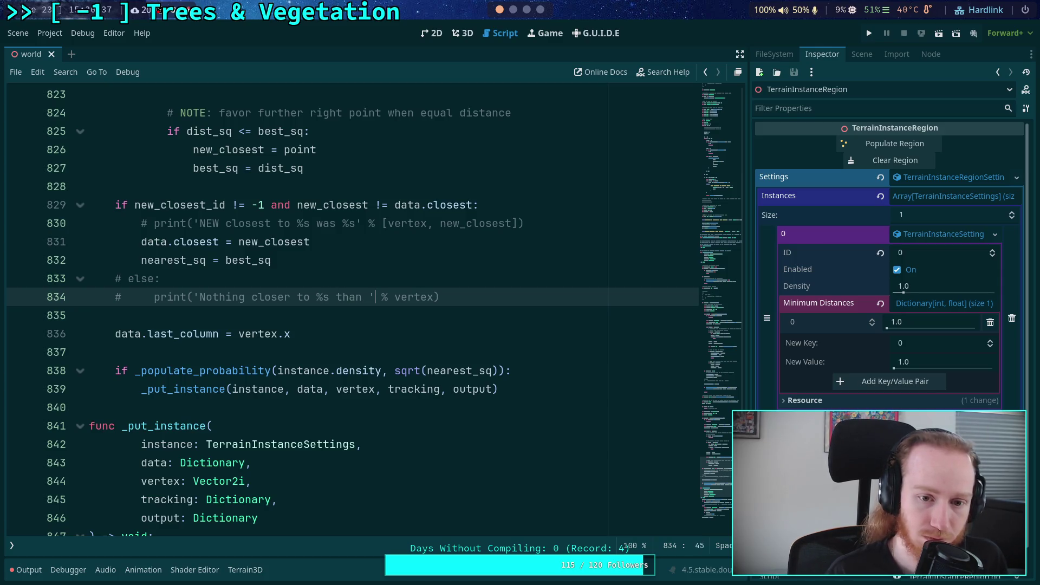
{"action": "key", "text": "Right"}
{"action": "type", "text": "["}
{"action": "key", "text": "Delete"}
{"action": "key", "text": "Left"}
{"action": "key", "text": "Right"}
{"action": "type", "text": ", data.cl"}
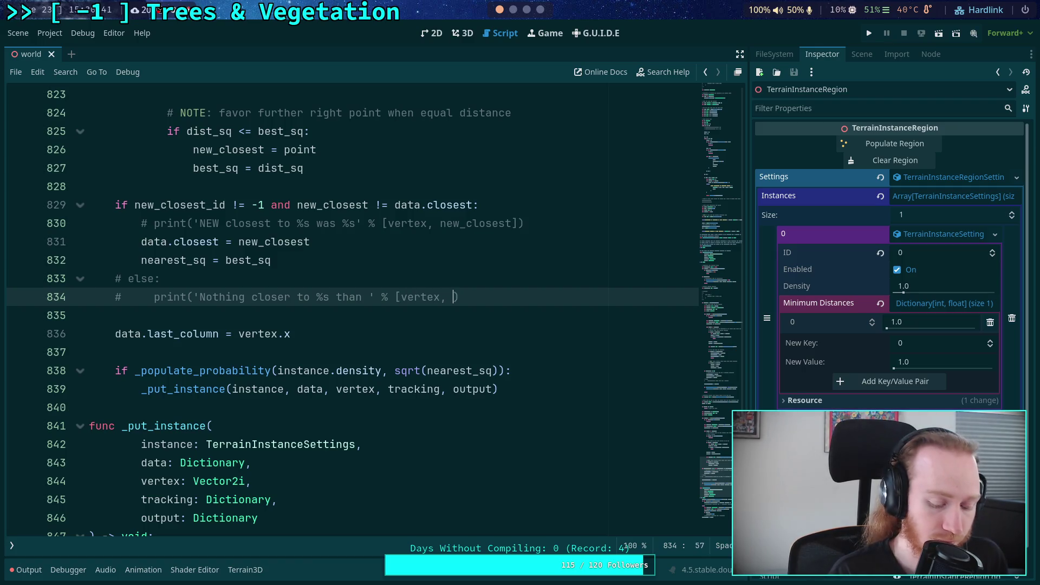
{"action": "type", "text": "osest]"}
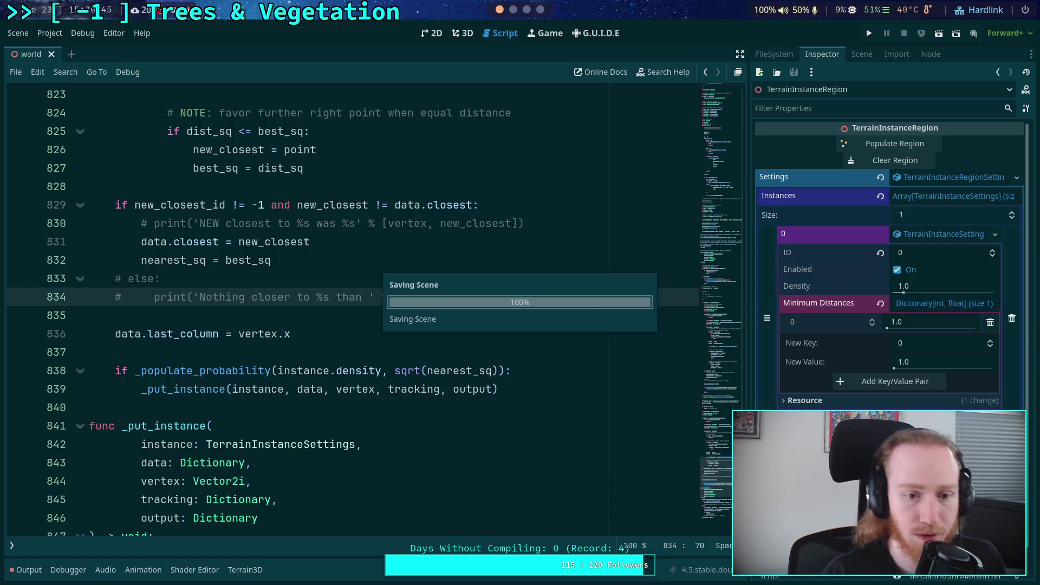
{"action": "scroll", "coordinate": [258, 401], "scroll_direction": "up", "scroll_amount": 1}
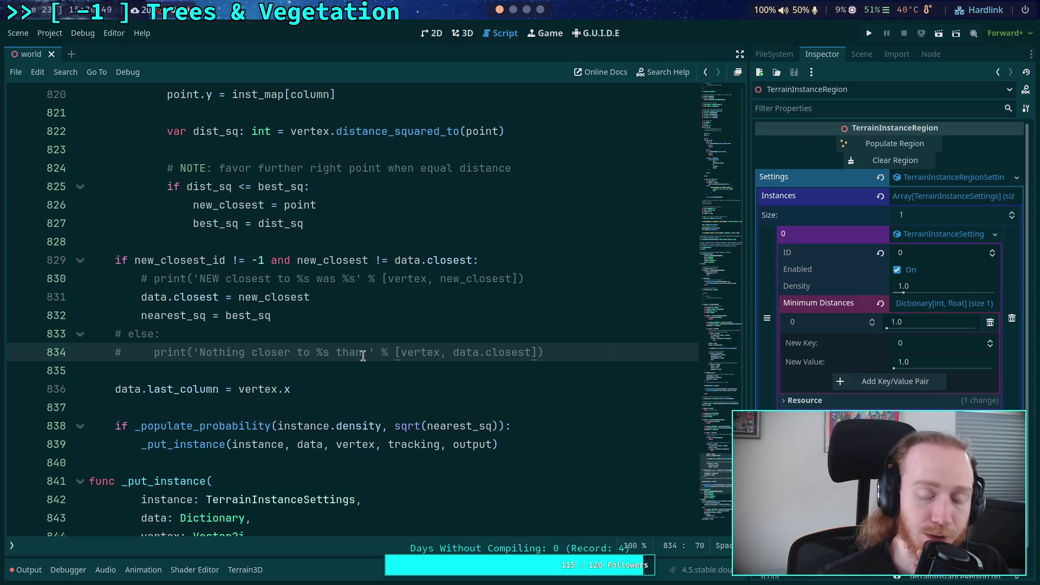
{"action": "left_click", "coordinate": [279, 322]}
{"action": "scroll", "coordinate": [325, 307], "scroll_direction": "up", "scroll_amount": 2}
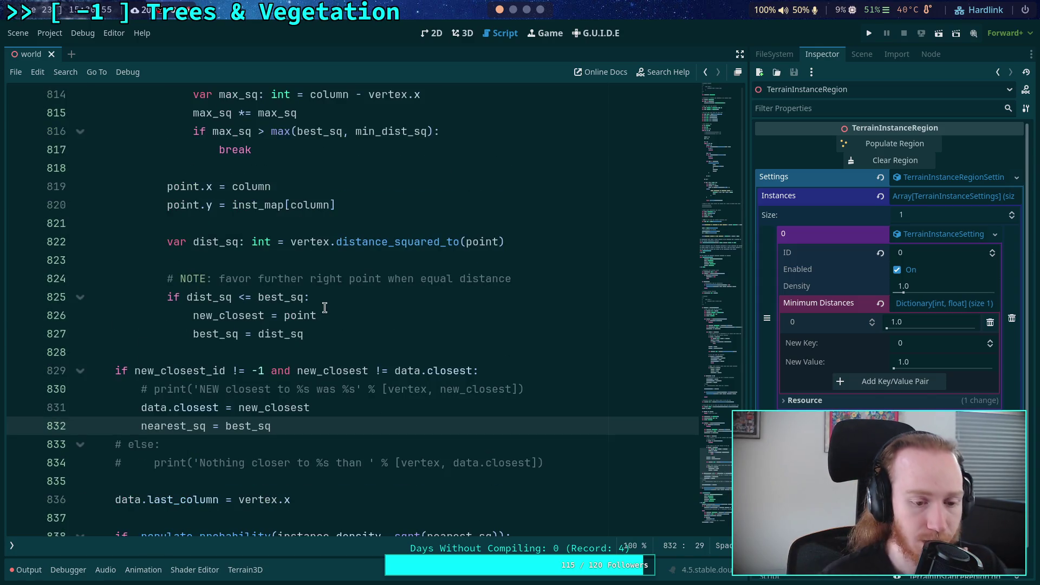
{"action": "scroll", "coordinate": [327, 308], "scroll_direction": "up", "scroll_amount": 6}
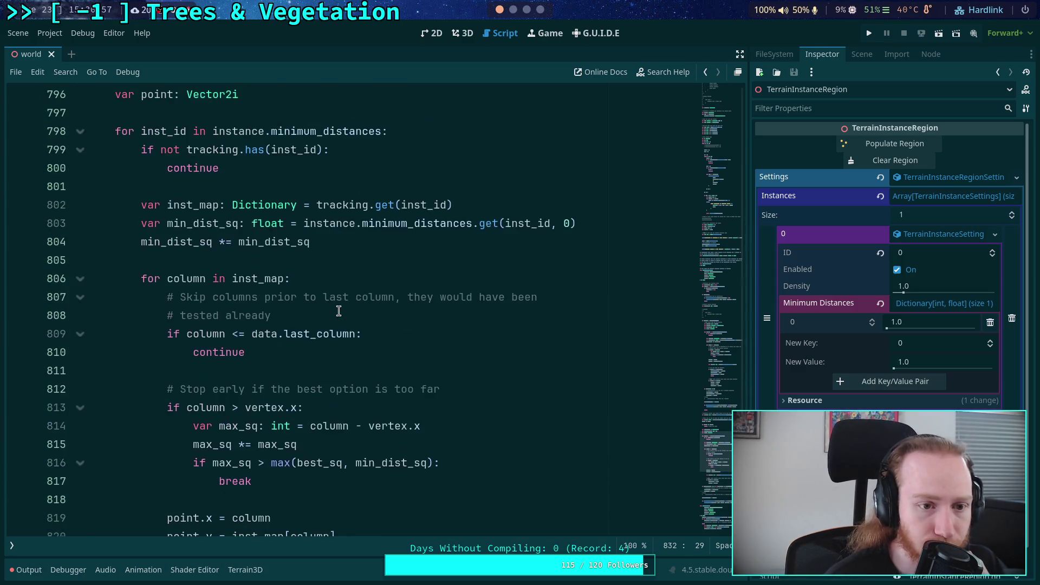
{"action": "scroll", "coordinate": [331, 307], "scroll_direction": "up", "scroll_amount": 4}
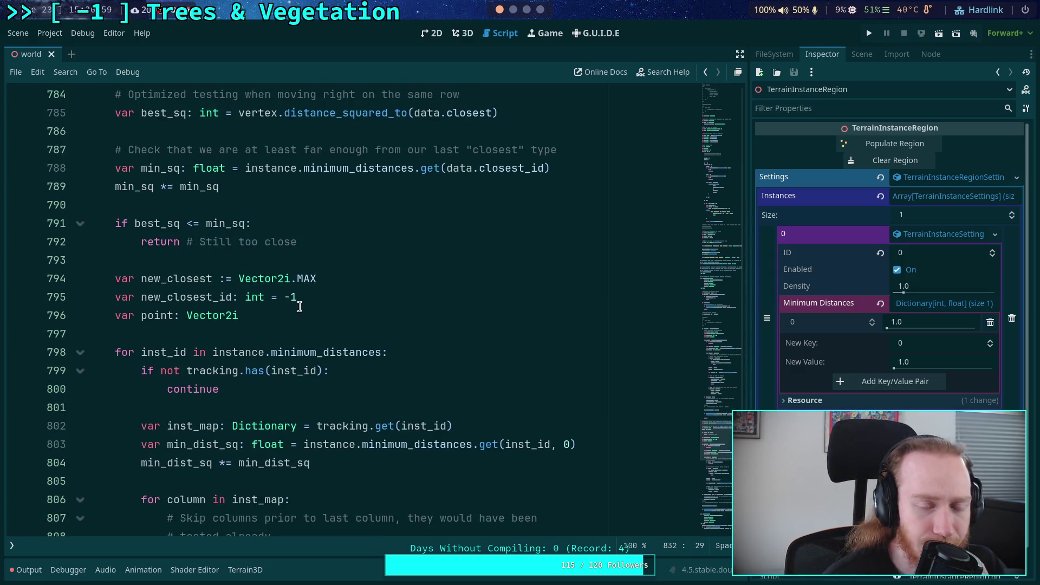
{"action": "scroll", "coordinate": [299, 307], "scroll_direction": "down", "scroll_amount": 3}
{"action": "scroll", "coordinate": [291, 288], "scroll_direction": "down", "scroll_amount": 2}
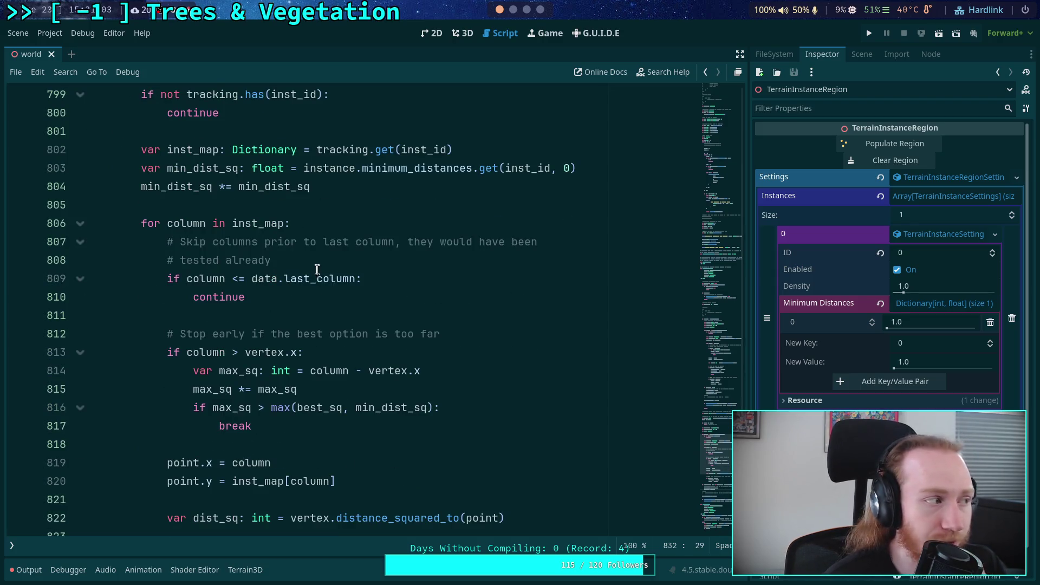
{"action": "scroll", "coordinate": [316, 269], "scroll_direction": "down", "scroll_amount": 1}
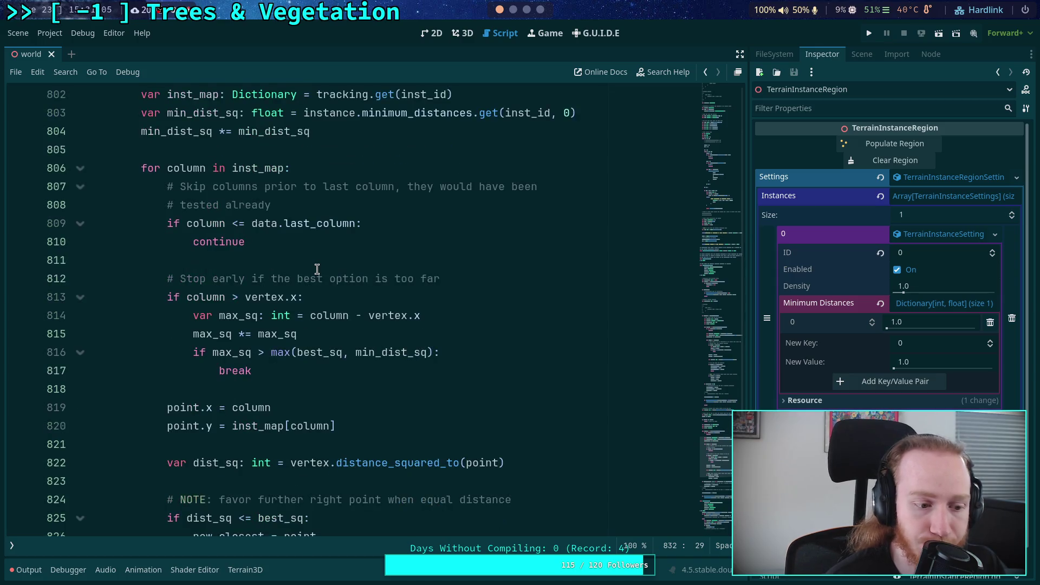
{"action": "left_click", "coordinate": [269, 262]}
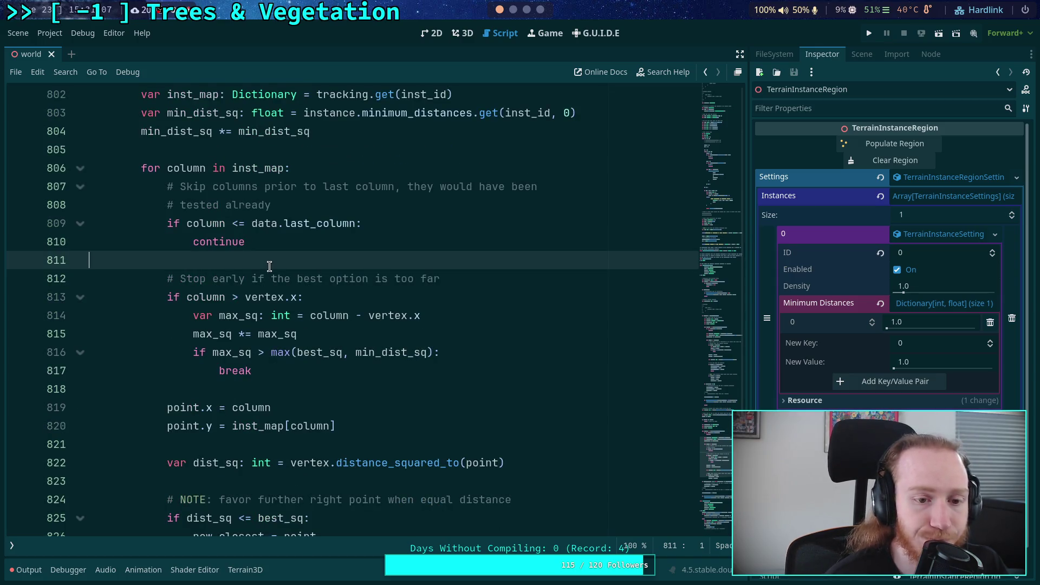
{"action": "scroll", "coordinate": [281, 265], "scroll_direction": "up", "scroll_amount": 4}
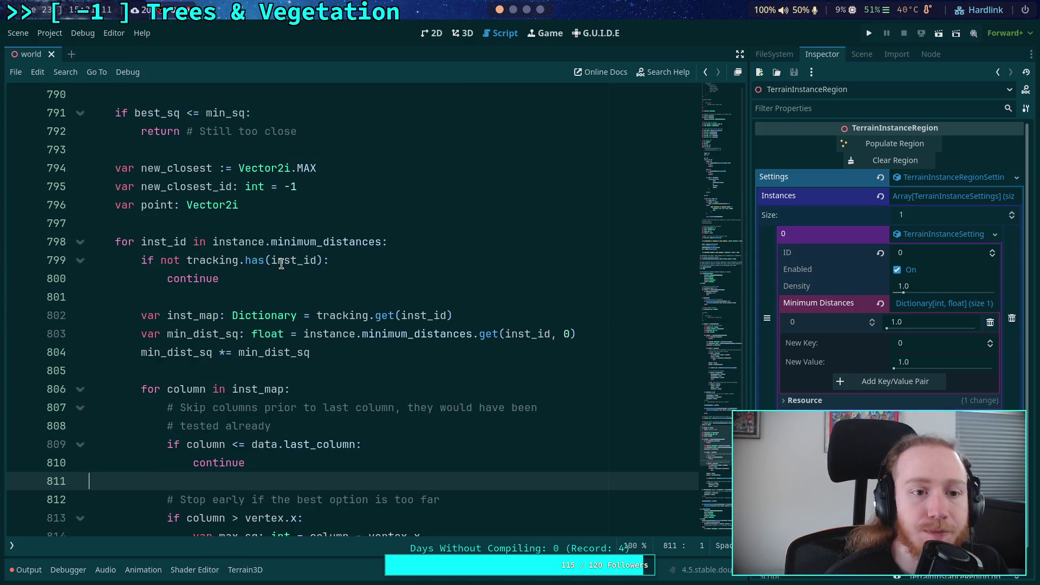
{"action": "scroll", "coordinate": [282, 264], "scroll_direction": "up", "scroll_amount": 3}
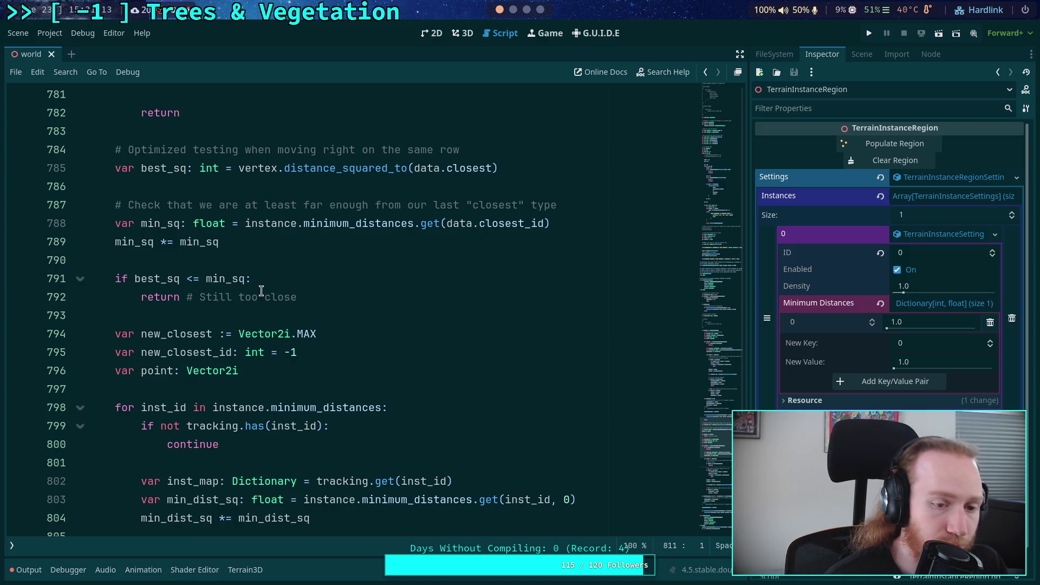
{"action": "scroll", "coordinate": [261, 290], "scroll_direction": "up", "scroll_amount": 2}
{"action": "scroll", "coordinate": [287, 401], "scroll_direction": "down", "scroll_amount": 5}
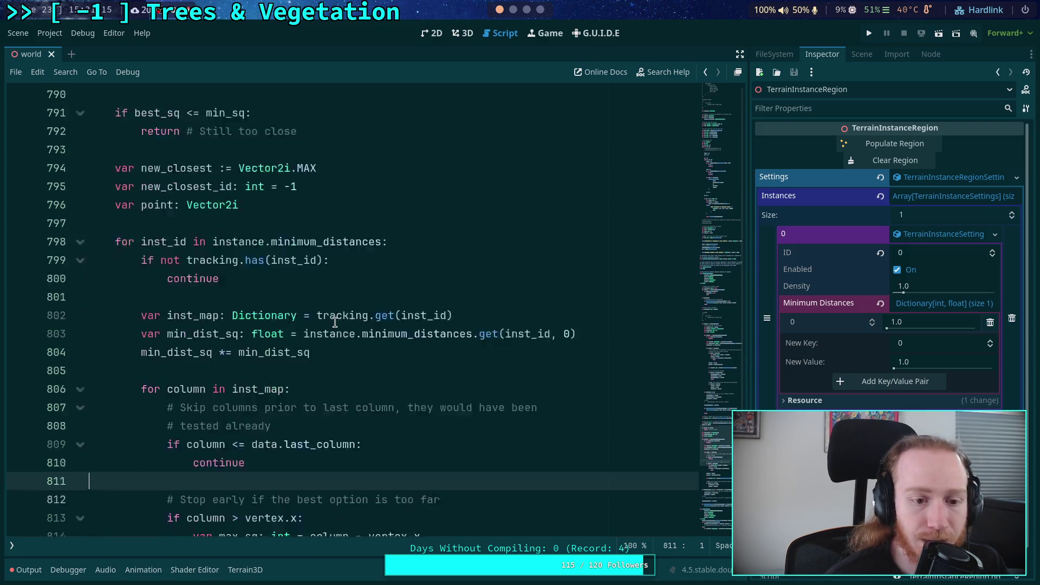
{"action": "scroll", "coordinate": [336, 323], "scroll_direction": "down", "scroll_amount": 1}
{"action": "left_click_drag", "start_coordinate": [254, 415], "coordinate": [165, 353]}
{"action": "scroll", "coordinate": [184, 337], "scroll_direction": "up", "scroll_amount": 4}
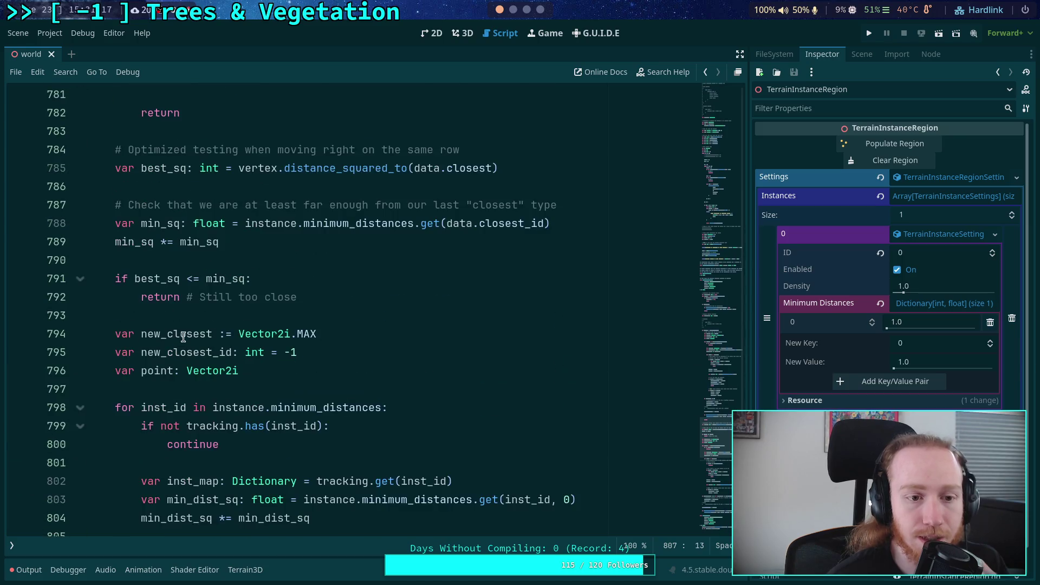
{"action": "mouse_move", "coordinate": [320, 295]}
{"action": "left_mouse_down"}
{"action": "mouse_move", "coordinate": [180, 241]}
{"action": "mouse_move", "coordinate": [142, 184]}
{"action": "left_mouse_up"}
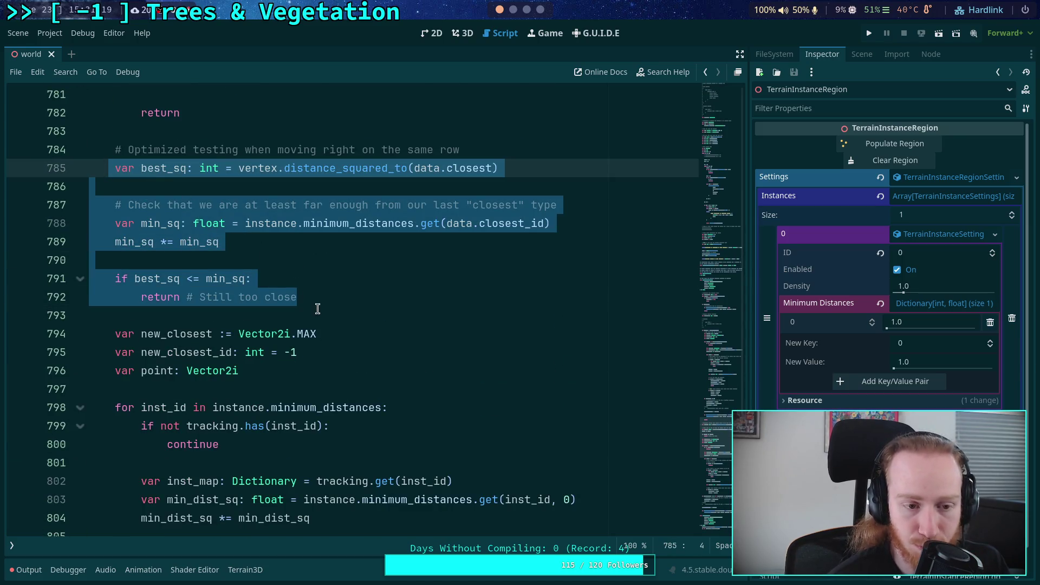
{"action": "scroll", "coordinate": [317, 308], "scroll_direction": "down", "scroll_amount": 4}
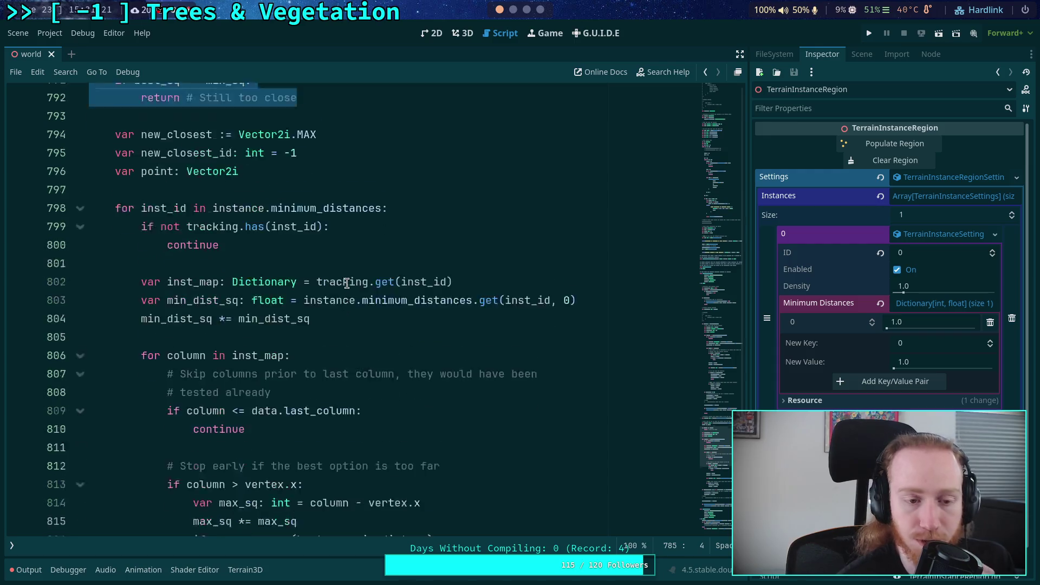
{"action": "scroll", "coordinate": [347, 284], "scroll_direction": "down", "scroll_amount": 2}
{"action": "left_click", "coordinate": [357, 313]}
{"action": "scroll", "coordinate": [357, 313], "scroll_direction": "up", "scroll_amount": 9}
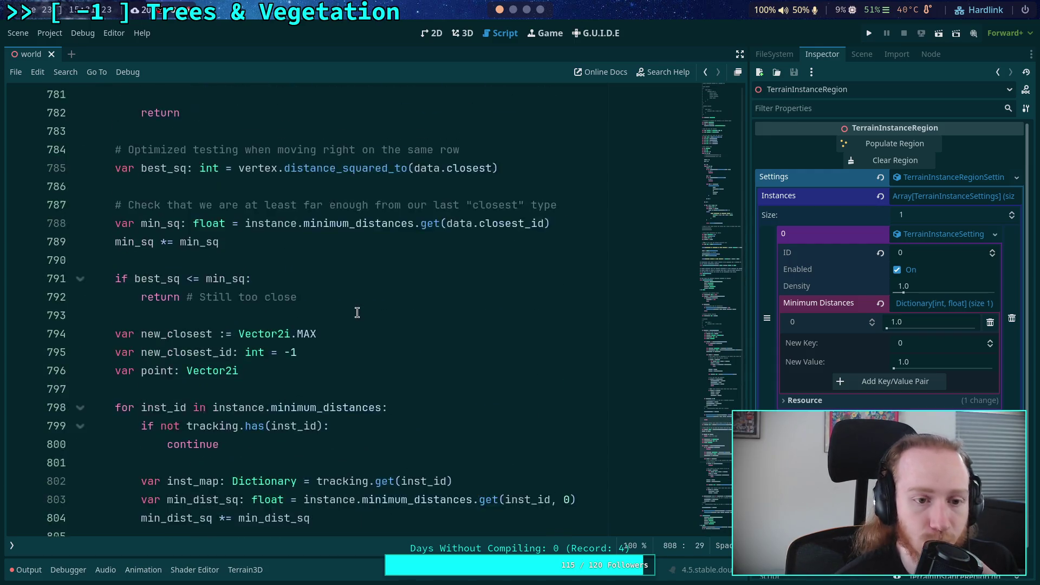
{"action": "scroll", "coordinate": [331, 309], "scroll_direction": "down", "scroll_amount": 3}
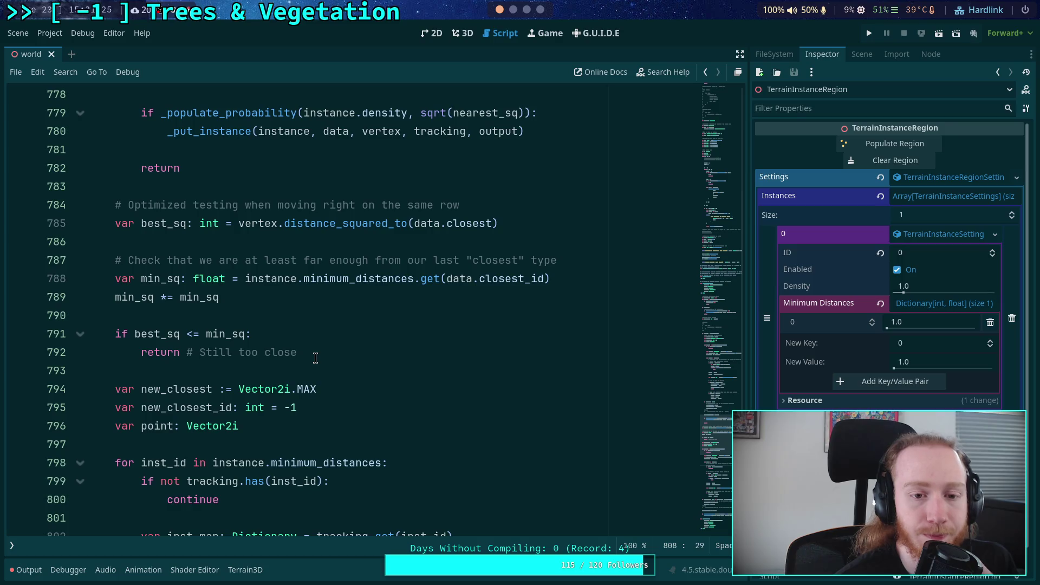
{"action": "scroll", "coordinate": [315, 358], "scroll_direction": "up", "scroll_amount": 4}
{"action": "scroll", "coordinate": [315, 358], "scroll_direction": "down", "scroll_amount": 8}
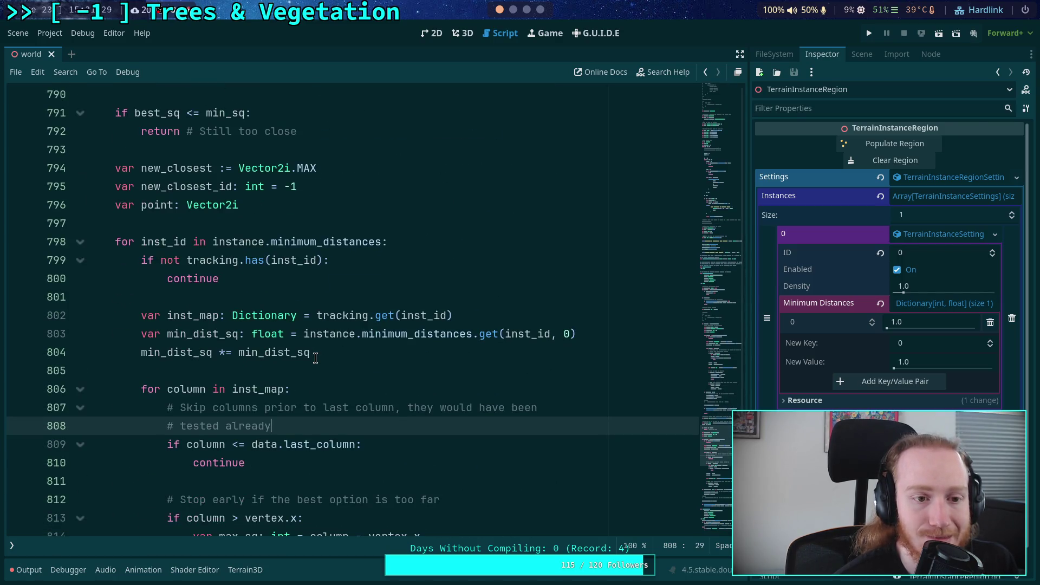
{"action": "scroll", "coordinate": [315, 358], "scroll_direction": "up", "scroll_amount": 4}
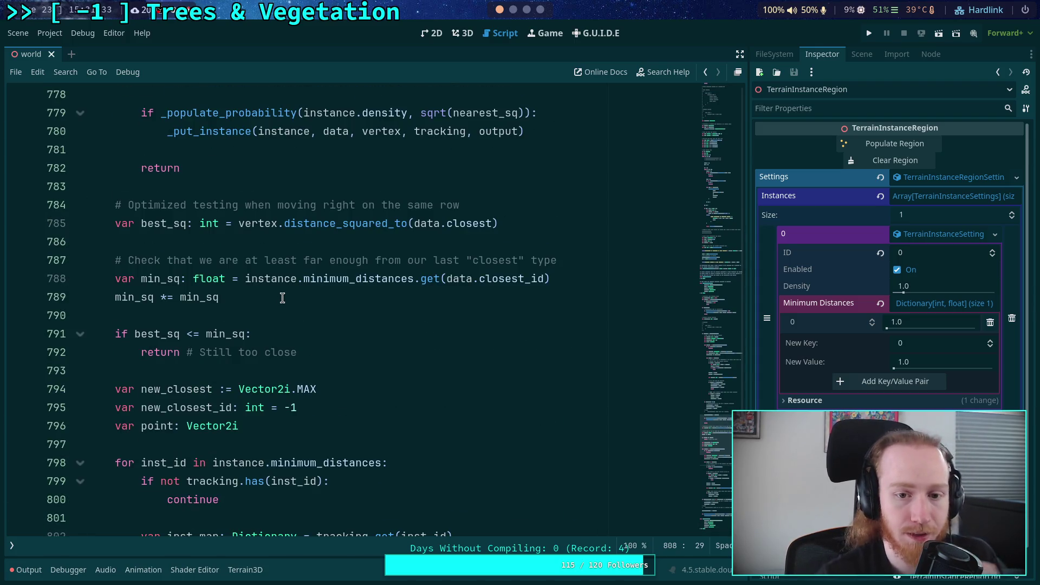
{"action": "scroll", "coordinate": [283, 297], "scroll_direction": "up", "scroll_amount": 20}
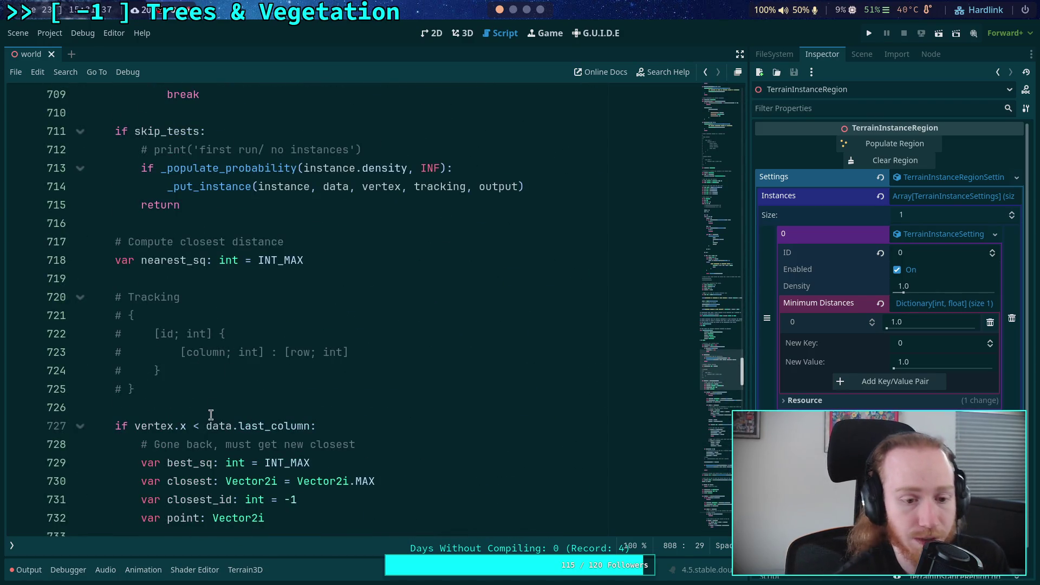
{"action": "scroll", "coordinate": [245, 445], "scroll_direction": "down", "scroll_amount": 3}
{"action": "scroll", "coordinate": [244, 445], "scroll_direction": "down", "scroll_amount": 18}
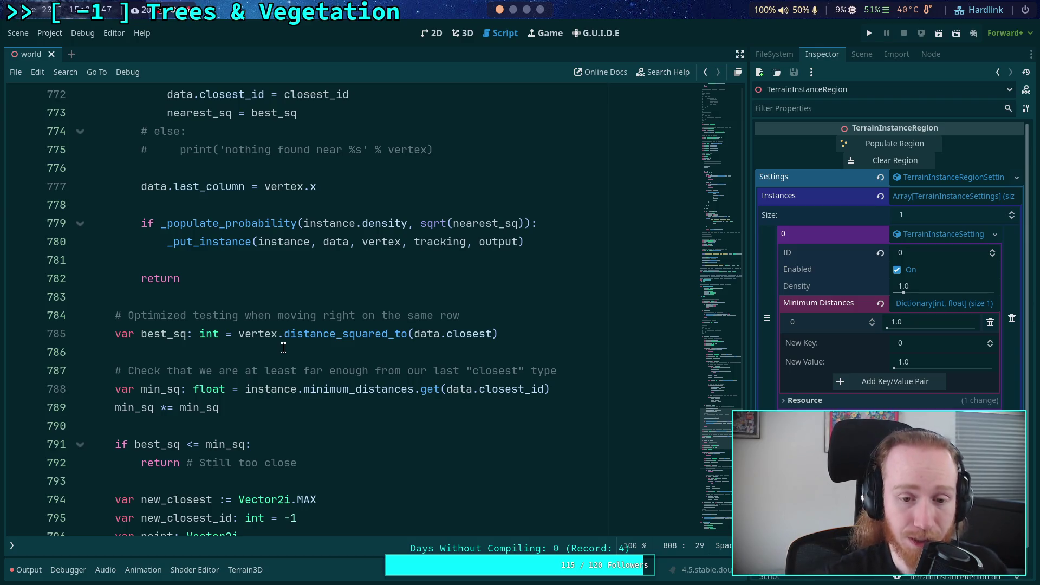
{"action": "left_click_drag", "start_coordinate": [345, 335], "coordinate": [485, 335]}
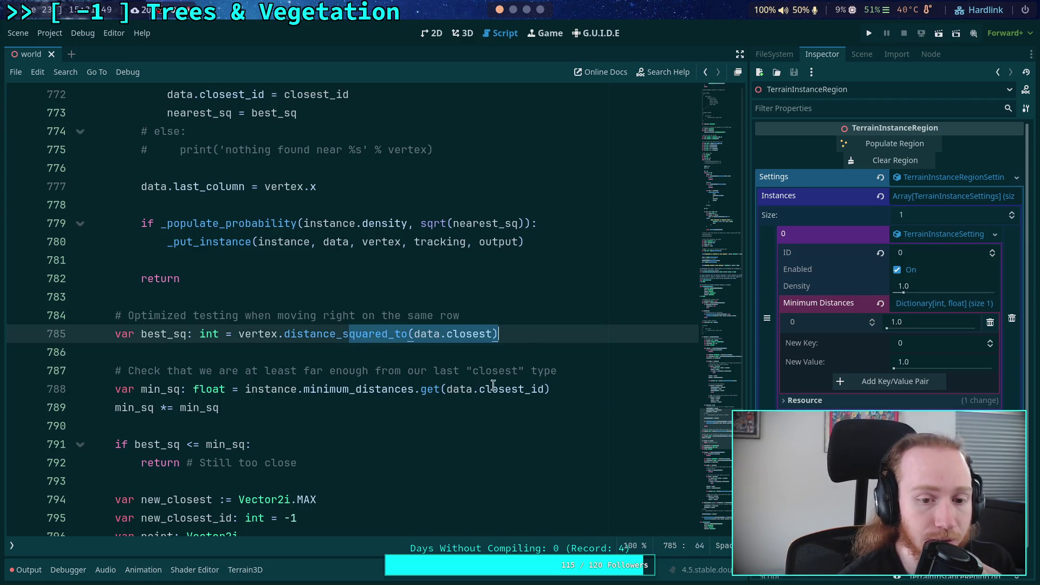
Scroll back to lines 756–761 and select the 'If we are ever too close' early-return block
{"action": "left_click", "coordinate": [480, 389]}
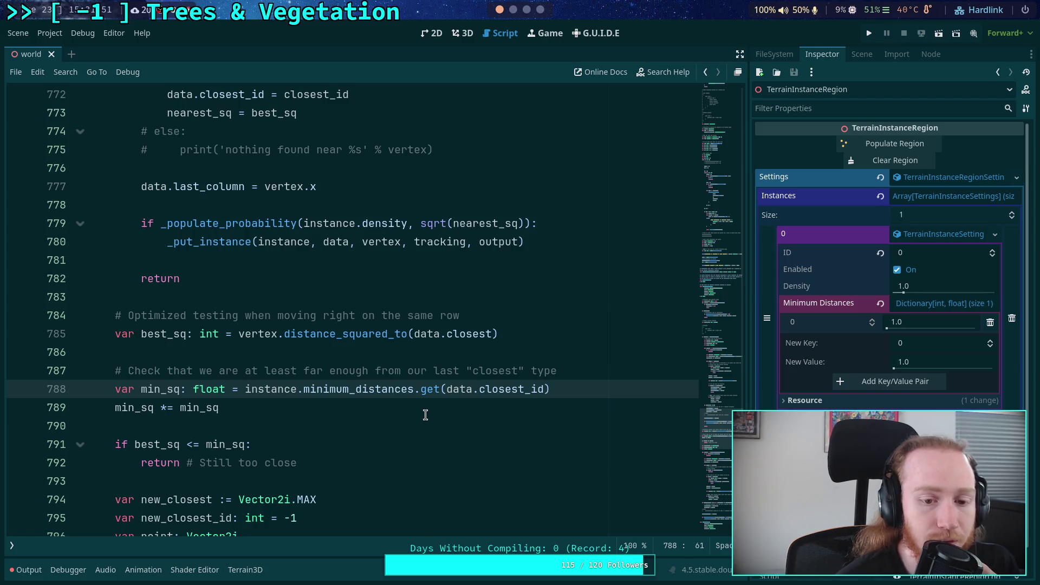
{"action": "scroll", "coordinate": [307, 408], "scroll_direction": "down", "scroll_amount": 2}
{"action": "double_click", "coordinate": [160, 340]}
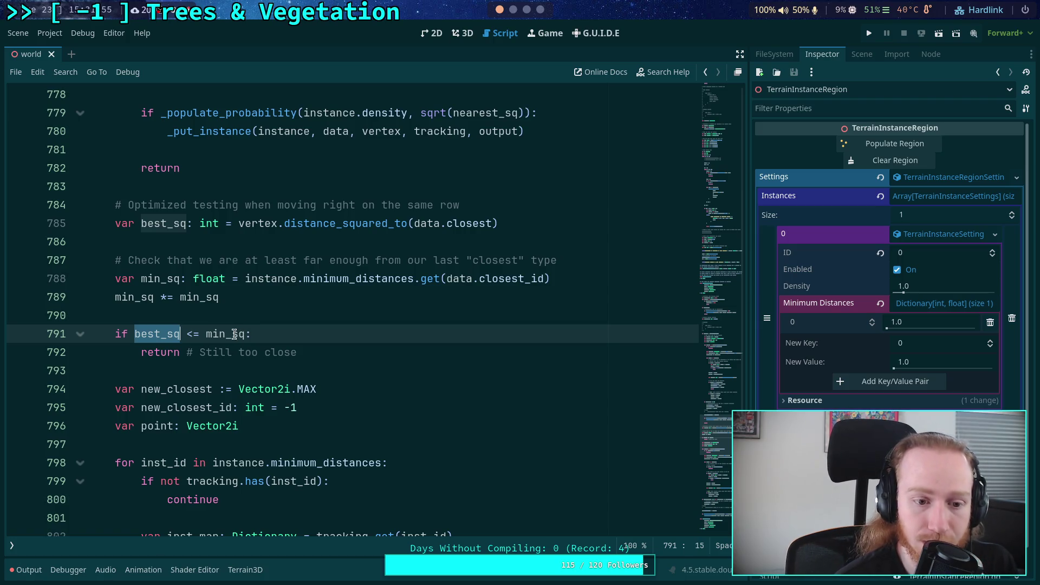
{"action": "mouse_move", "coordinate": [234, 334]}
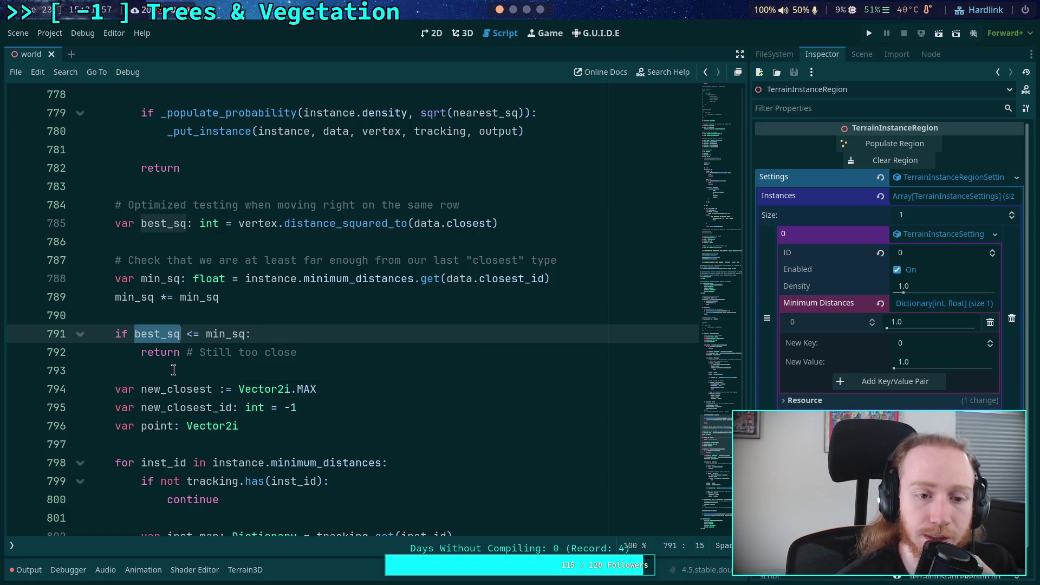
{"action": "scroll", "coordinate": [173, 370], "scroll_direction": "down", "scroll_amount": 7}
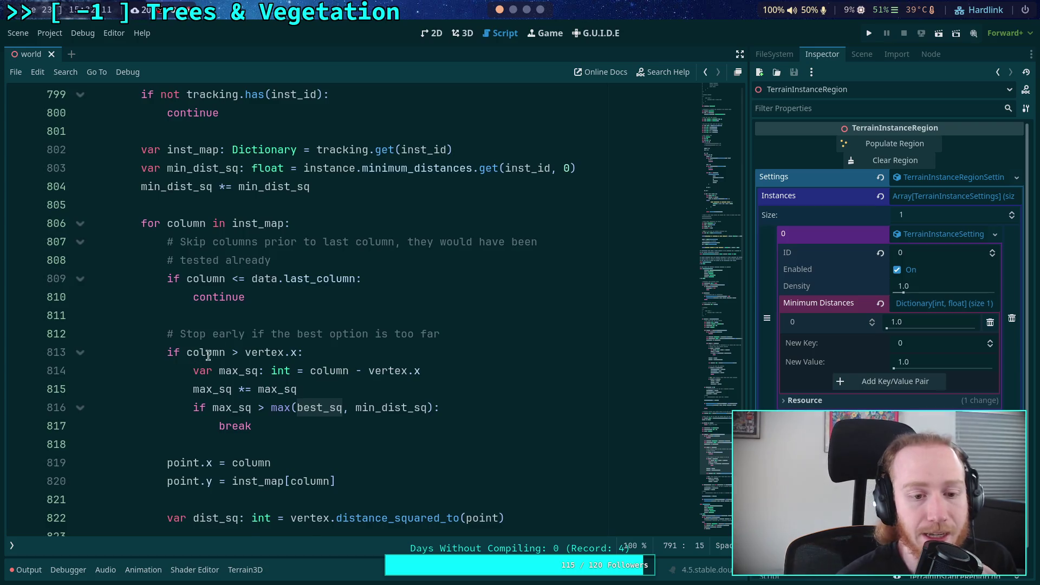
{"action": "scroll", "coordinate": [208, 356], "scroll_direction": "down", "scroll_amount": 1}
{"action": "scroll", "coordinate": [298, 341], "scroll_direction": "down", "scroll_amount": 2}
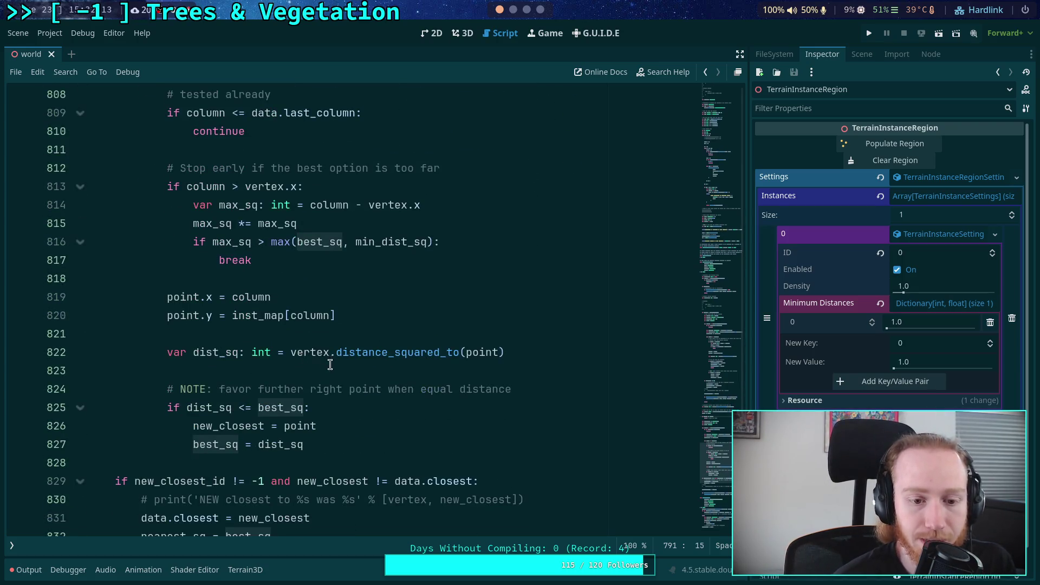
{"action": "scroll", "coordinate": [409, 374], "scroll_direction": "up", "scroll_amount": 11}
{"action": "scroll", "coordinate": [379, 363], "scroll_direction": "up", "scroll_amount": 8}
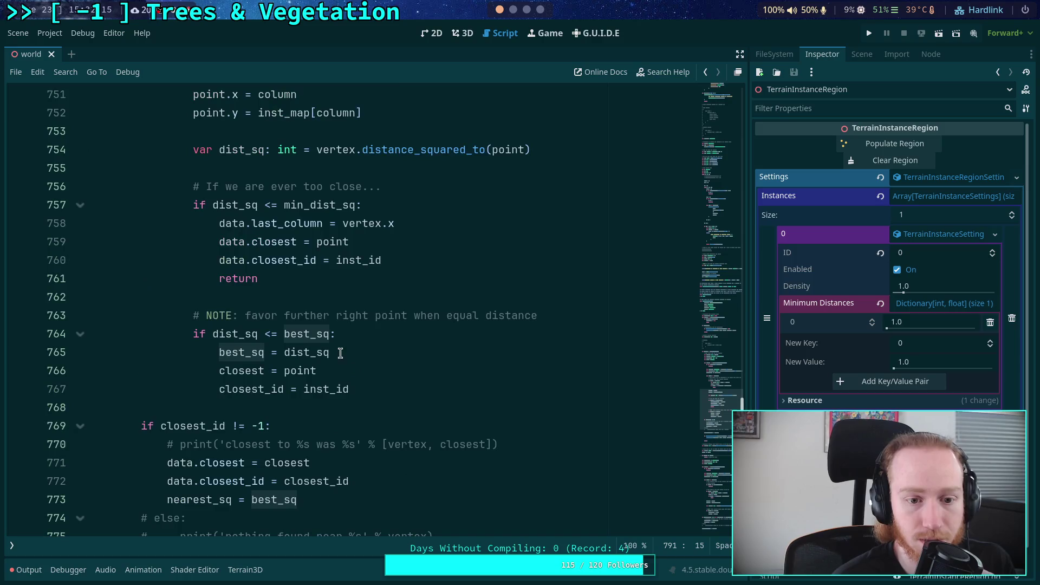
{"action": "mouse_move", "coordinate": [291, 281]}
{"action": "left_mouse_down"}
{"action": "mouse_move", "coordinate": [260, 270]}
{"action": "mouse_move", "coordinate": [196, 182]}
{"action": "left_mouse_up"}
{"action": "key", "text": "ctrl+c"}
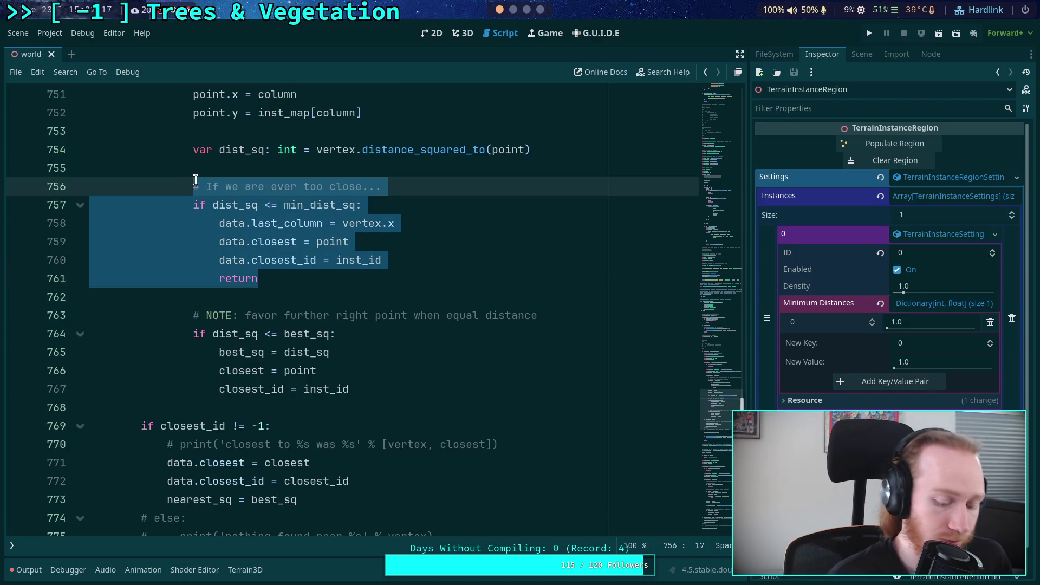
Paste the too-close check block above the NOTE at line 824 and dedent it one level
{"action": "scroll", "coordinate": [272, 278], "scroll_direction": "down", "scroll_amount": 20}
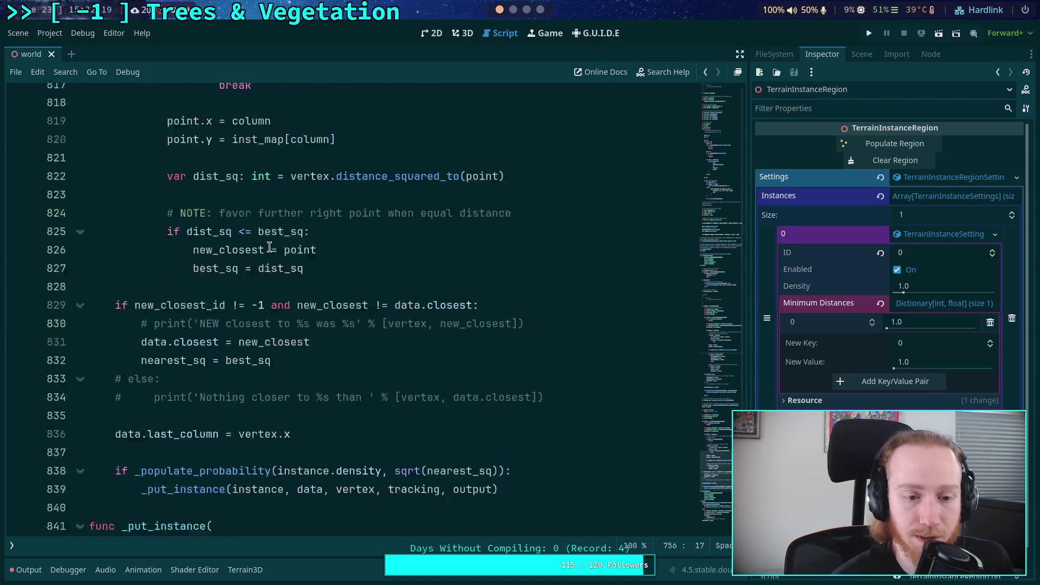
{"action": "scroll", "coordinate": [273, 279], "scroll_direction": "up", "scroll_amount": 10}
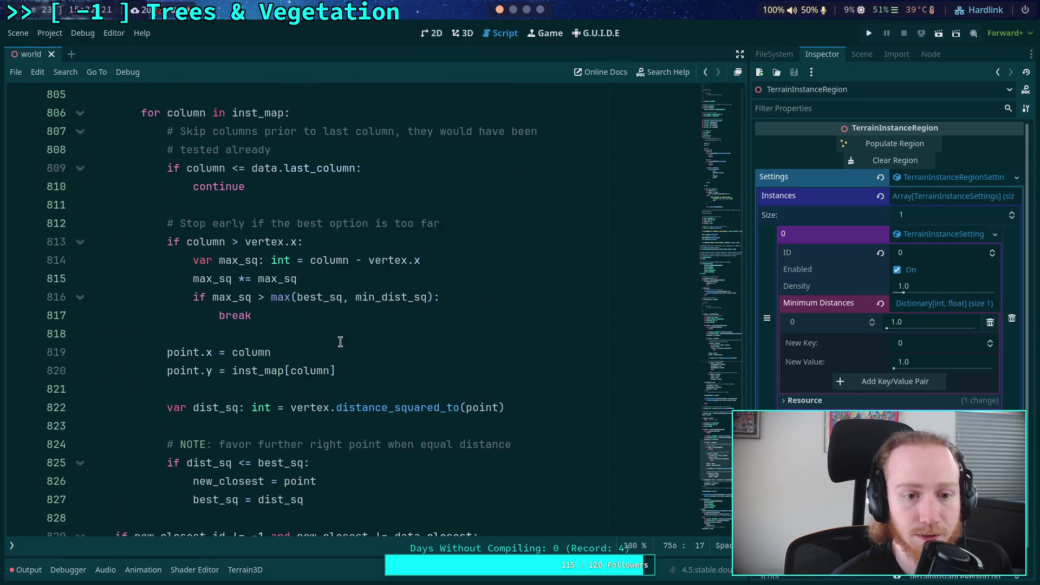
{"action": "left_click", "coordinate": [378, 335]}
{"action": "scroll", "coordinate": [504, 412], "scroll_direction": "down", "scroll_amount": 2}
{"action": "left_click", "coordinate": [379, 315]}
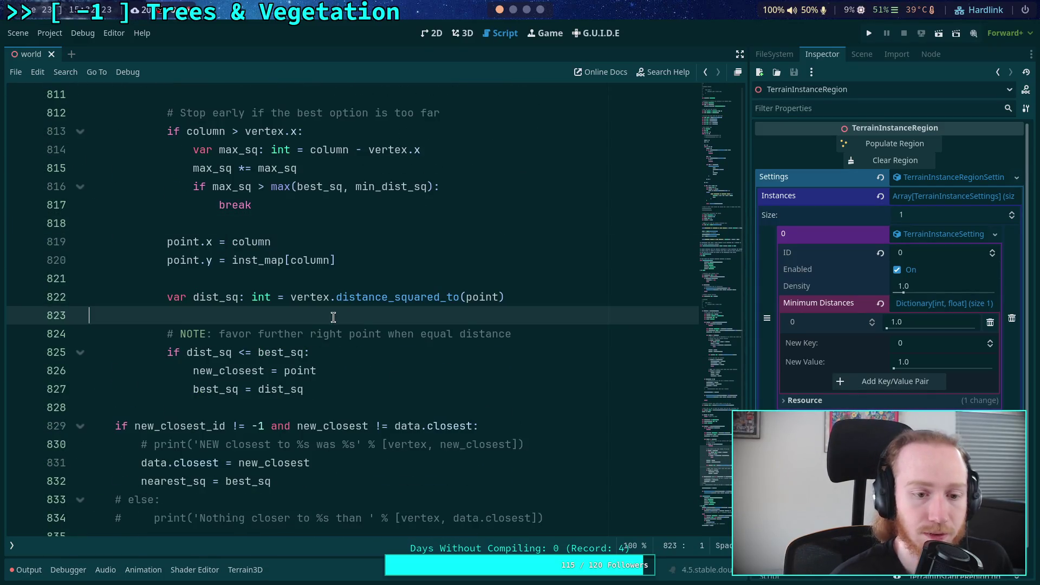
{"action": "key", "text": "Return"}
{"action": "key", "text": "Return"}
{"action": "key", "text": "ctrl+v"}
{"action": "mouse_move", "coordinate": [258, 426]}
{"action": "left_mouse_down"}
{"action": "mouse_move", "coordinate": [219, 389]}
{"action": "mouse_move", "coordinate": [109, 352]}
{"action": "left_mouse_up"}
{"action": "key", "text": "shift+Tab"}
{"action": "left_click", "coordinate": [322, 388]}
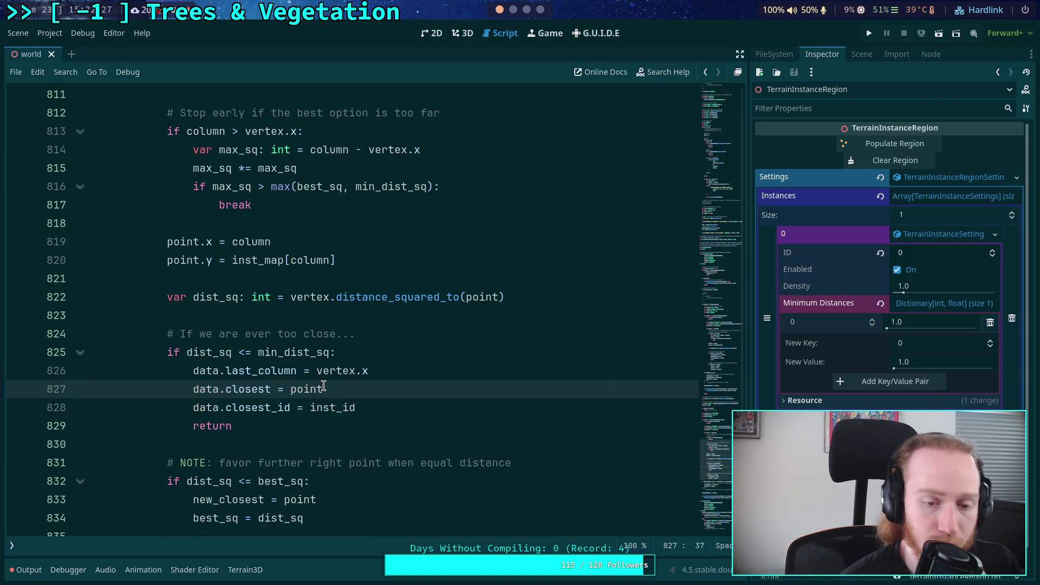
Check the pasted code by highlighting dist_sq, min_dist_sq, last_column, point and inst_id
{"action": "double_click", "coordinate": [204, 357]}
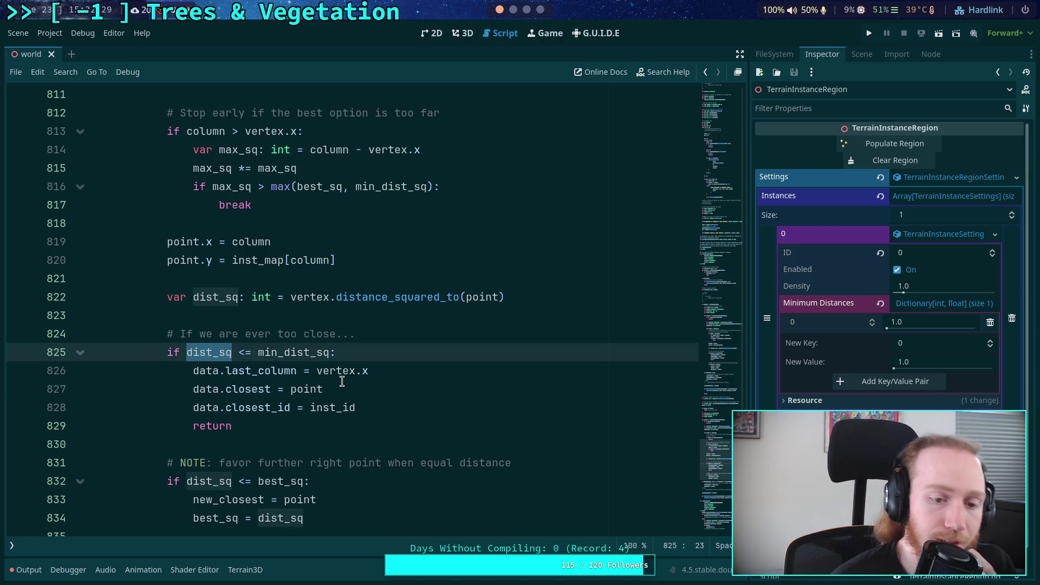
{"action": "double_click", "coordinate": [310, 354]}
{"action": "scroll", "coordinate": [384, 369], "scroll_direction": "up", "scroll_amount": 3}
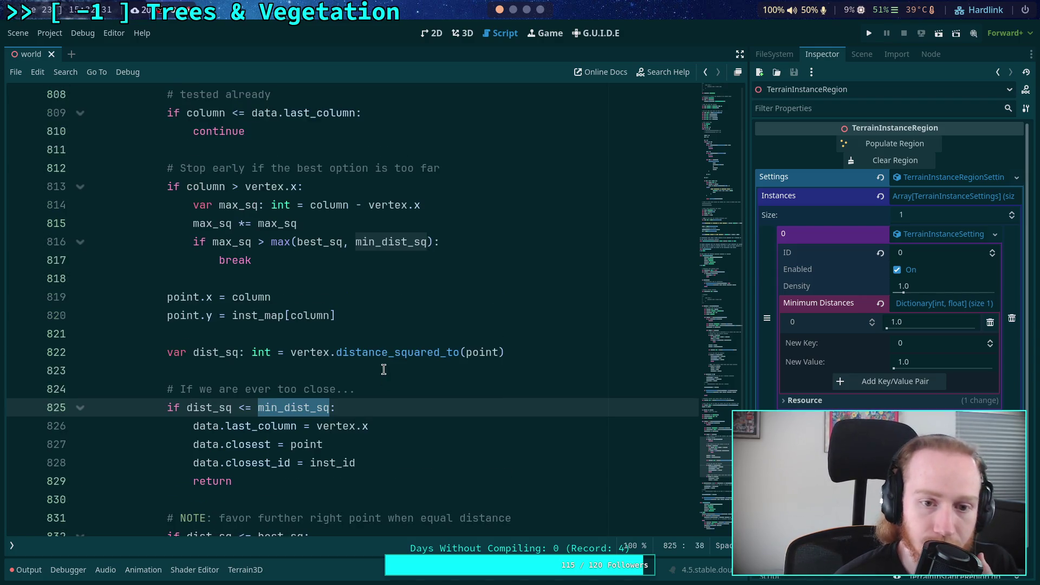
{"action": "scroll", "coordinate": [383, 370], "scroll_direction": "up", "scroll_amount": 2}
{"action": "scroll", "coordinate": [383, 370], "scroll_direction": "down", "scroll_amount": 3}
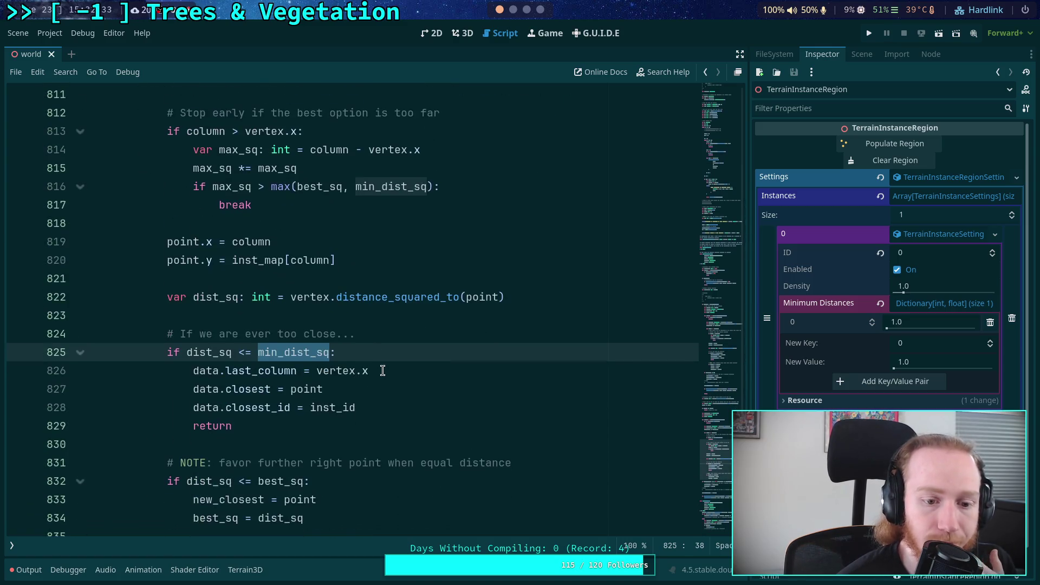
{"action": "scroll", "coordinate": [350, 377], "scroll_direction": "up", "scroll_amount": 3}
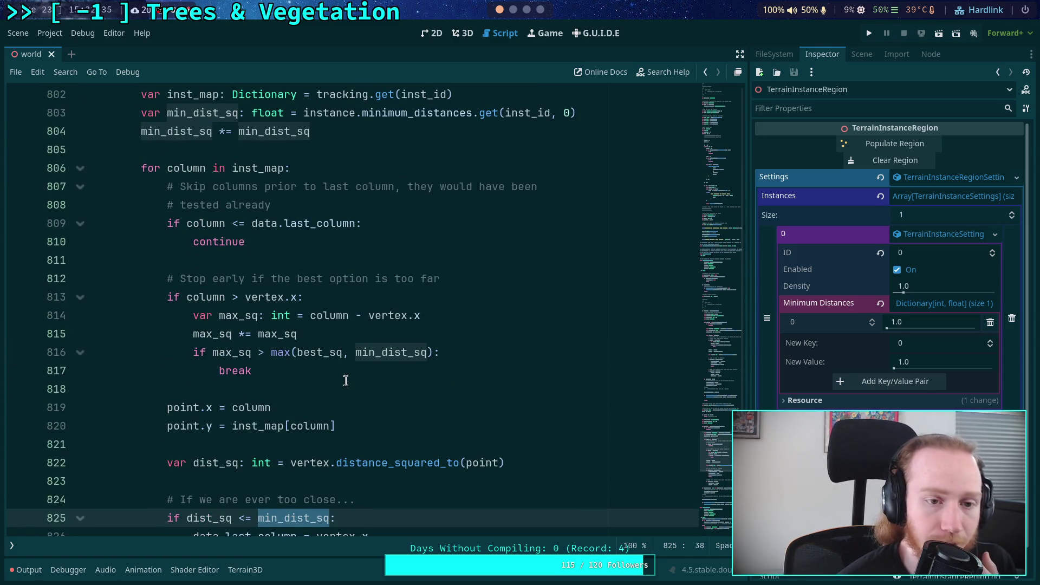
{"action": "scroll", "coordinate": [345, 381], "scroll_direction": "down", "scroll_amount": 3}
{"action": "double_click", "coordinate": [265, 370]}
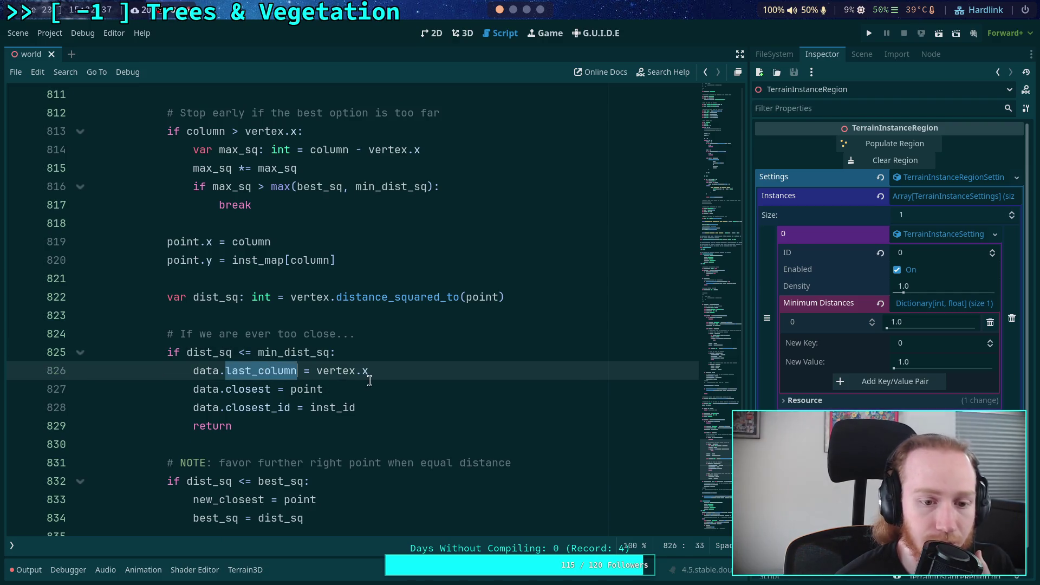
{"action": "double_click", "coordinate": [249, 387]}
{"action": "double_click", "coordinate": [307, 388]}
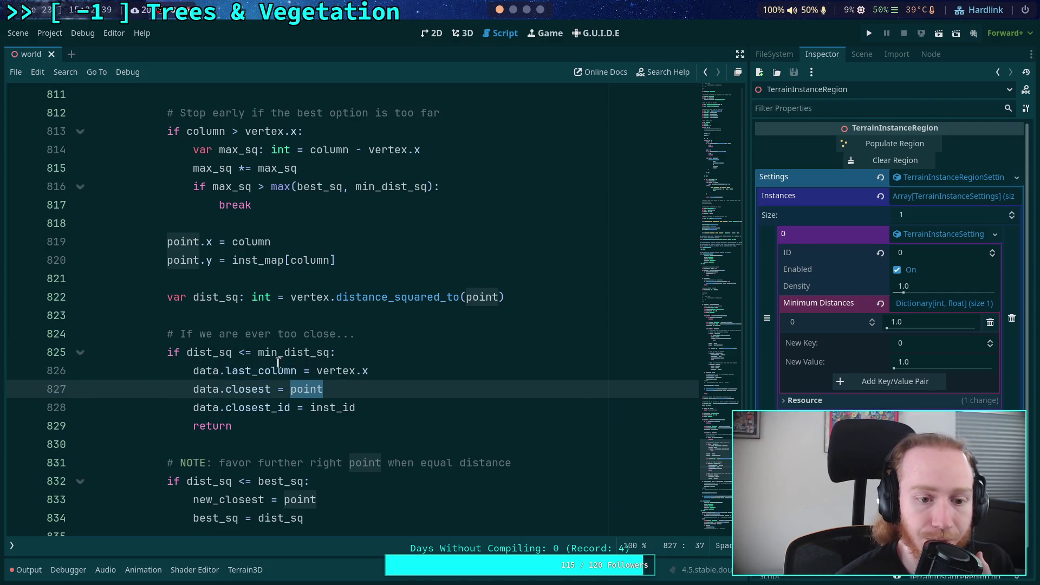
{"action": "double_click", "coordinate": [317, 408]}
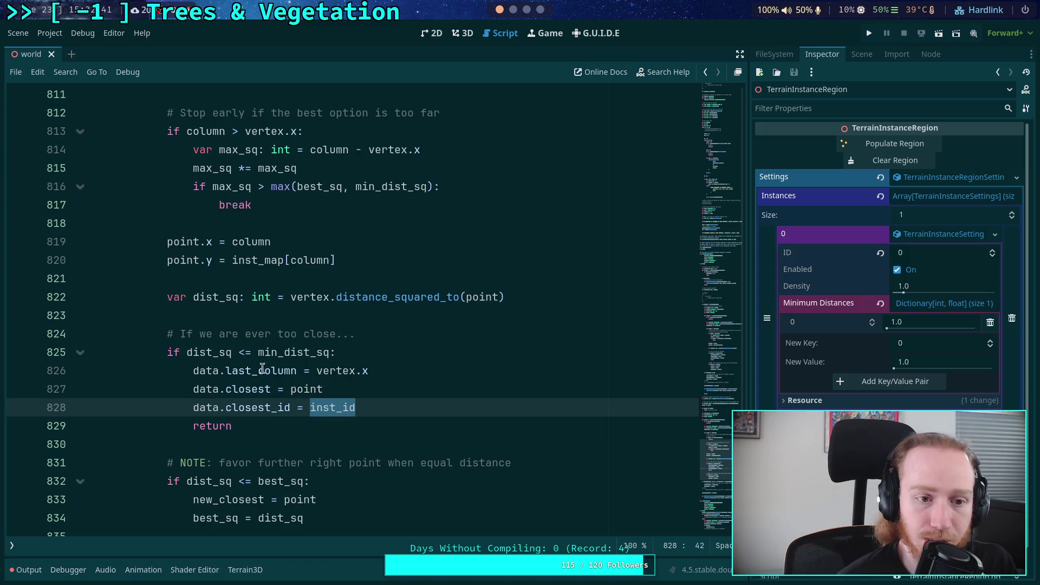
{"action": "scroll", "coordinate": [263, 368], "scroll_direction": "up", "scroll_amount": 2}
{"action": "scroll", "coordinate": [261, 343], "scroll_direction": "up", "scroll_amount": 5}
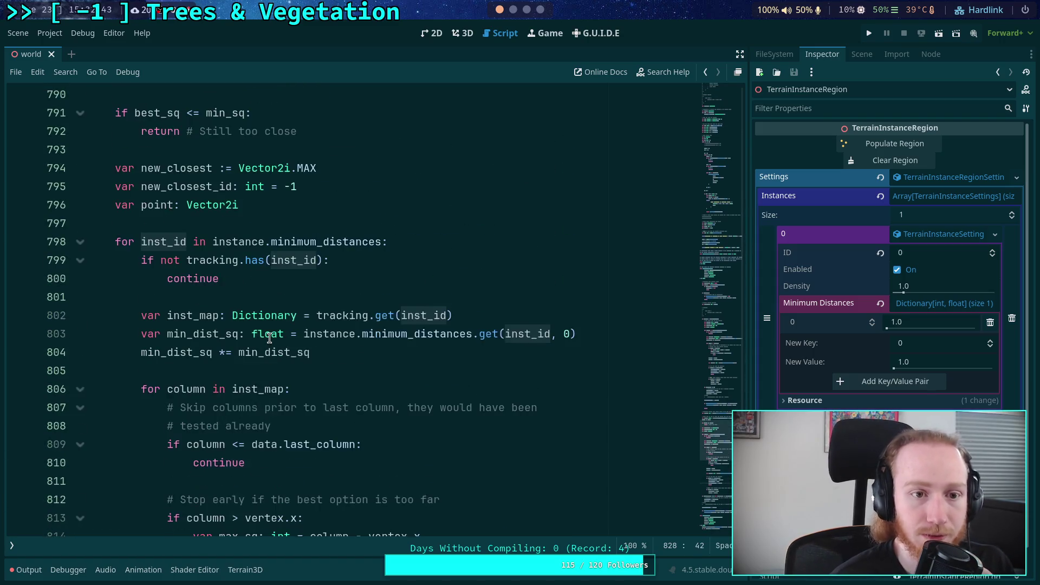
{"action": "scroll", "coordinate": [269, 338], "scroll_direction": "down", "scroll_amount": 9}
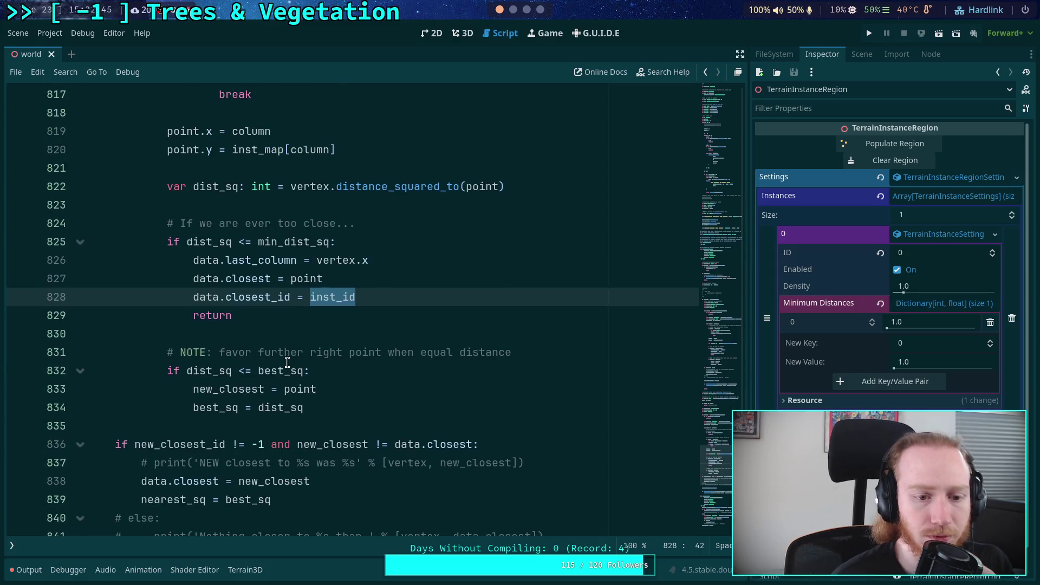
{"action": "scroll", "coordinate": [297, 364], "scroll_direction": "down", "scroll_amount": 1}
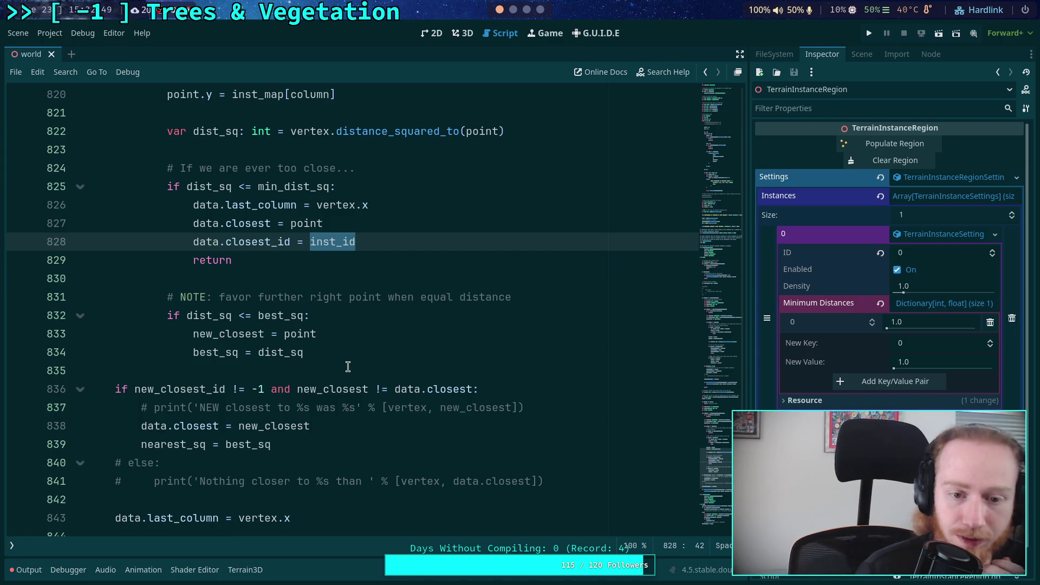
Reword the NOTE to 'favor right-most point when equal distance' and save the script
{"action": "left_click_drag", "start_coordinate": [310, 299], "coordinate": [297, 301]}
{"action": "left_click", "coordinate": [305, 298]}
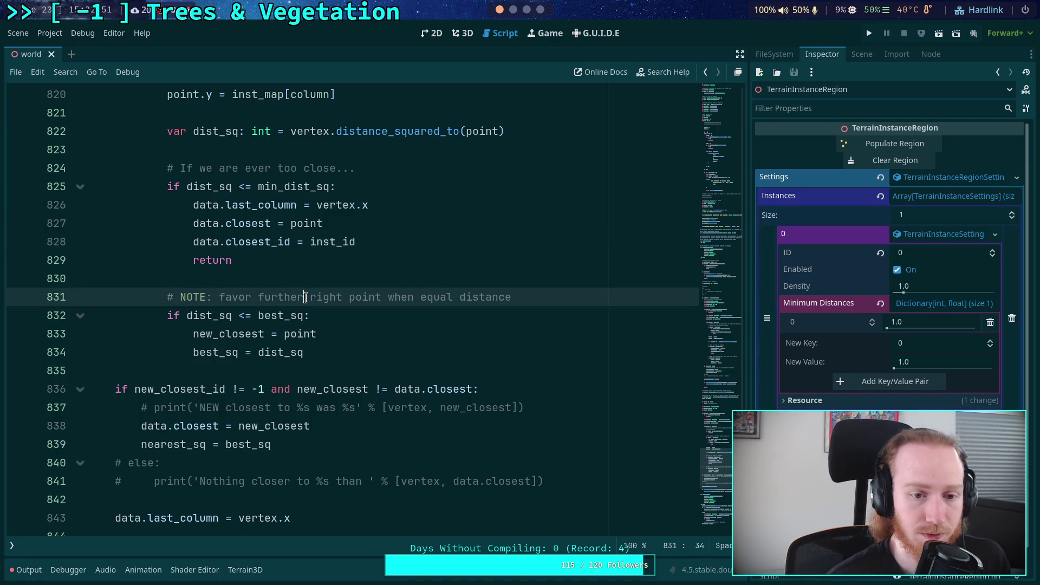
{"action": "key", "text": "BackSpace"}
{"action": "type", "text": "st"}
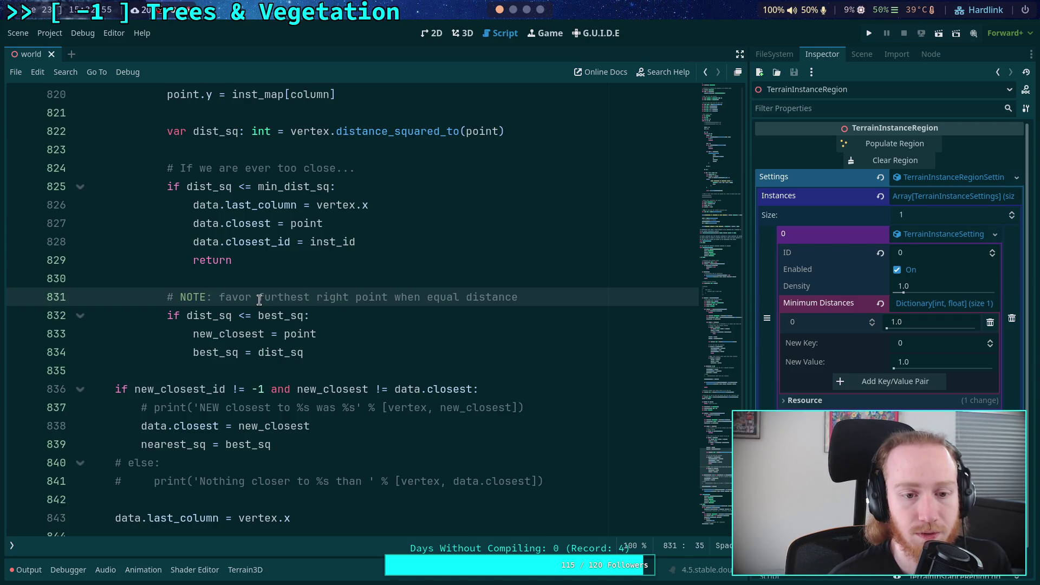
{"action": "left_click_drag", "start_coordinate": [258, 298], "coordinate": [353, 297]}
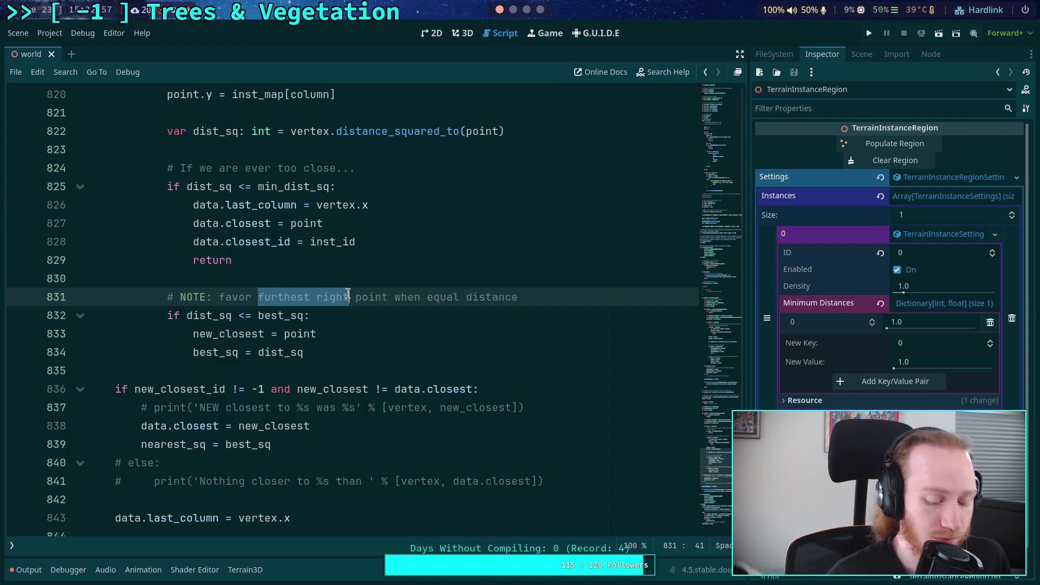
{"action": "type", "text": "right-most"}
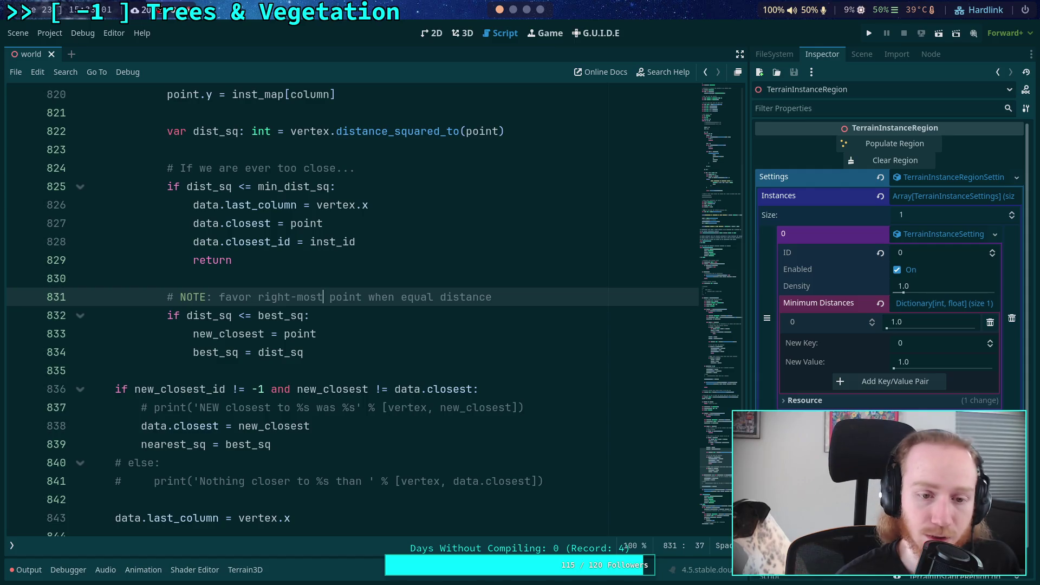
{"action": "key", "text": "ctrl+s"}
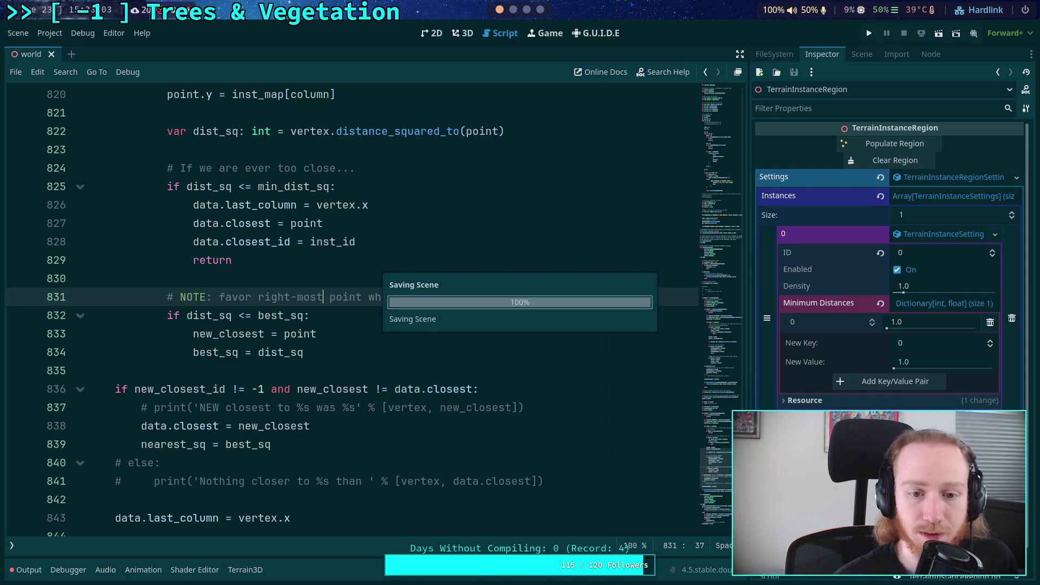
{"action": "left_click", "coordinate": [400, 341]}
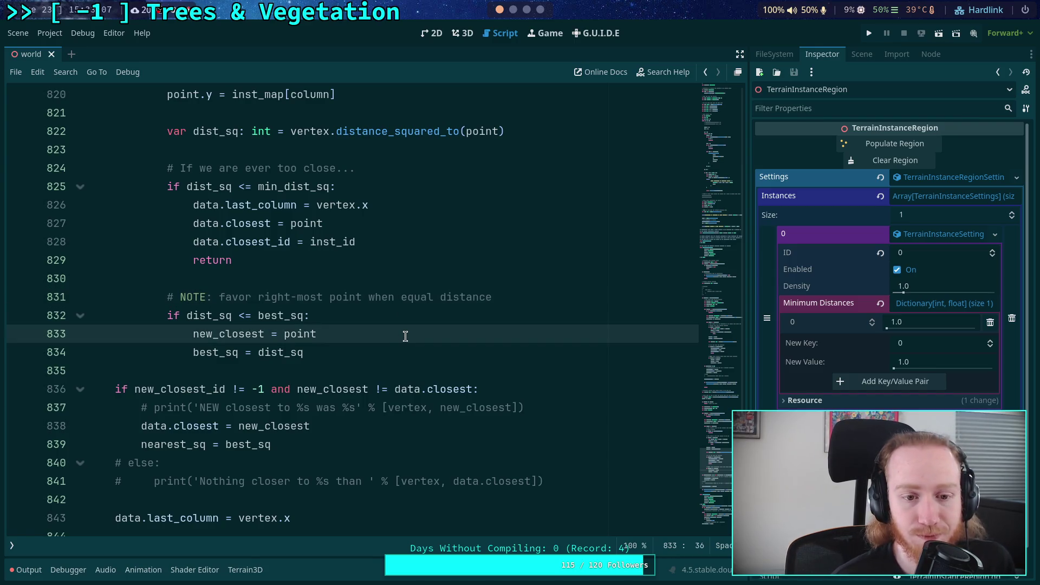
{"action": "scroll", "coordinate": [405, 336], "scroll_direction": "up", "scroll_amount": 20}
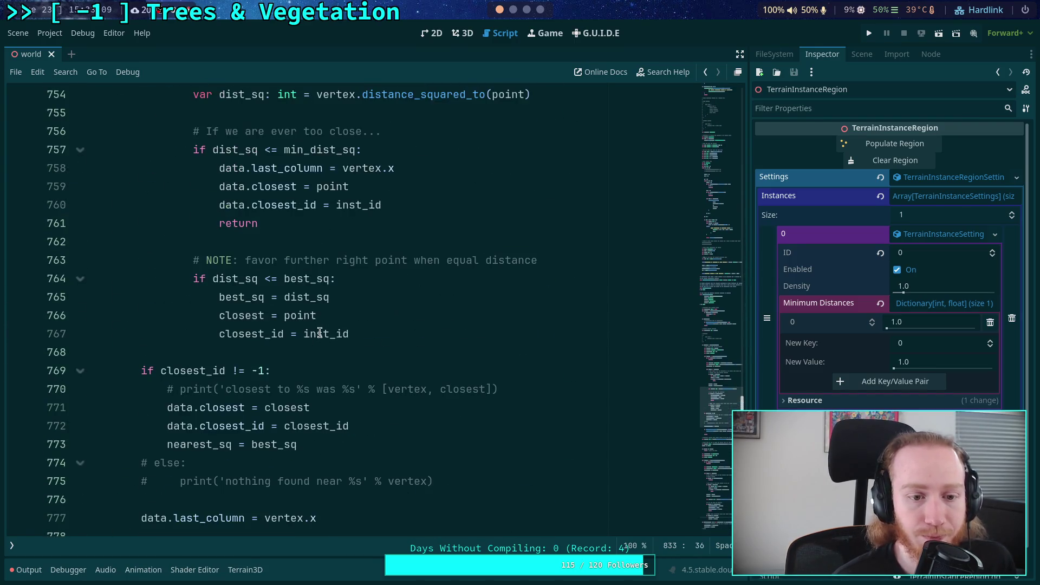
{"action": "left_click_drag", "start_coordinate": [285, 265], "coordinate": [368, 264]}
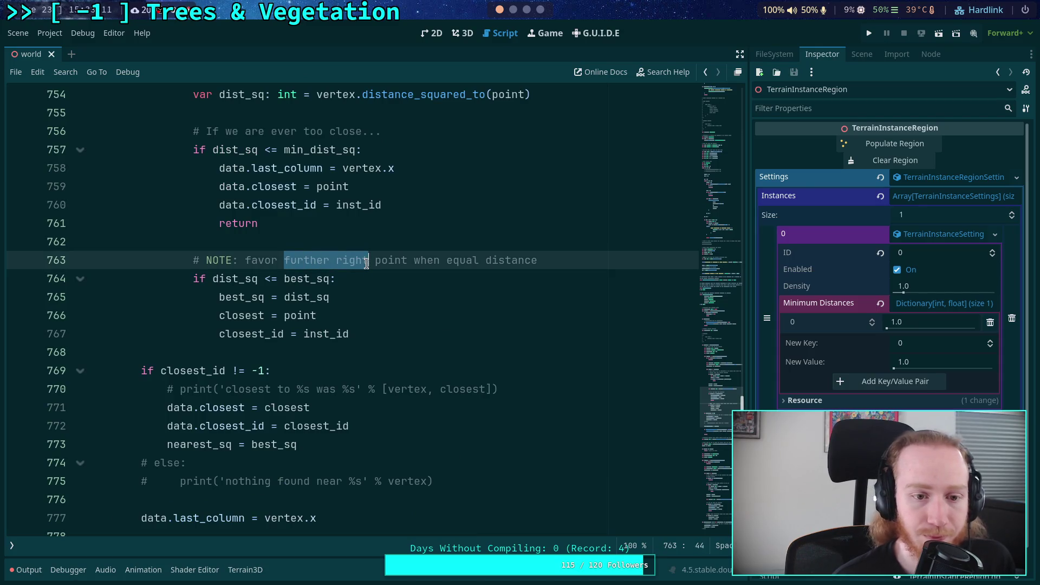
{"action": "type", "text": "right-most"}
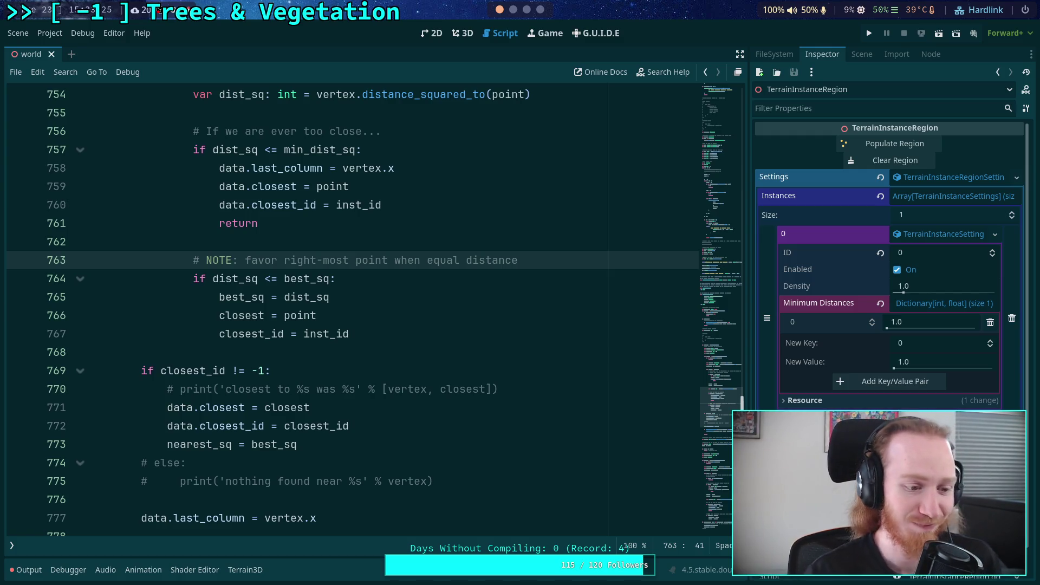
{"action": "left_click", "coordinate": [408, 297]}
{"action": "left_click", "coordinate": [432, 341]}
{"action": "left_click", "coordinate": [389, 364]}
{"action": "left_click", "coordinate": [403, 348]}
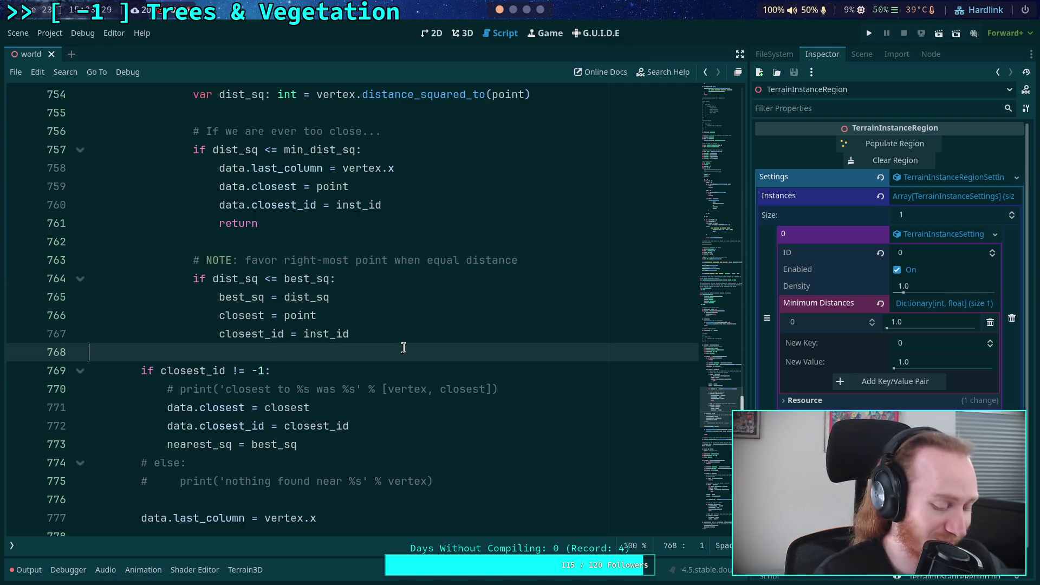
{"action": "key", "text": "ctrl+s"}
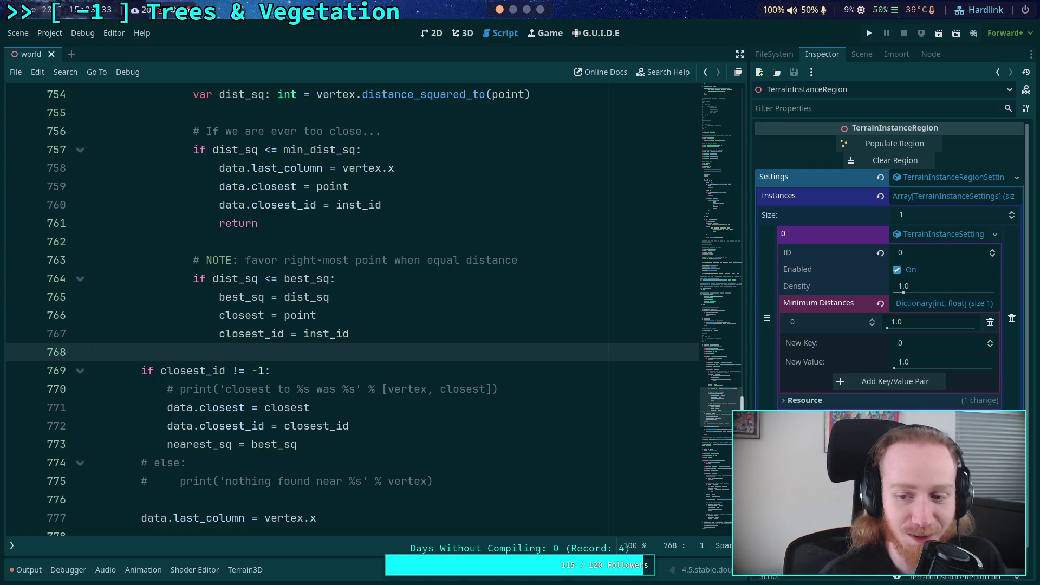
{"action": "scroll", "coordinate": [386, 358], "scroll_direction": "up", "scroll_amount": 2}
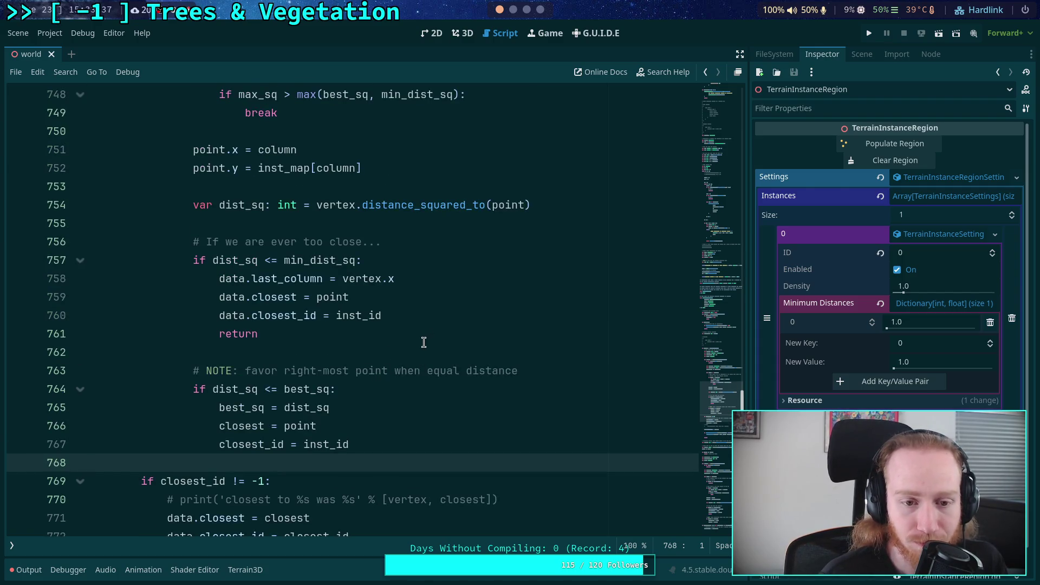
{"action": "left_click_drag", "start_coordinate": [219, 277], "coordinate": [385, 279]}
{"action": "left_click", "coordinate": [369, 330]}
{"action": "scroll", "coordinate": [303, 345], "scroll_direction": "down", "scroll_amount": 9}
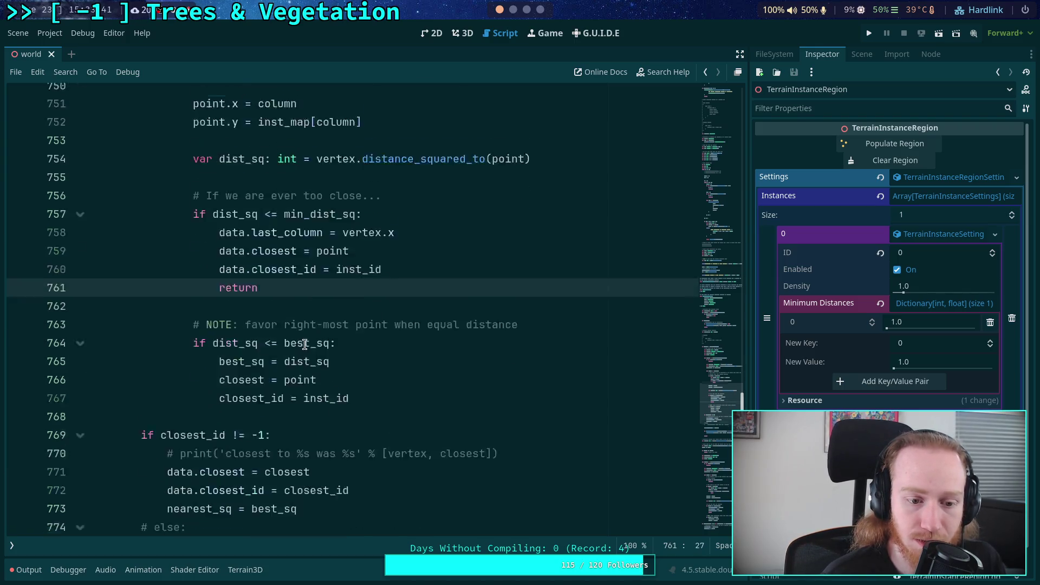
{"action": "scroll", "coordinate": [307, 345], "scroll_direction": "down", "scroll_amount": 10}
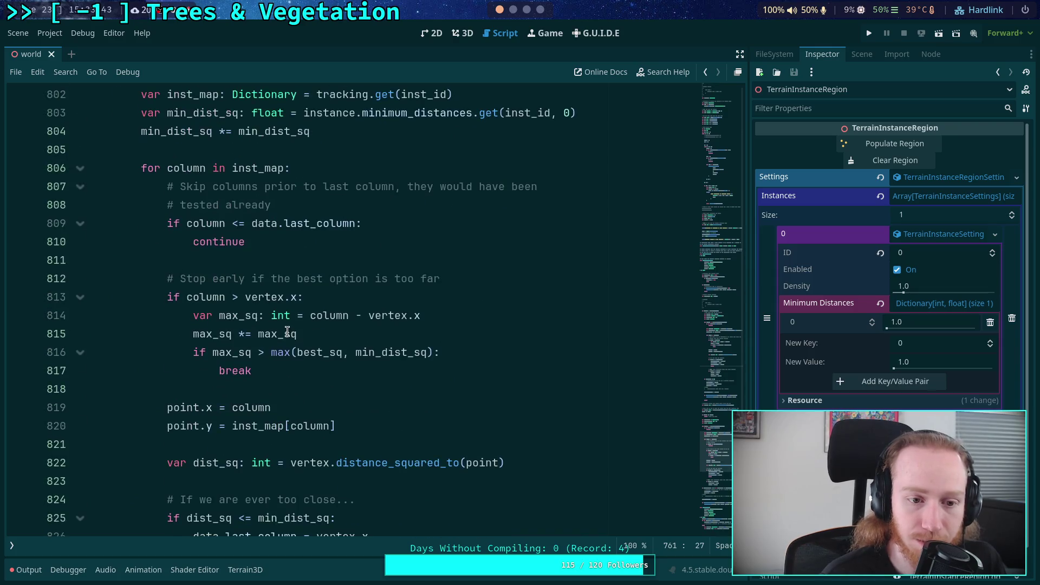
Review the pasted return check and the best-distance block on lines 831–834
{"action": "scroll", "coordinate": [275, 325], "scroll_direction": "down", "scroll_amount": 2}
{"action": "mouse_move", "coordinate": [254, 425]}
{"action": "left_mouse_down"}
{"action": "mouse_move", "coordinate": [169, 349]}
{"action": "mouse_move", "coordinate": [168, 333]}
{"action": "left_mouse_up"}
{"action": "scroll", "coordinate": [325, 364], "scroll_direction": "down", "scroll_amount": 3}
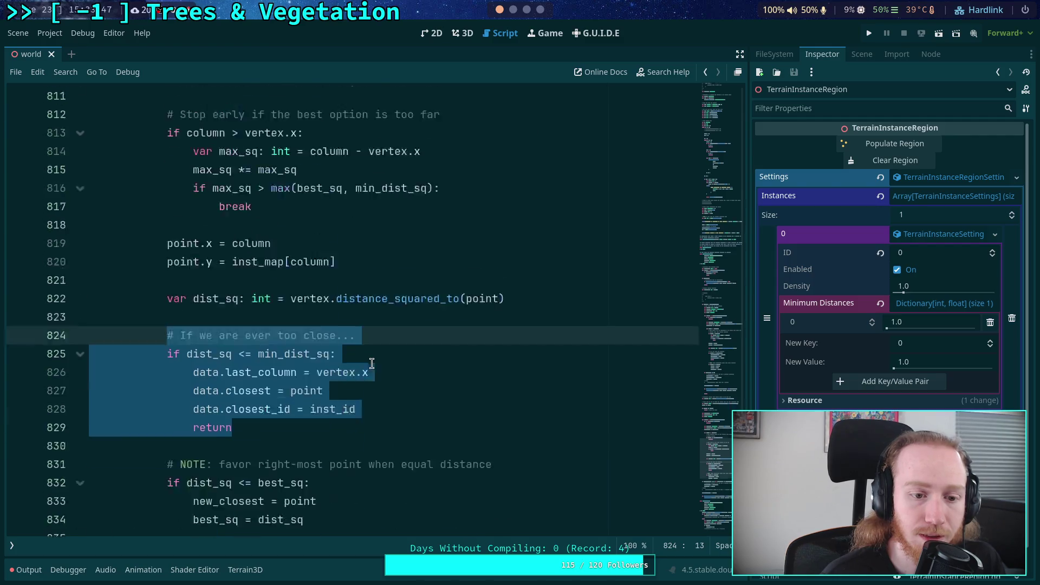
{"action": "left_click", "coordinate": [274, 370]}
{"action": "scroll", "coordinate": [269, 378], "scroll_direction": "down", "scroll_amount": 2}
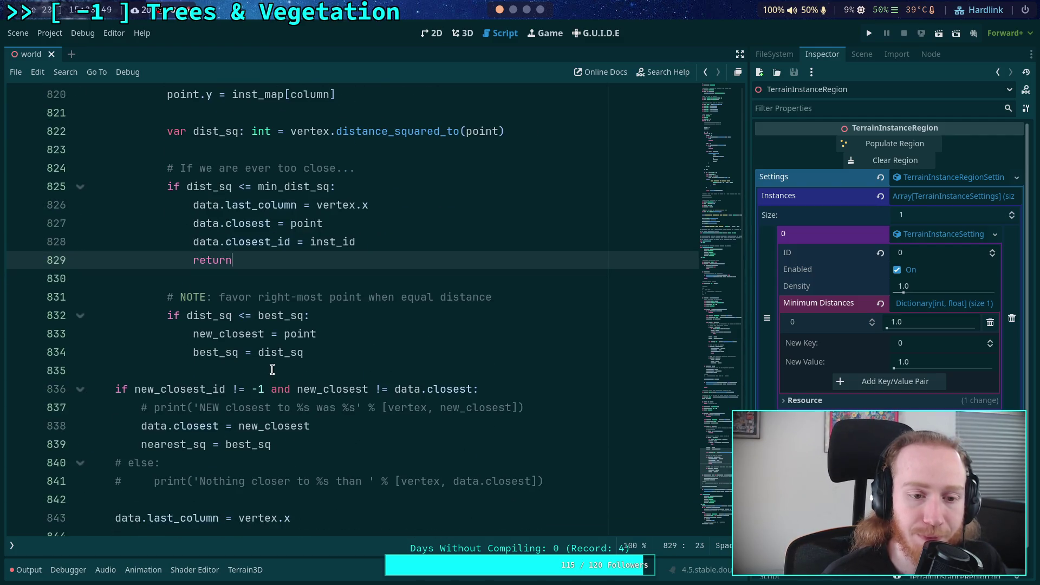
{"action": "scroll", "coordinate": [272, 357], "scroll_direction": "up", "scroll_amount": 1}
{"action": "left_click", "coordinate": [249, 336]}
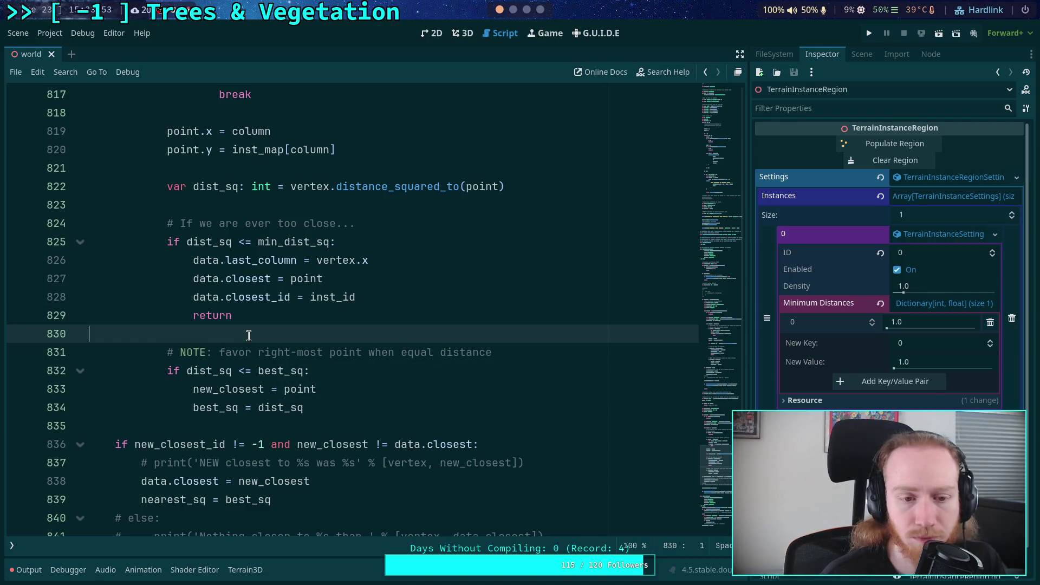
{"action": "left_click_drag", "start_coordinate": [325, 403], "coordinate": [320, 378]}
Add 'new_closest_id = inst_id' on a new line after new_closest = point
{"action": "left_click", "coordinate": [321, 378]}
{"action": "left_click", "coordinate": [371, 385]}
{"action": "scroll", "coordinate": [371, 385], "scroll_direction": "up", "scroll_amount": 10}
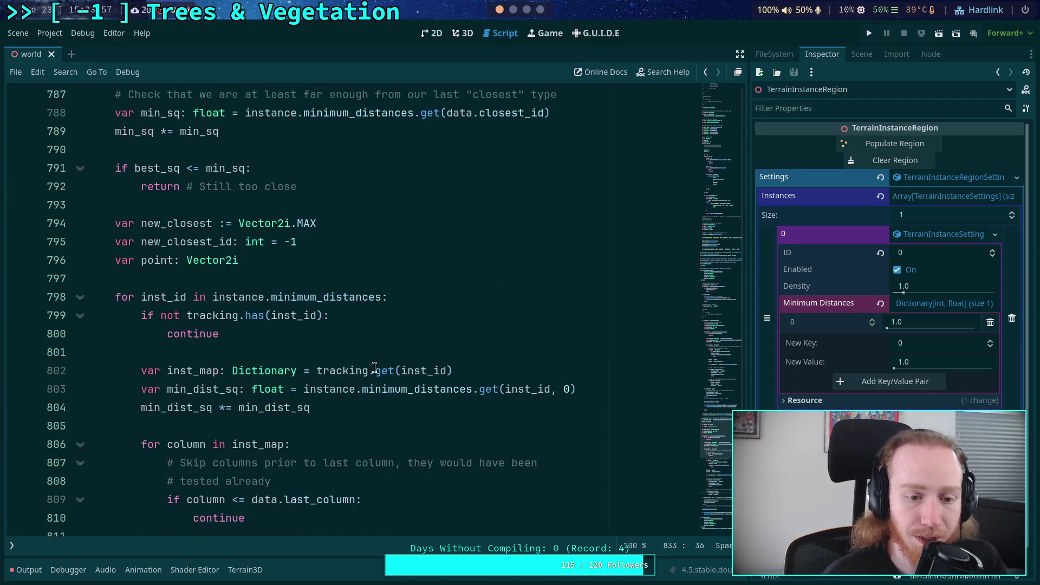
{"action": "scroll", "coordinate": [375, 362], "scroll_direction": "down", "scroll_amount": 10}
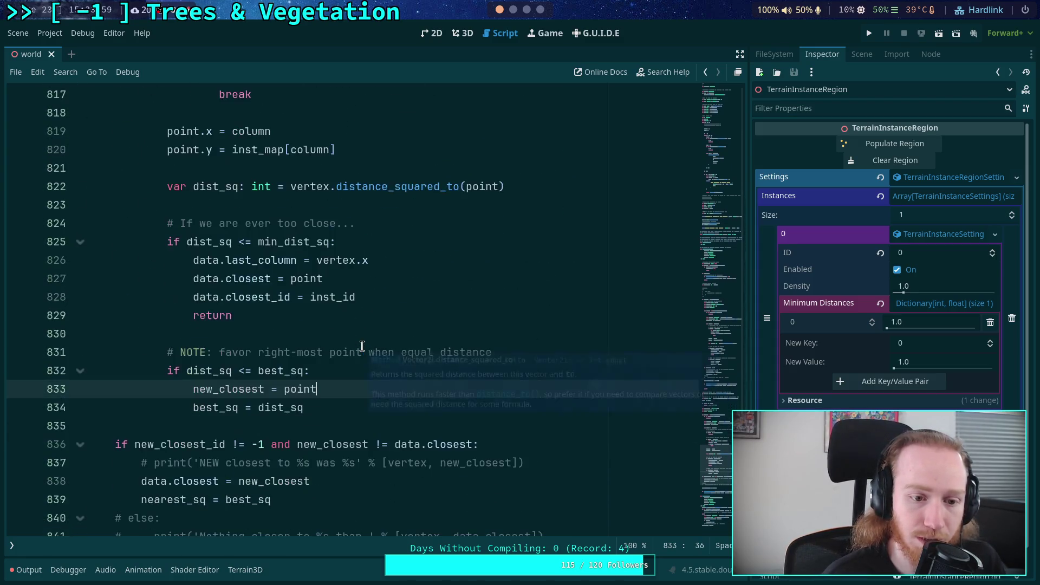
{"action": "scroll", "coordinate": [362, 346], "scroll_direction": "up", "scroll_amount": 11}
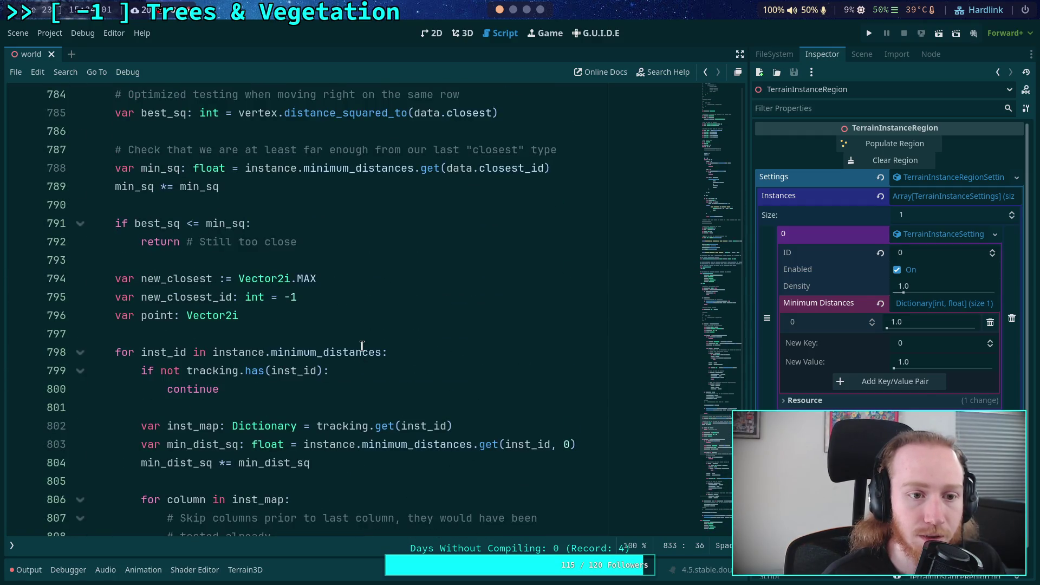
{"action": "scroll", "coordinate": [317, 319], "scroll_direction": "down", "scroll_amount": 13}
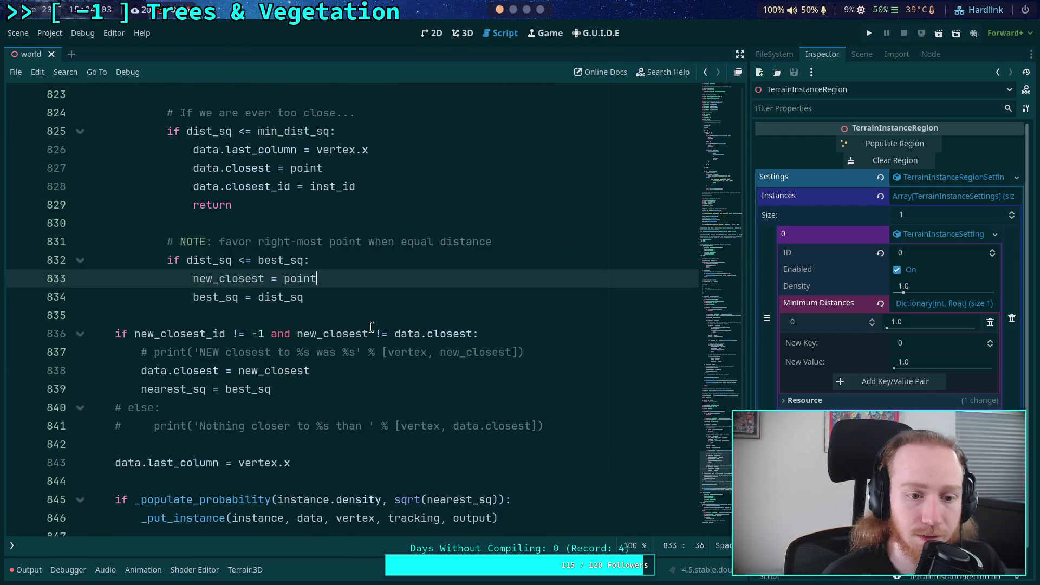
{"action": "key", "text": "Return"}
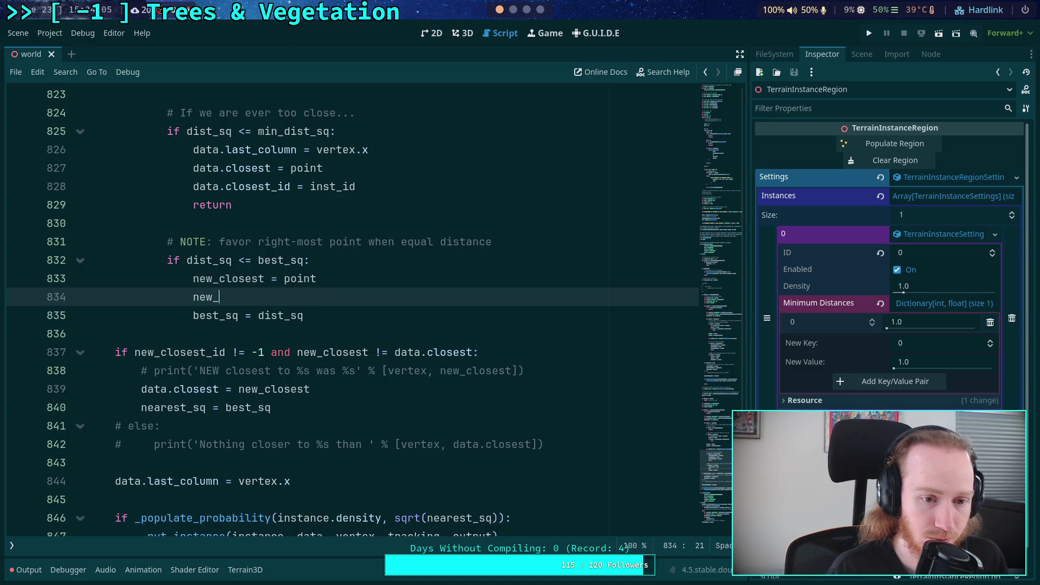
{"action": "type", "text": "cl"}
{"action": "key", "text": "Down"}
{"action": "key", "text": "Return"}
{"action": "type", "text": "= in"}
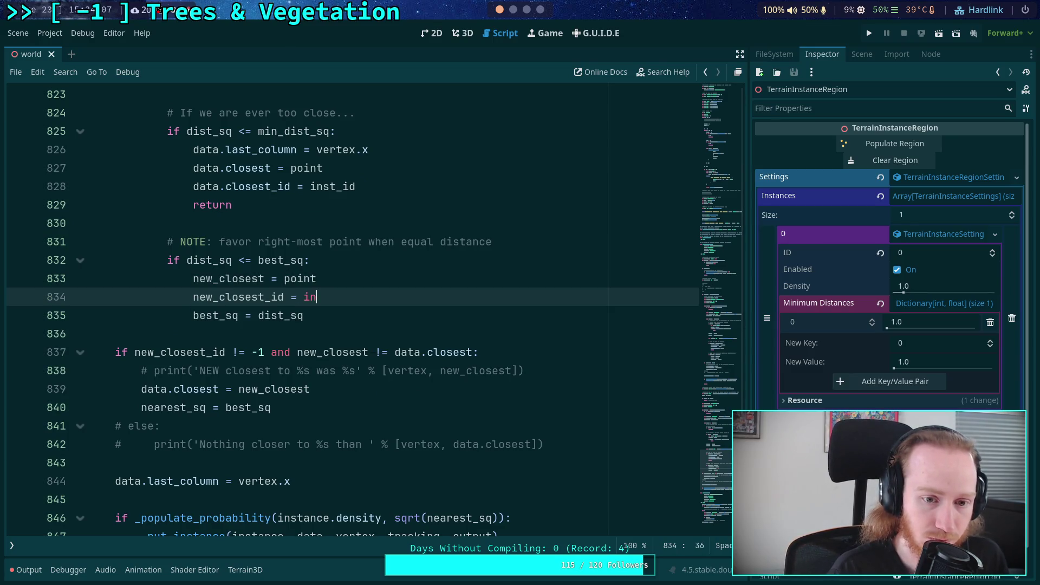
{"action": "type", "text": "st_id"}
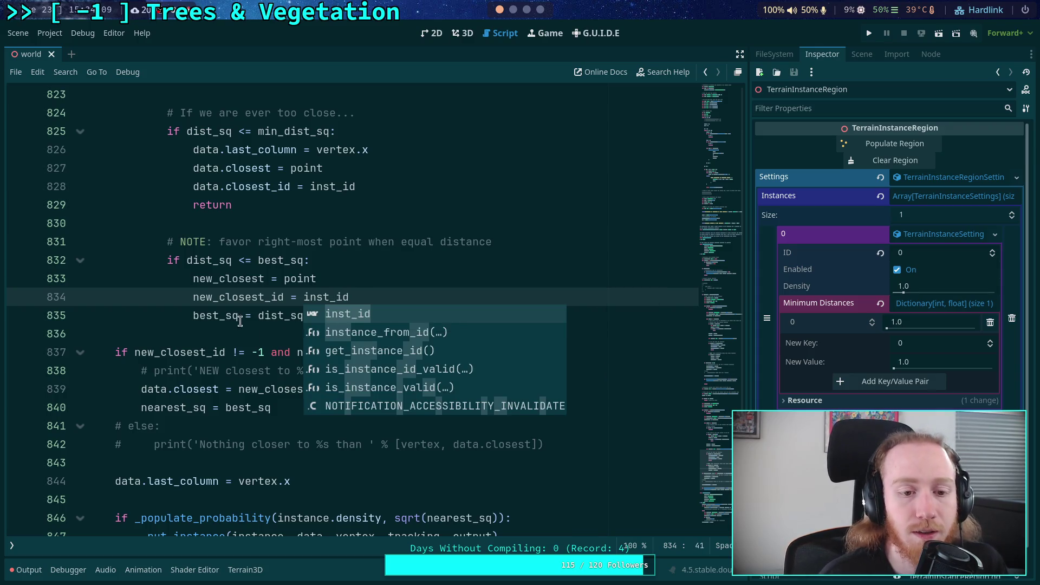
{"action": "left_click", "coordinate": [255, 297]}
Add 'data.closest_id = new_closest_id' below data.closest = new_closest at line 839
{"action": "left_click", "coordinate": [375, 317]}
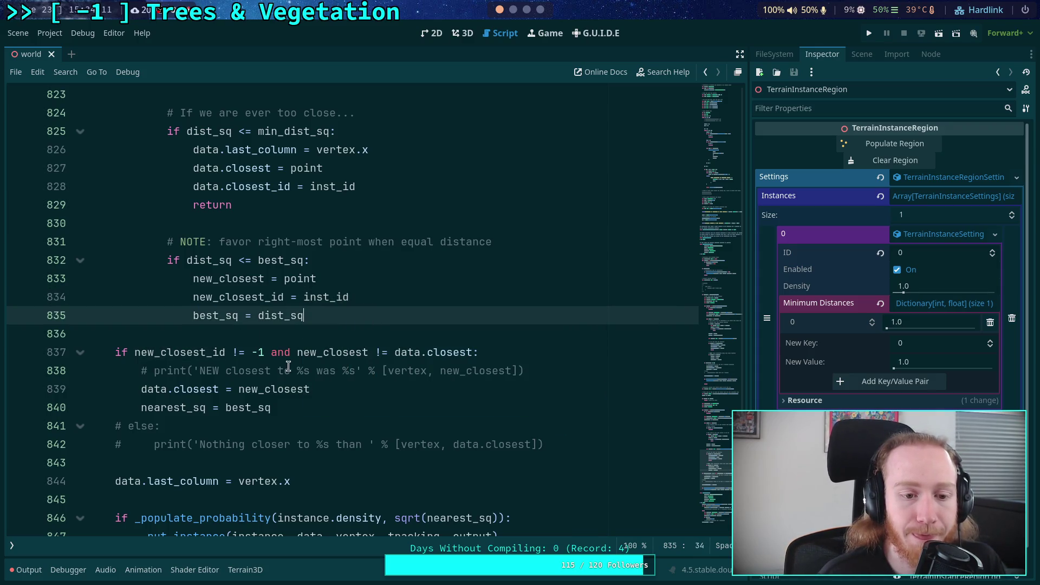
{"action": "scroll", "coordinate": [371, 392], "scroll_direction": "down", "scroll_amount": 1}
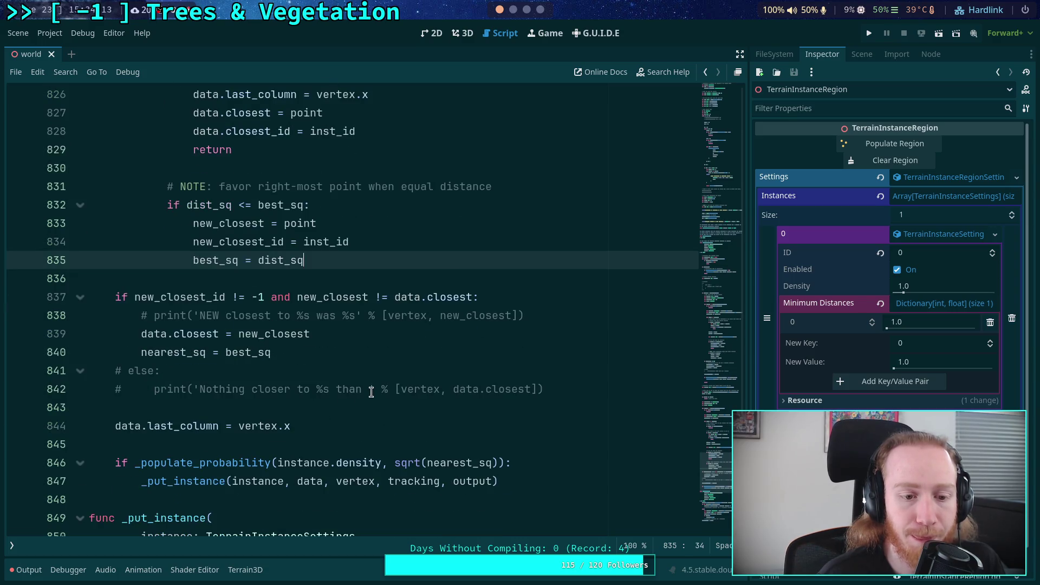
{"action": "left_click", "coordinate": [367, 336]}
{"action": "key", "text": "Return"}
{"action": "type", "text": "data."}
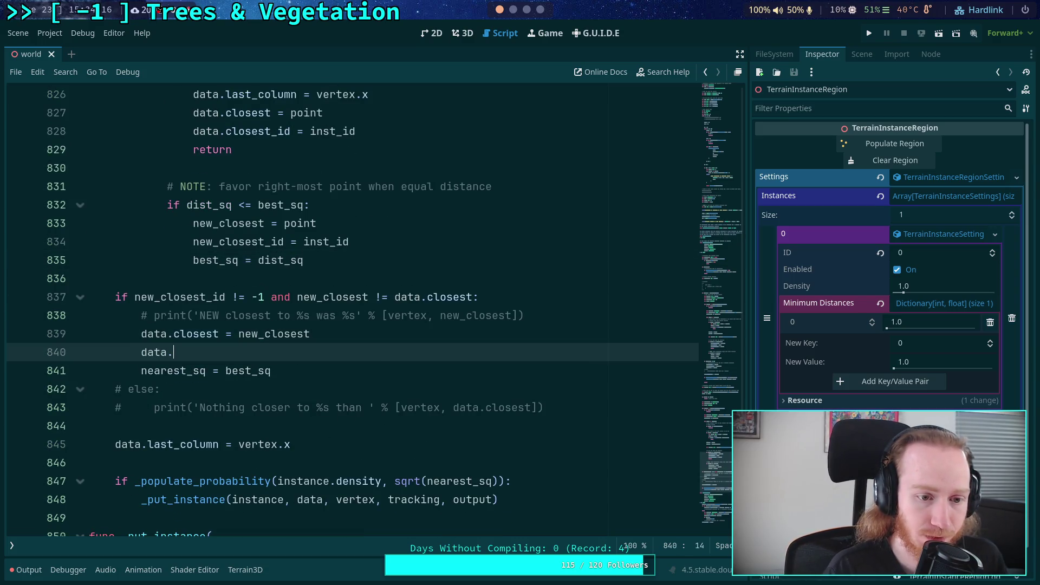
{"action": "type", "text": "closes"}
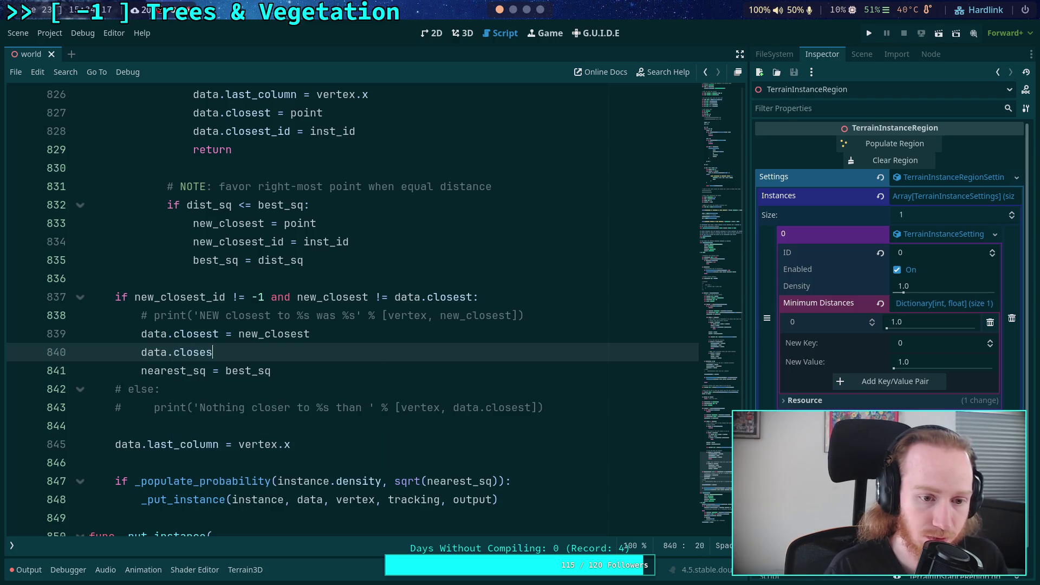
{"action": "type", "text": "closest_id"}
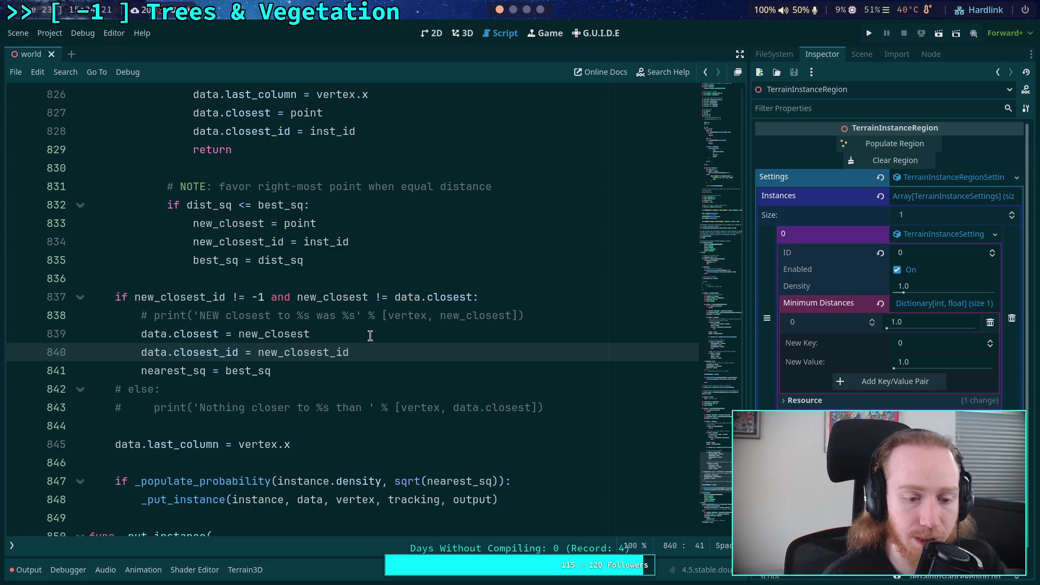
Compare against the earlier loop near line 766 and the tracking code near line 848
{"action": "scroll", "coordinate": [381, 322], "scroll_direction": "up", "scroll_amount": 20}
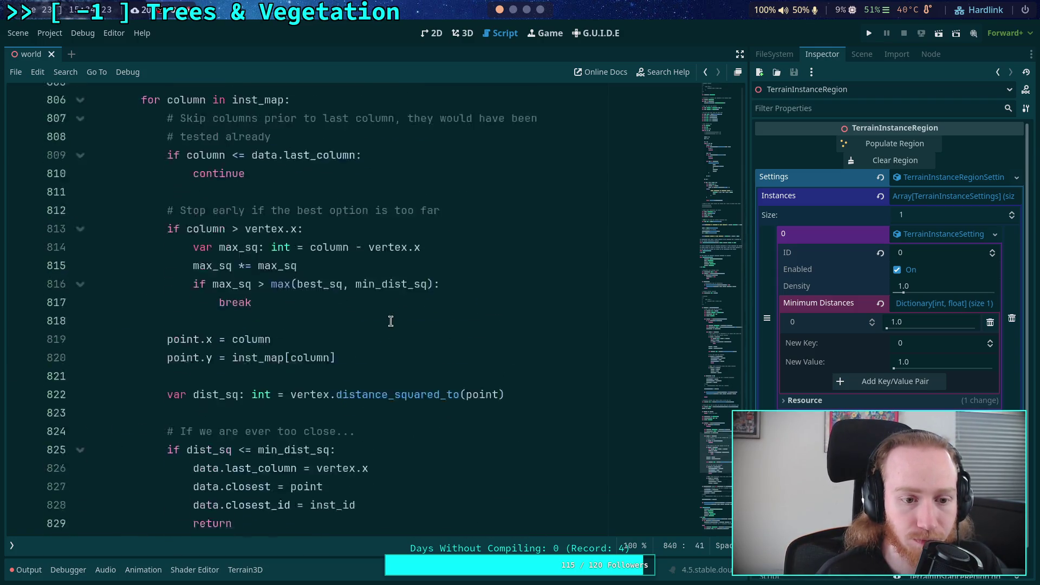
{"action": "scroll", "coordinate": [378, 328], "scroll_direction": "up", "scroll_amount": 2}
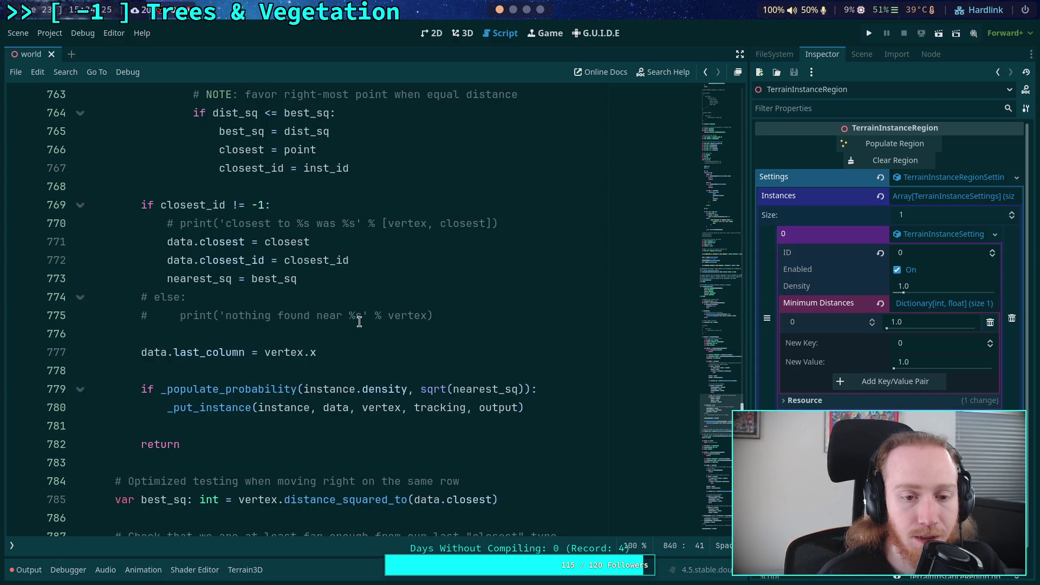
{"action": "scroll", "coordinate": [359, 321], "scroll_direction": "up", "scroll_amount": 4}
{"action": "left_click_drag", "start_coordinate": [382, 338], "coordinate": [213, 296]}
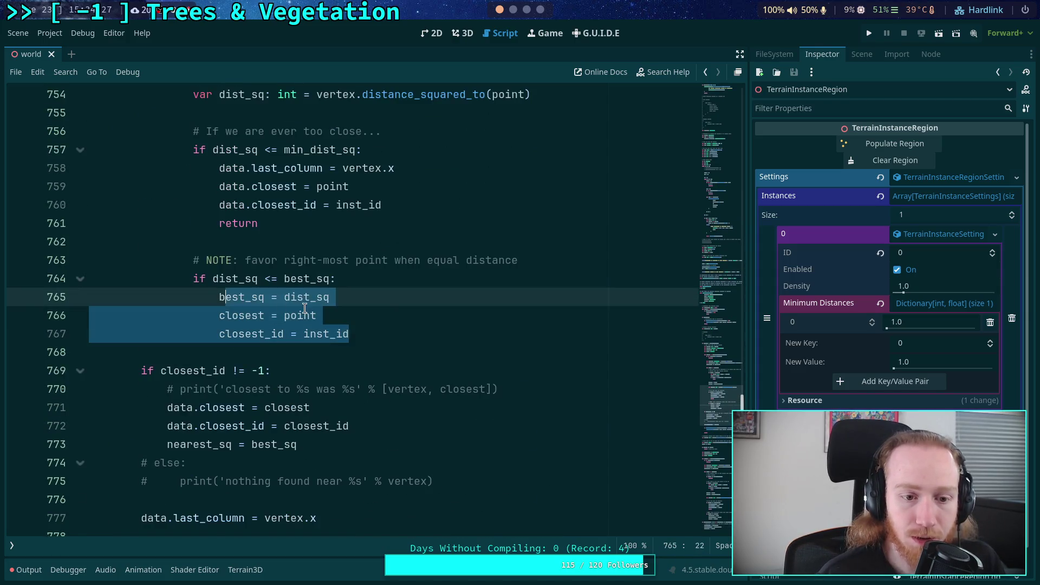
{"action": "left_click", "coordinate": [305, 309]}
{"action": "scroll", "coordinate": [431, 338], "scroll_direction": "down", "scroll_amount": 20}
{"action": "scroll", "coordinate": [431, 338], "scroll_direction": "down", "scroll_amount": 7}
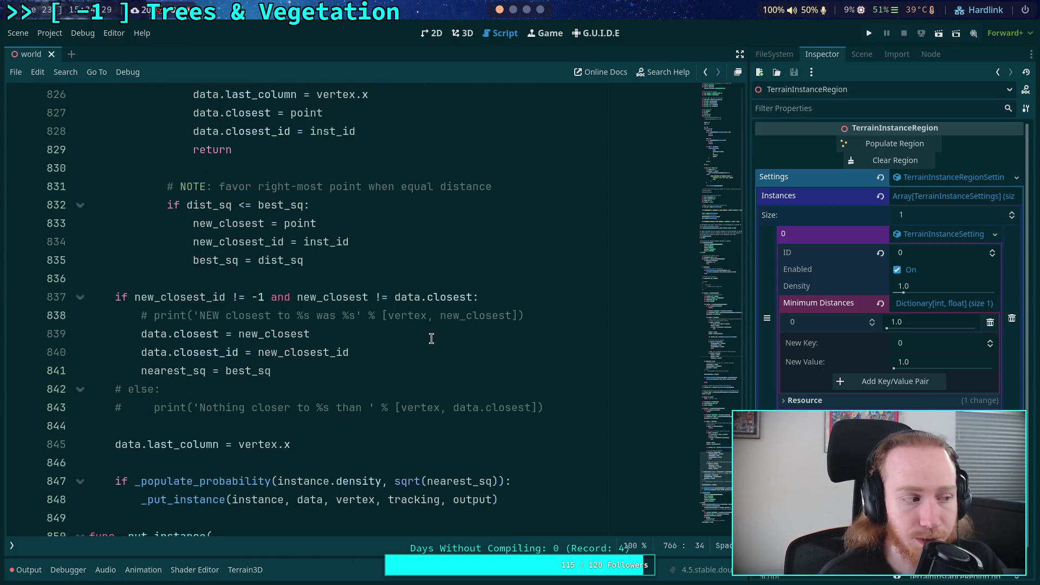
{"action": "double_click", "coordinate": [432, 337]}
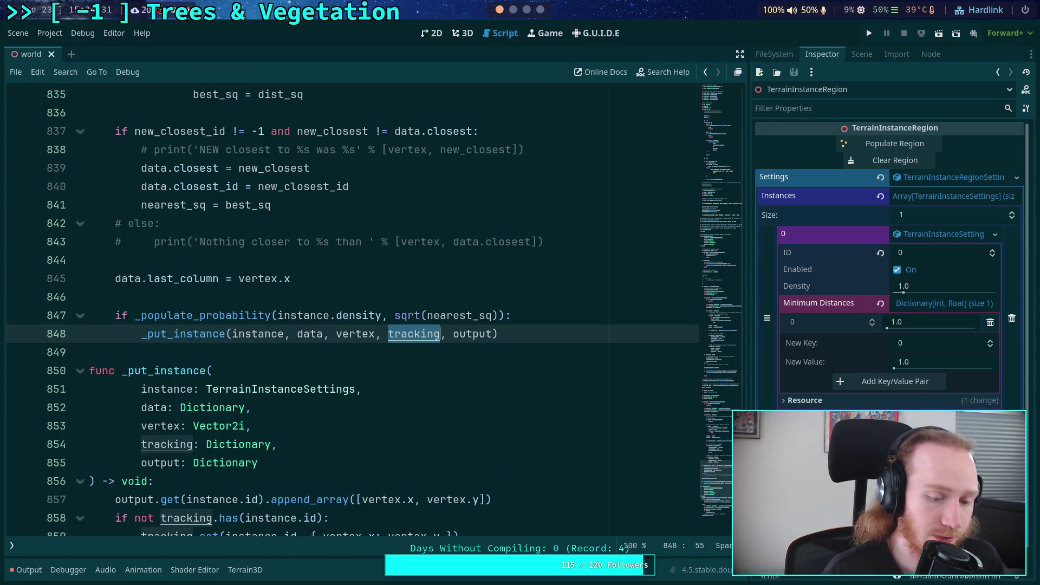
{"action": "left_click", "coordinate": [300, 351]}
{"action": "scroll", "coordinate": [300, 350], "scroll_direction": "up", "scroll_amount": 3}
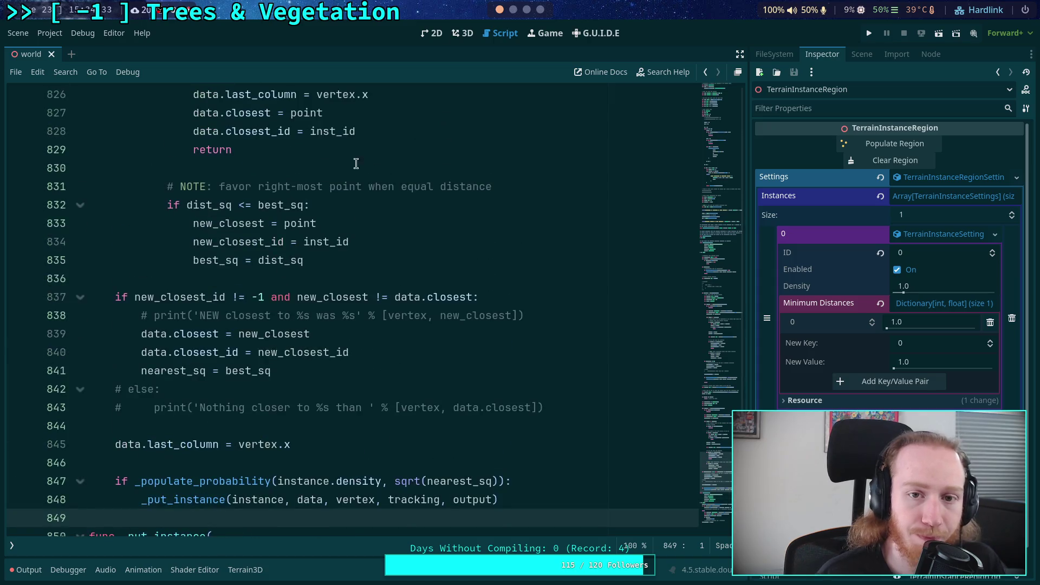
{"action": "left_click", "coordinate": [463, 35]}
Clear all messages from the Output log
{"action": "left_click", "coordinate": [21, 573]}
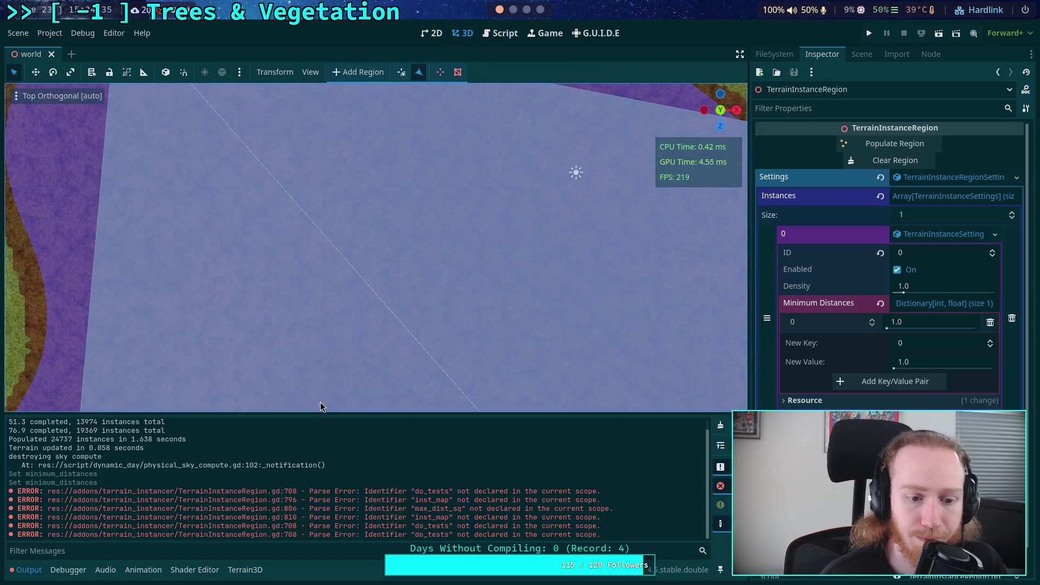
{"action": "left_click", "coordinate": [721, 425]}
{"action": "scroll", "coordinate": [354, 298], "scroll_direction": "down", "scroll_amount": 5}
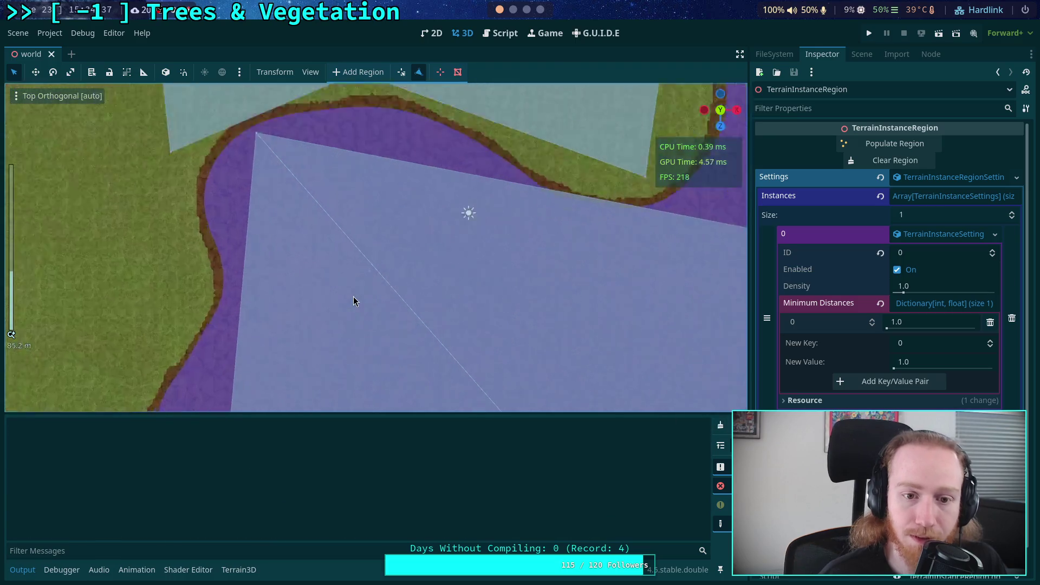
{"action": "scroll", "coordinate": [367, 301], "scroll_direction": "down", "scroll_amount": 3}
{"action": "scroll", "coordinate": [417, 314], "scroll_direction": "up", "scroll_amount": 2}
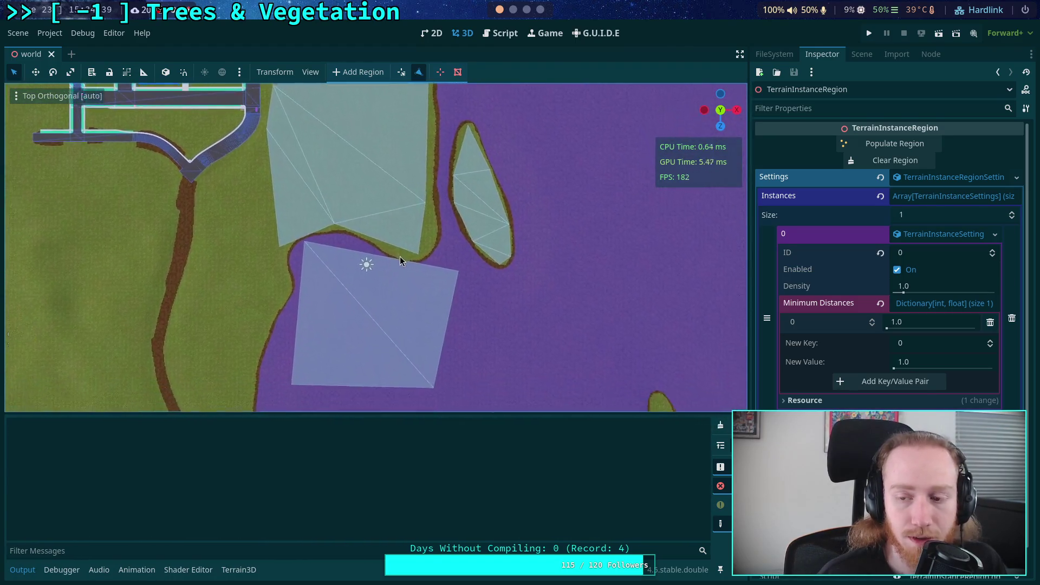
Select TerrainInstanceRegion2 in the Scene tree and center the triangle region overlays
{"action": "left_click", "coordinate": [862, 54]}
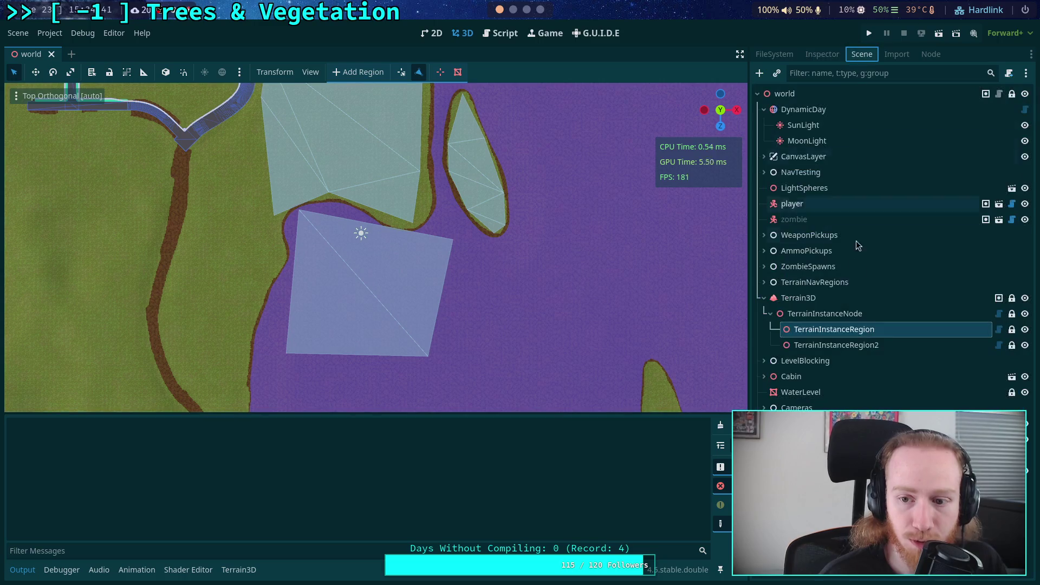
{"action": "left_click", "coordinate": [840, 345]}
{"action": "scroll", "coordinate": [385, 220], "scroll_direction": "up", "scroll_amount": 10}
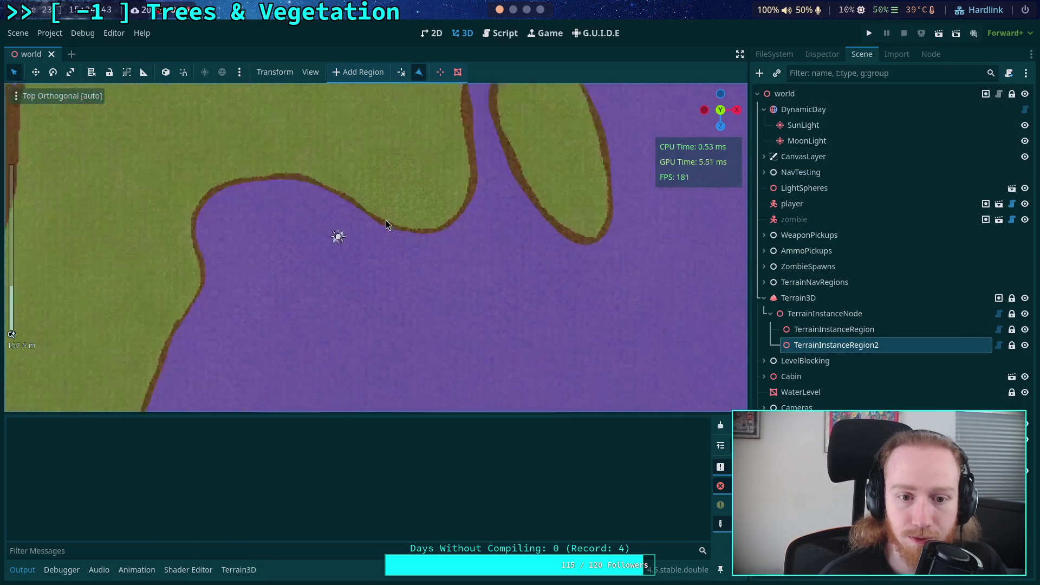
{"action": "mouse_move", "coordinate": [299, 210]}
{"action": "left_mouse_down"}
{"action": "mouse_move", "coordinate": [420, 291]}
{"action": "mouse_move", "coordinate": [459, 334]}
{"action": "mouse_move", "coordinate": [469, 327]}
{"action": "left_mouse_up"}
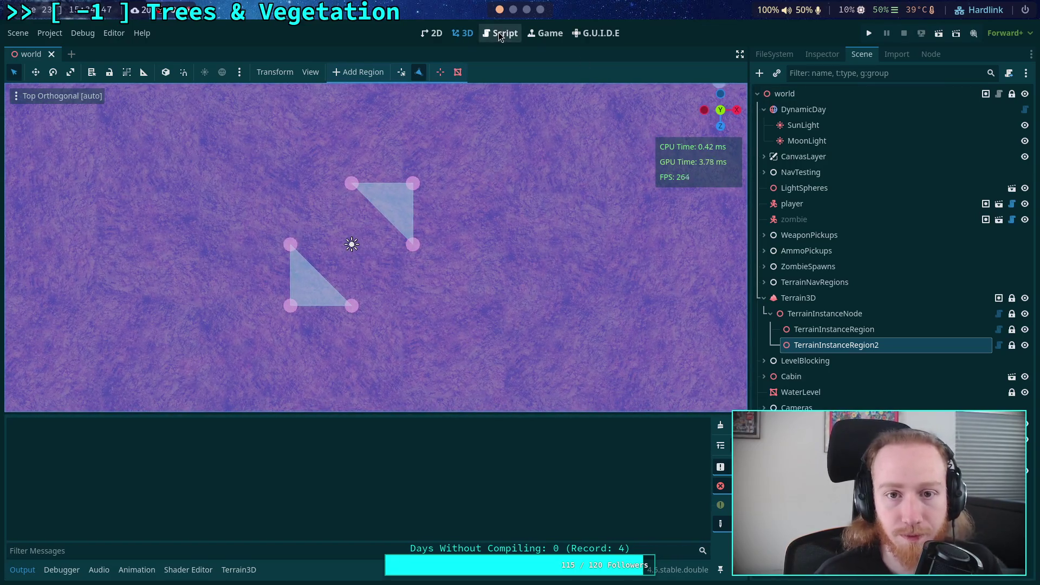
Select TerrainInstanceRegion2 and expand instance 0's Minimum Distances dictionary in the Inspector
{"action": "left_click", "coordinate": [895, 57]}
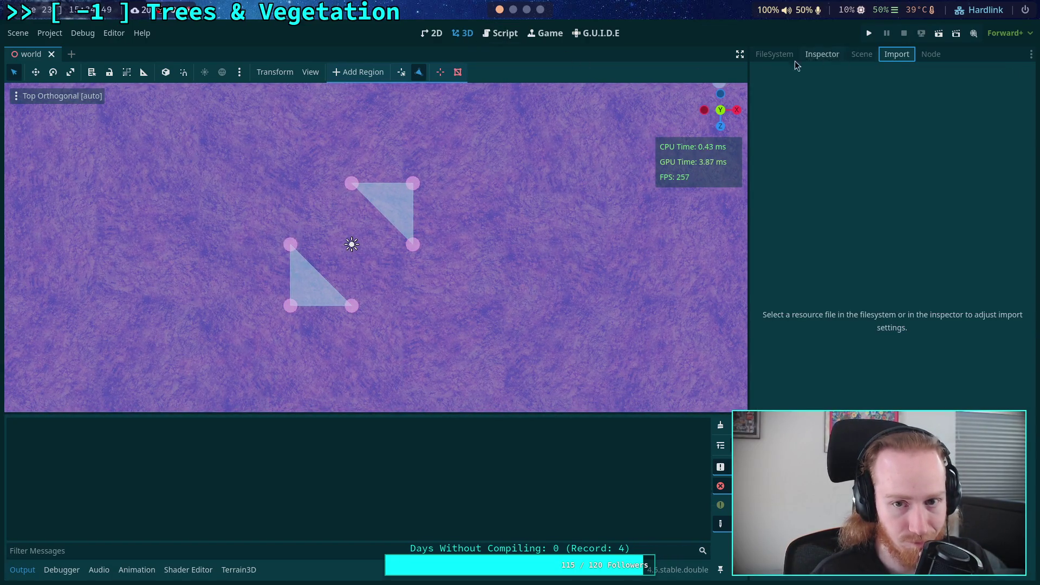
{"action": "left_click", "coordinate": [851, 55]}
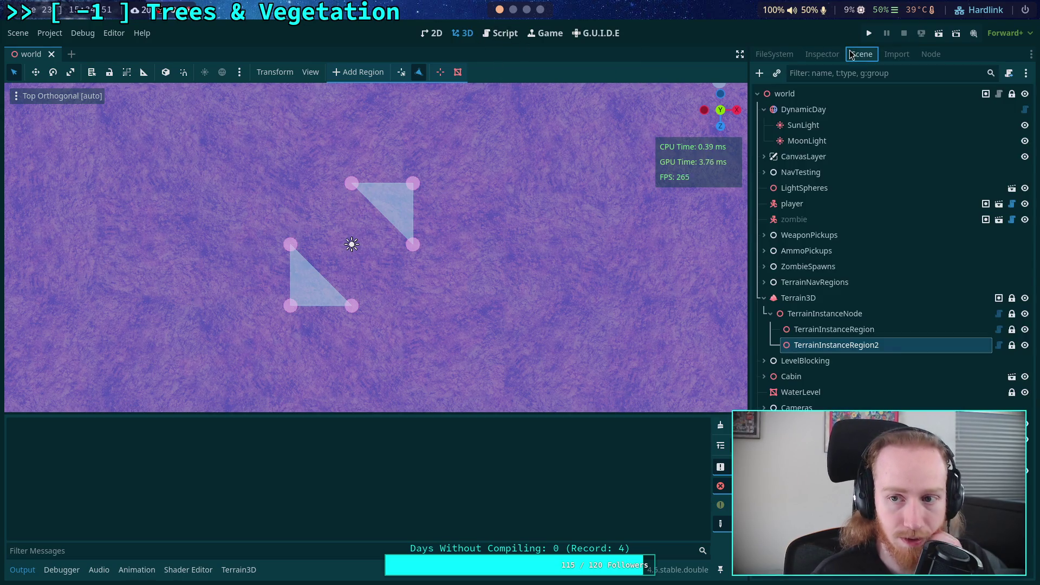
{"action": "left_click", "coordinate": [823, 56]}
{"action": "left_click", "coordinate": [924, 236]}
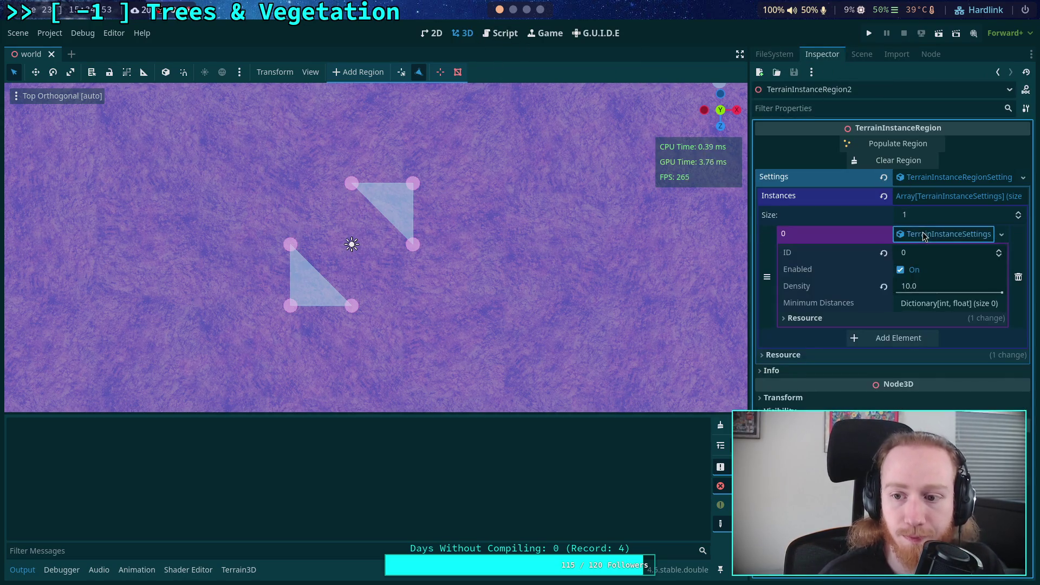
{"action": "left_click", "coordinate": [933, 305]}
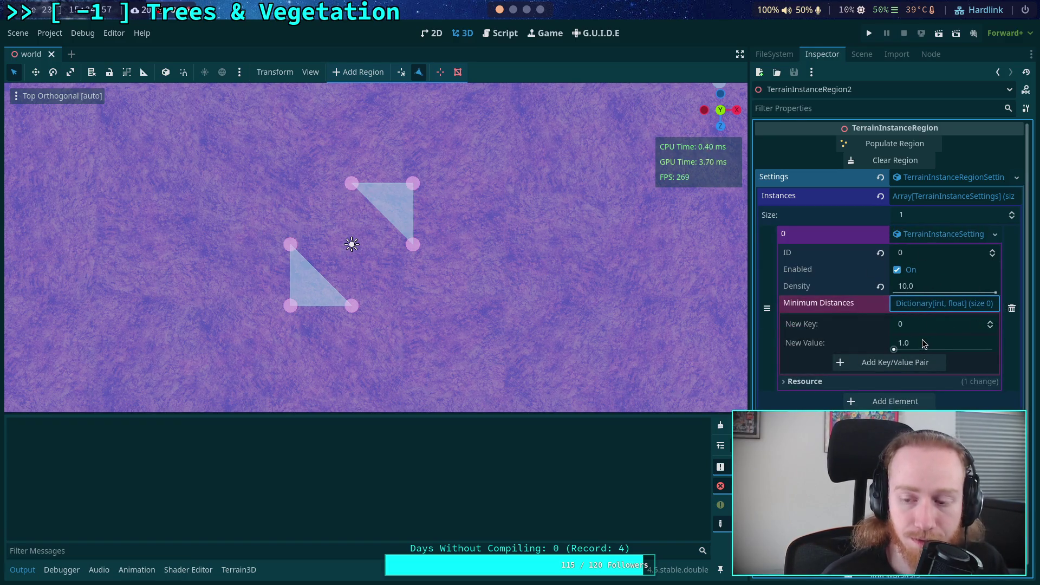
{"action": "left_click", "coordinate": [924, 342]}
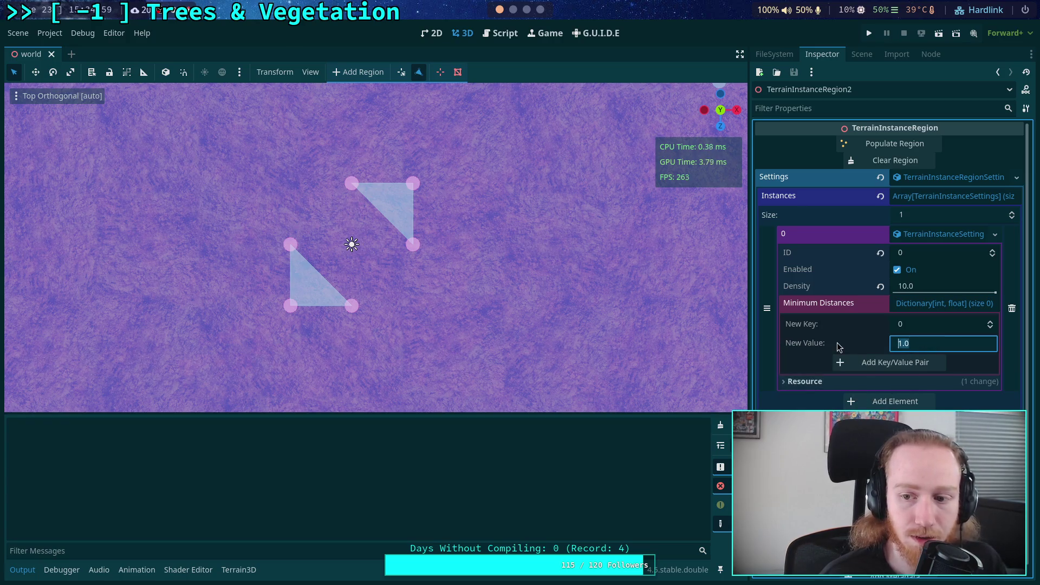
{"action": "left_click", "coordinate": [913, 325]}
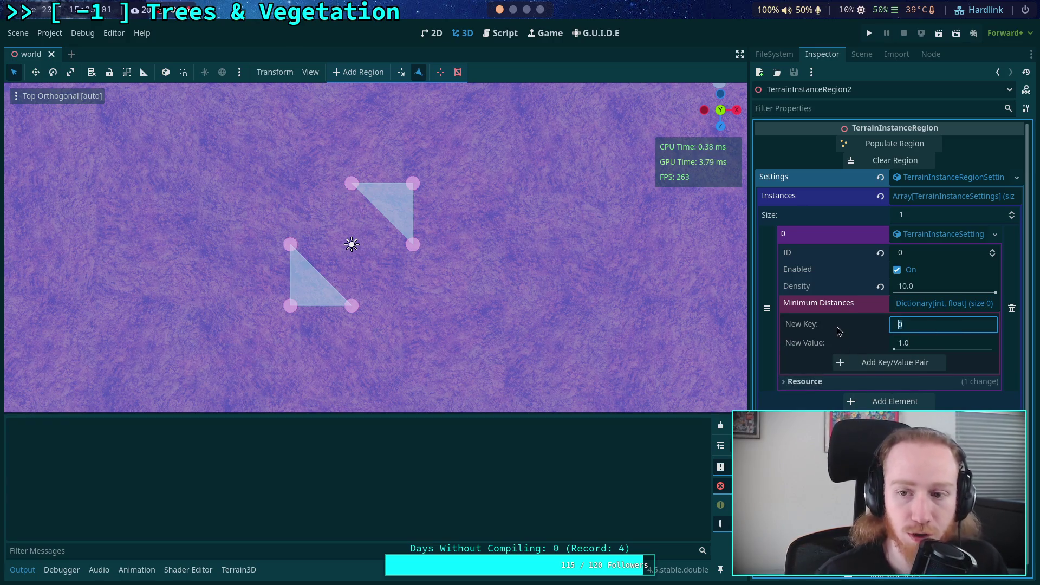
{"action": "left_click", "coordinate": [402, 72]}
Drag the vertices of both triangles outward into a larger square with an even diagonal gap
{"action": "left_click_drag", "start_coordinate": [291, 245], "coordinate": [290, 183]}
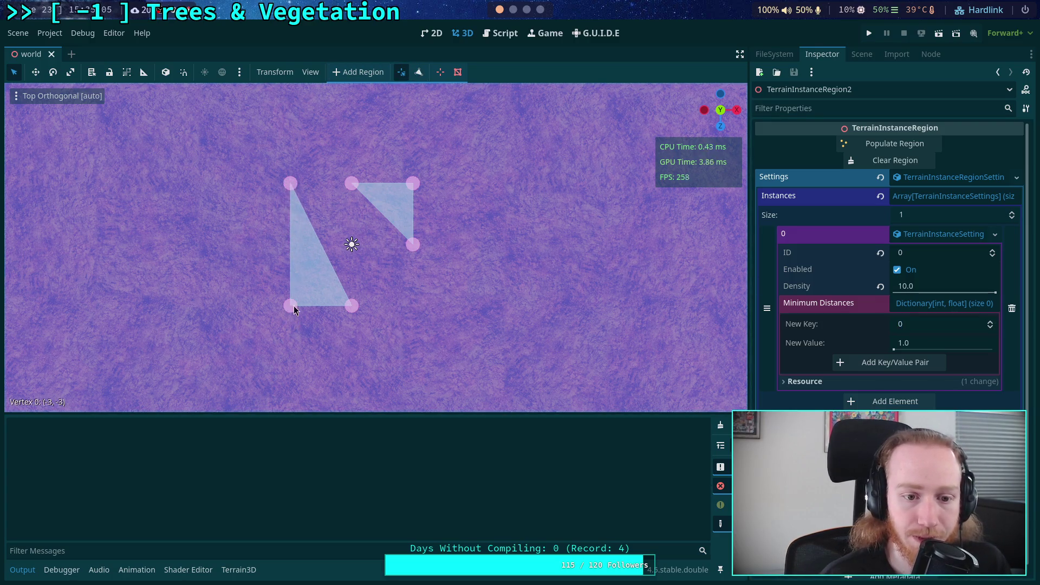
{"action": "left_click_drag", "start_coordinate": [351, 305], "coordinate": [417, 306]}
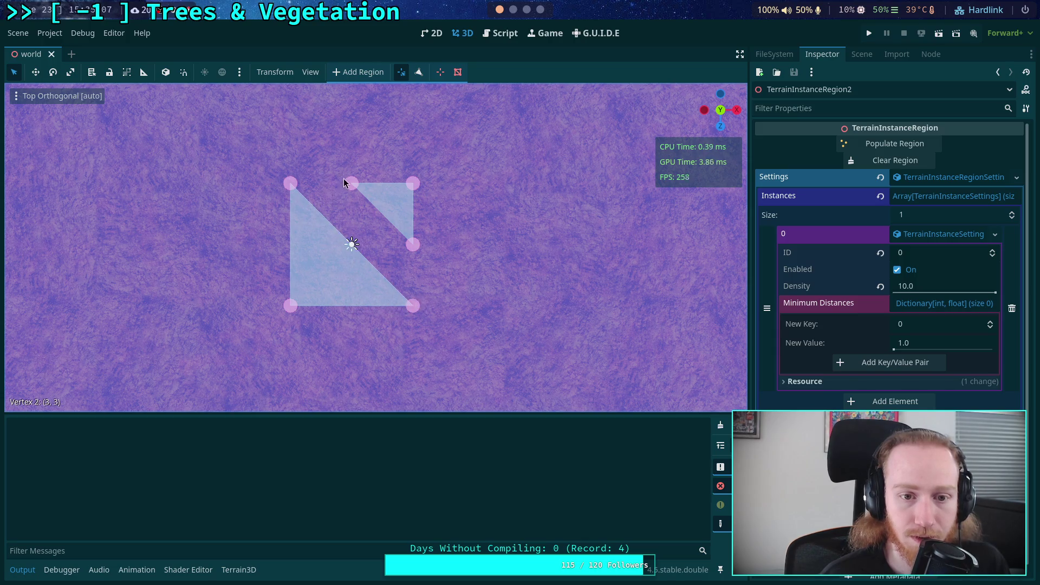
{"action": "left_click_drag", "start_coordinate": [348, 183], "coordinate": [291, 183]}
{"action": "mouse_move", "coordinate": [412, 245]}
{"action": "left_mouse_down"}
{"action": "mouse_move", "coordinate": [418, 310]}
{"action": "mouse_move", "coordinate": [413, 285]}
{"action": "left_mouse_up"}
{"action": "mouse_move", "coordinate": [292, 183]}
{"action": "left_mouse_down"}
{"action": "mouse_move", "coordinate": [311, 185]}
{"action": "mouse_move", "coordinate": [277, 198]}
{"action": "mouse_move", "coordinate": [290, 203]}
{"action": "left_mouse_up"}
{"action": "left_click_drag", "start_coordinate": [410, 291], "coordinate": [440, 305]}
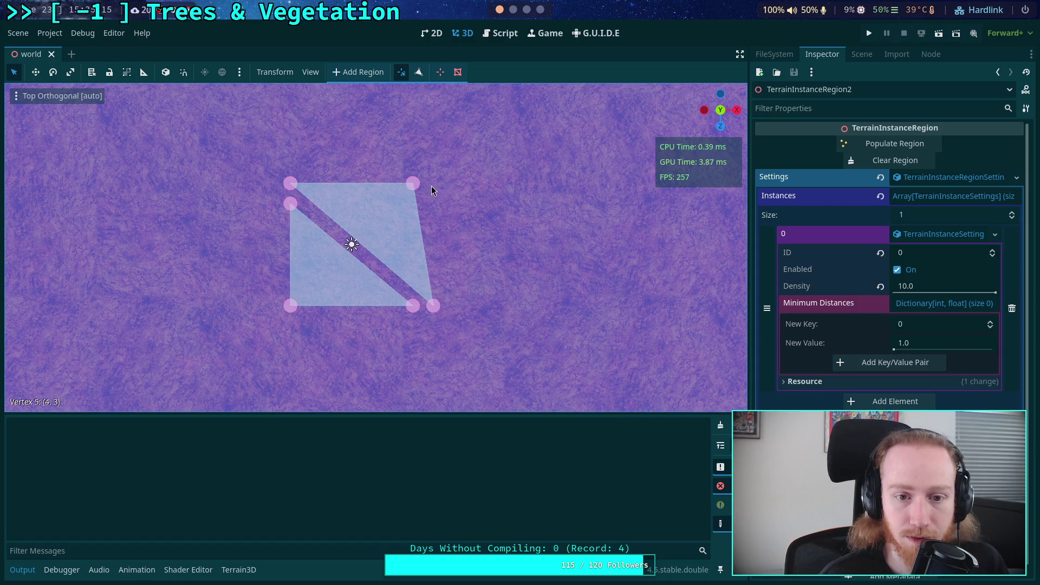
{"action": "left_click_drag", "start_coordinate": [413, 183], "coordinate": [432, 185]}
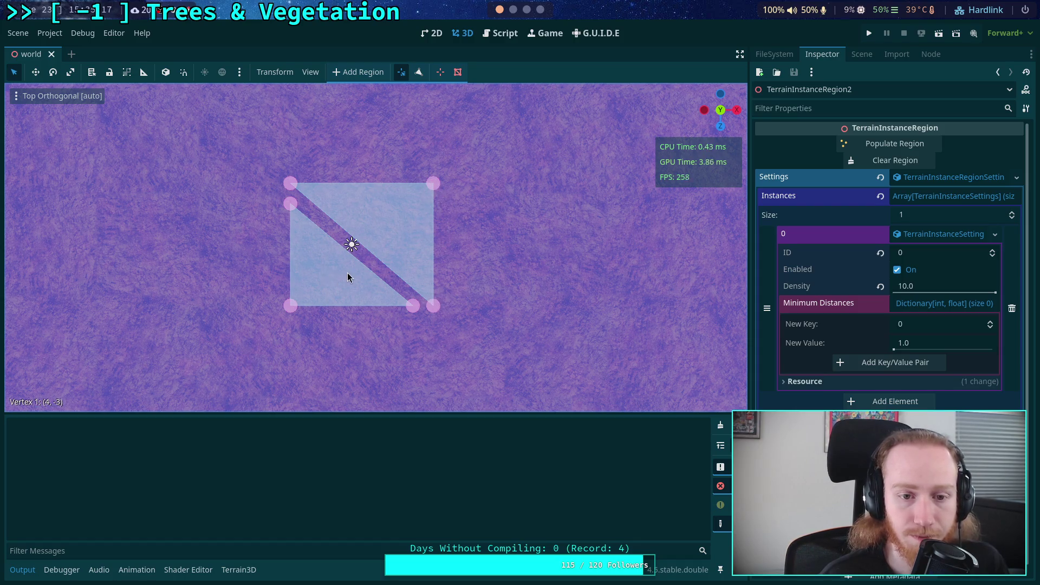
{"action": "mouse_move", "coordinate": [293, 184]}
{"action": "left_mouse_down"}
{"action": "mouse_move", "coordinate": [309, 183]}
{"action": "mouse_move", "coordinate": [291, 184]}
{"action": "left_mouse_up"}
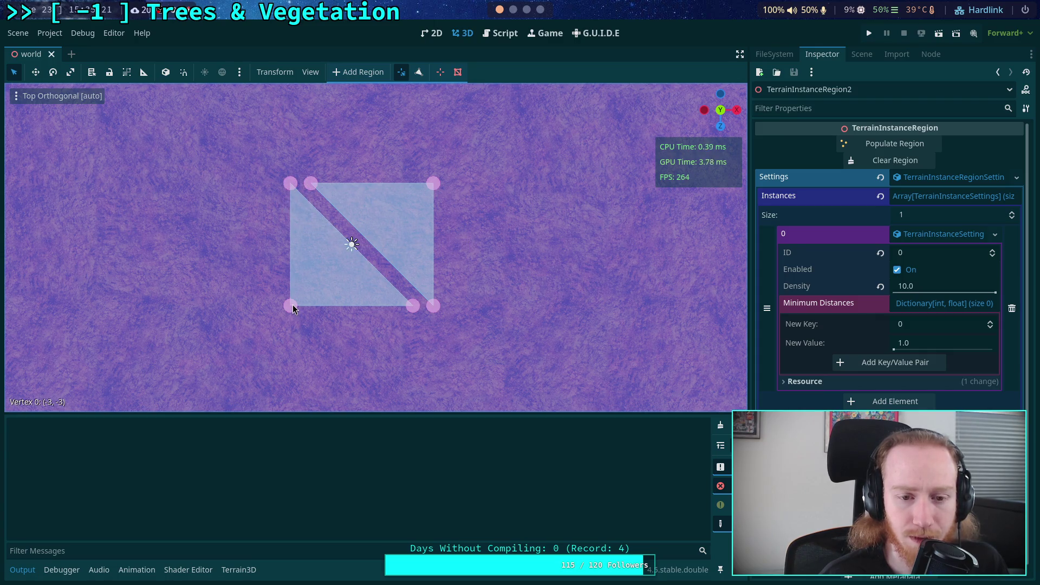
{"action": "left_click_drag", "start_coordinate": [293, 306], "coordinate": [274, 306]}
{"action": "left_click_drag", "start_coordinate": [291, 186], "coordinate": [275, 185]}
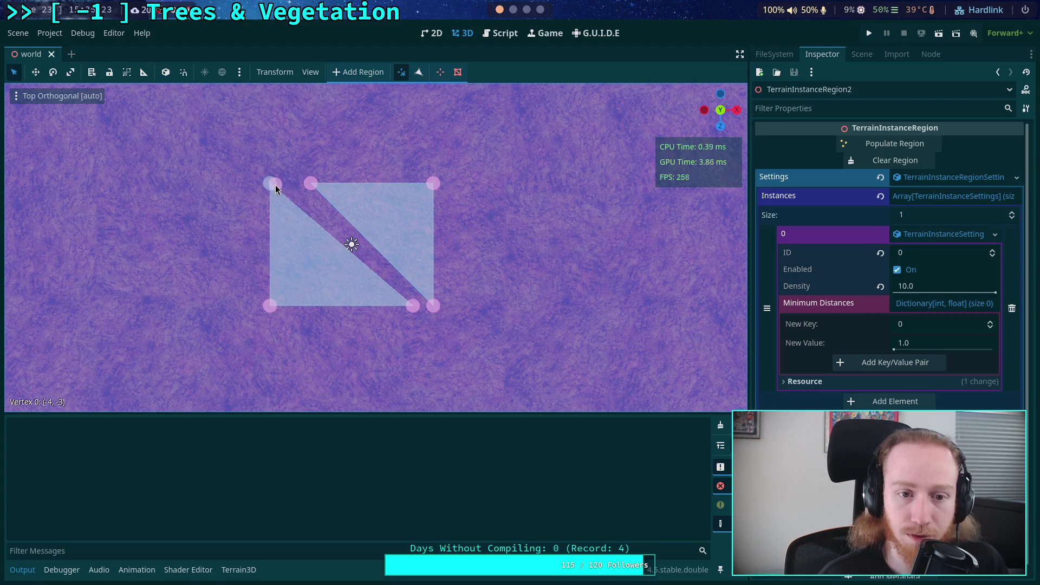
{"action": "left_click_drag", "start_coordinate": [400, 310], "coordinate": [391, 308]}
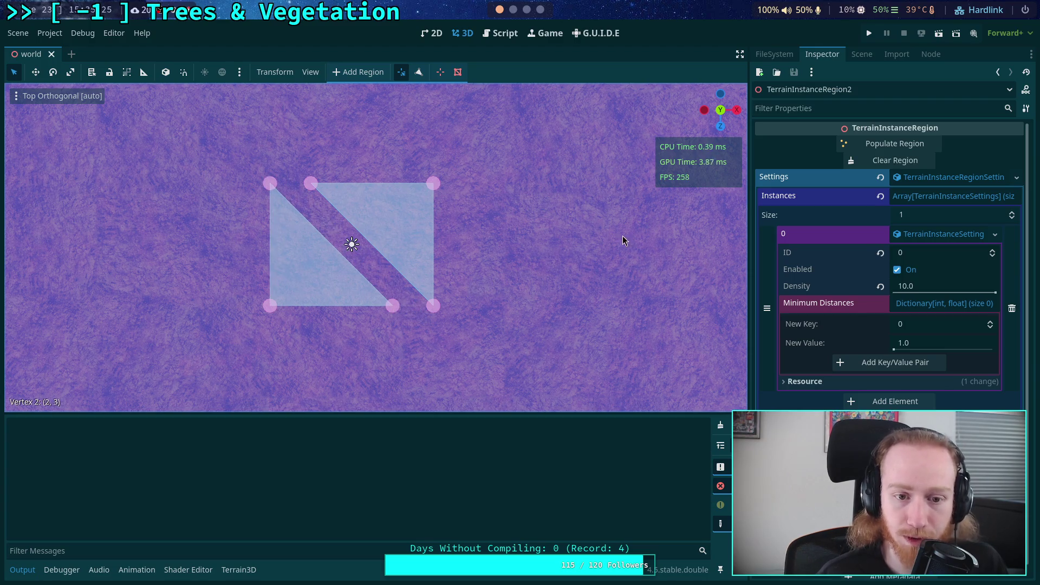
Populate the region (0 instances, Nil-to-float errors), then fold _put_instance in the script
{"action": "left_click", "coordinate": [894, 144]}
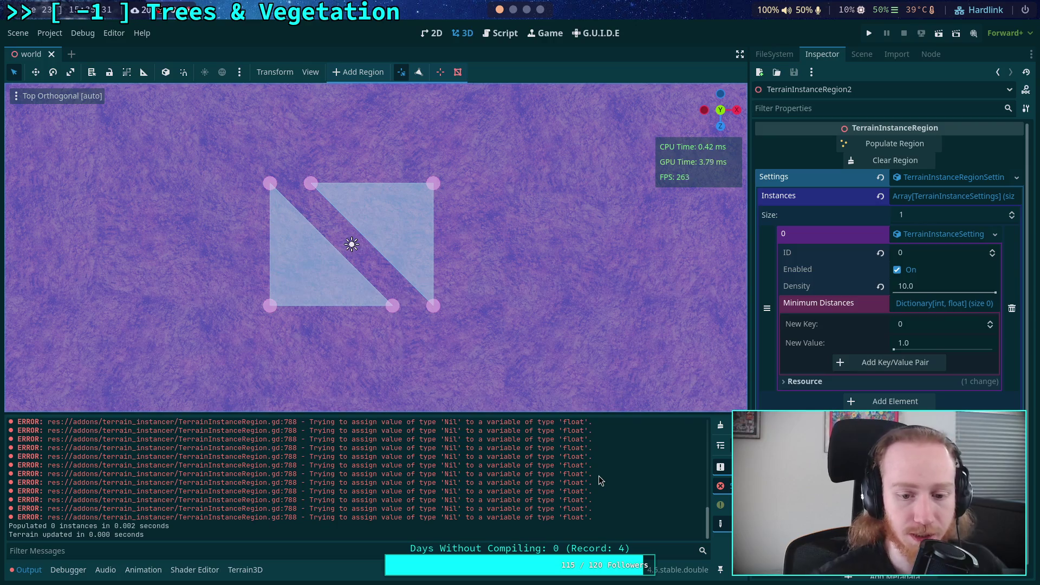
{"action": "left_click", "coordinate": [505, 29]}
{"action": "scroll", "coordinate": [348, 232], "scroll_direction": "down", "scroll_amount": 5}
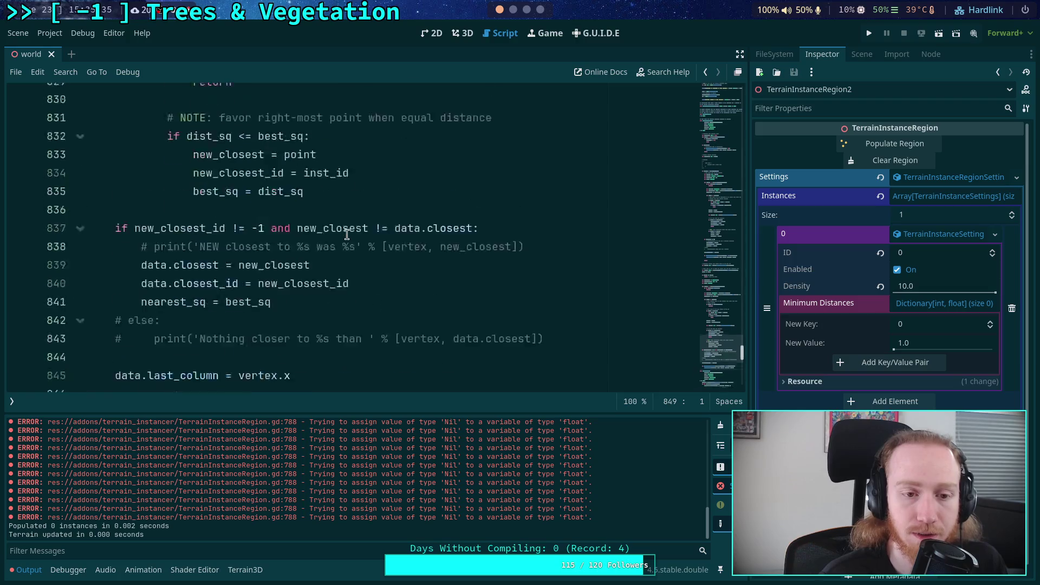
{"action": "scroll", "coordinate": [347, 232], "scroll_direction": "down", "scroll_amount": 4}
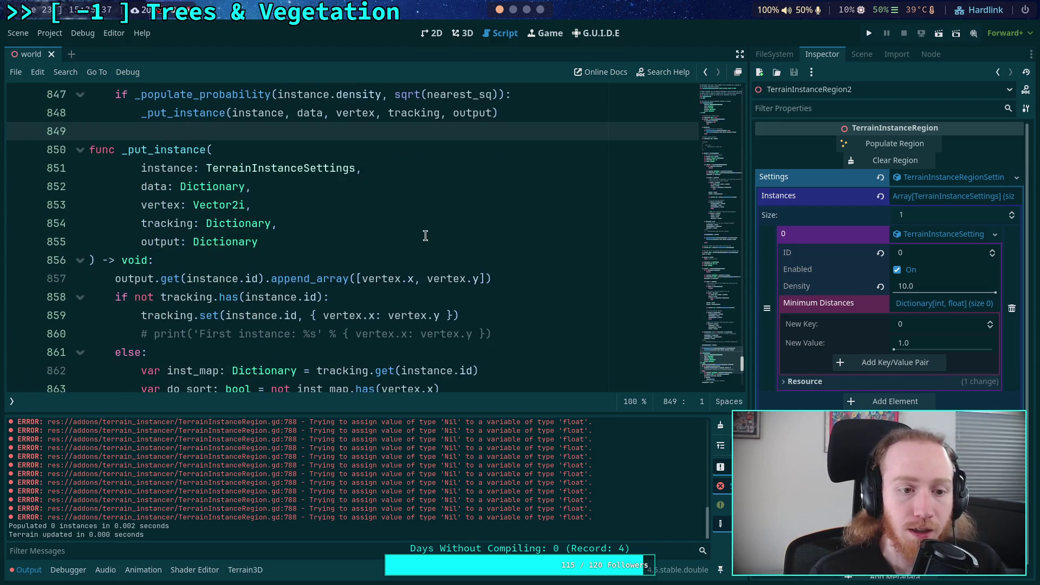
{"action": "scroll", "coordinate": [425, 235], "scroll_direction": "up", "scroll_amount": 5}
{"action": "scroll", "coordinate": [426, 235], "scroll_direction": "down", "scroll_amount": 3}
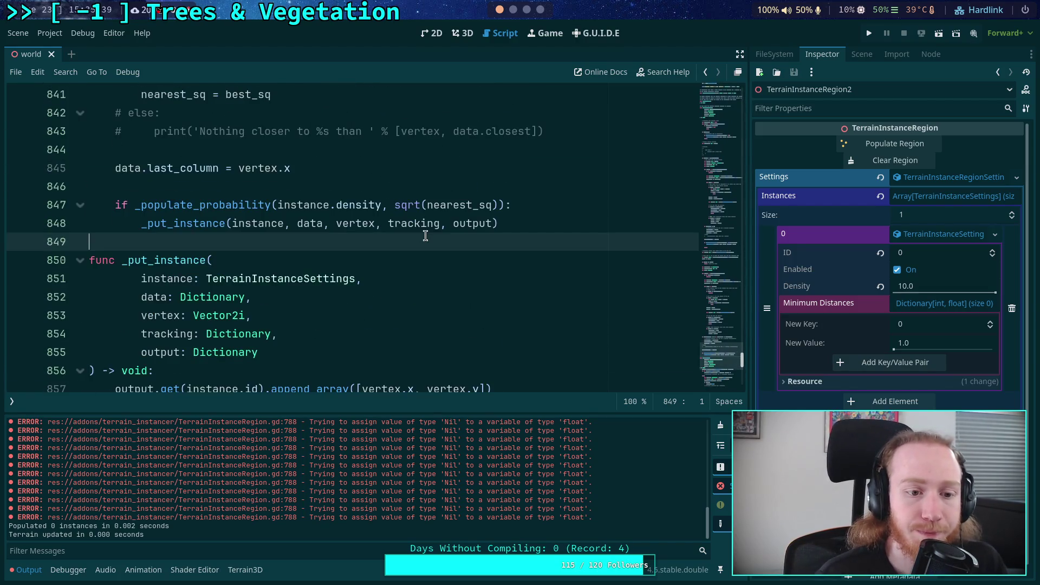
{"action": "left_click", "coordinate": [81, 260]}
{"action": "left_click", "coordinate": [80, 278]}
{"action": "left_click", "coordinate": [79, 279]}
{"action": "left_click", "coordinate": [80, 278]}
Locate the minimum-distance get call on line 803 and bring up Find in the script
{"action": "scroll", "coordinate": [248, 271], "scroll_direction": "up", "scroll_amount": 9}
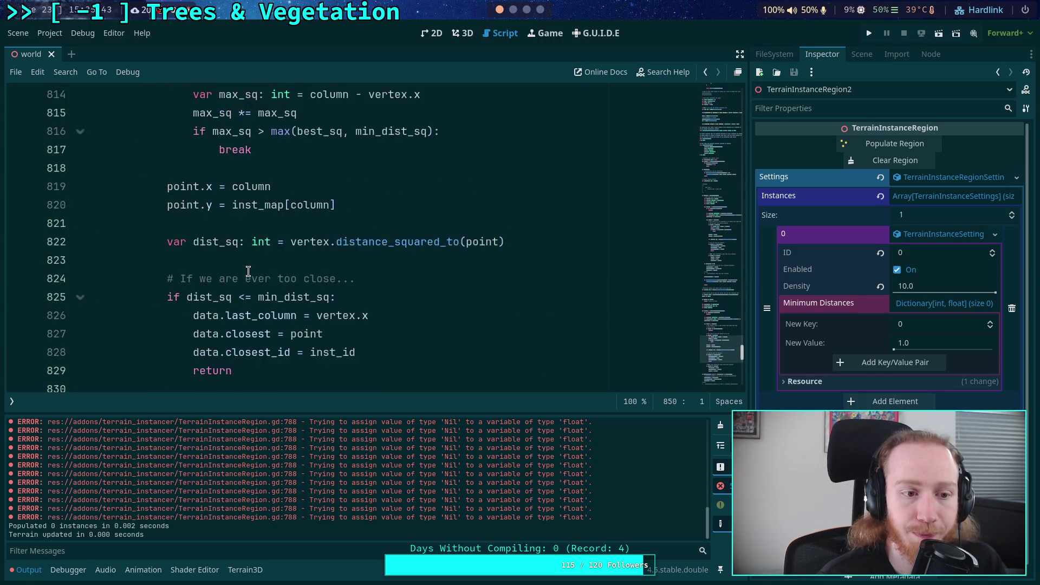
{"action": "scroll", "coordinate": [252, 269], "scroll_direction": "up", "scroll_amount": 6}
{"action": "scroll", "coordinate": [357, 266], "scroll_direction": "up", "scroll_amount": 2}
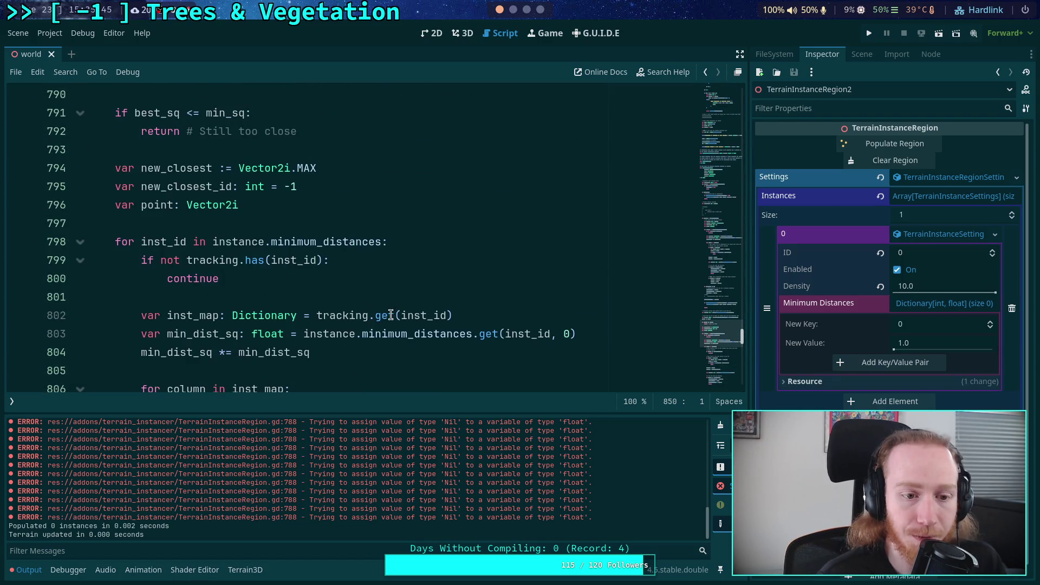
{"action": "left_click", "coordinate": [469, 334]}
{"action": "double_click", "coordinate": [489, 334]}
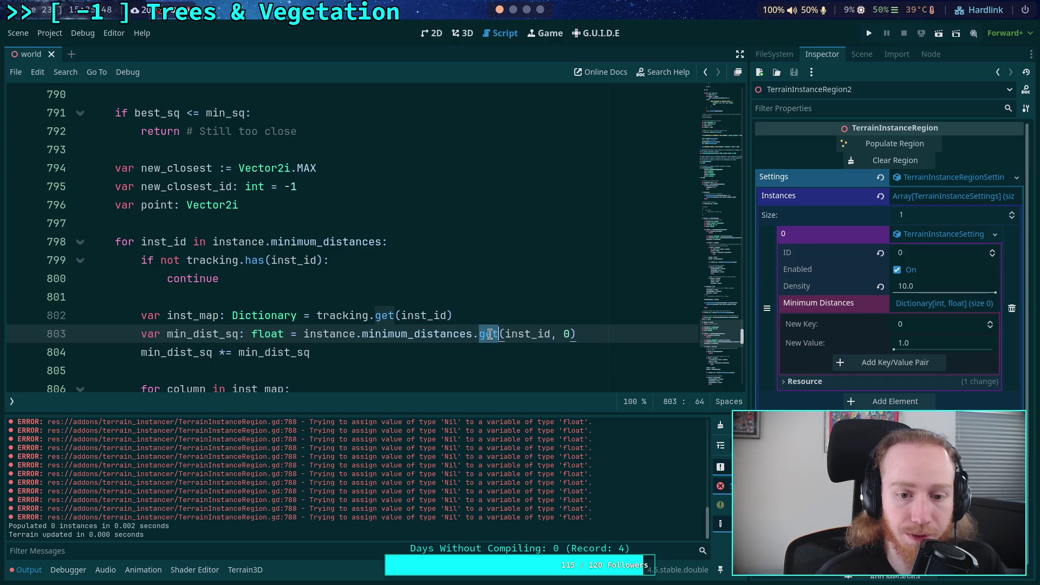
{"action": "left_click", "coordinate": [515, 301]}
{"action": "key", "text": "ctrl+f"}
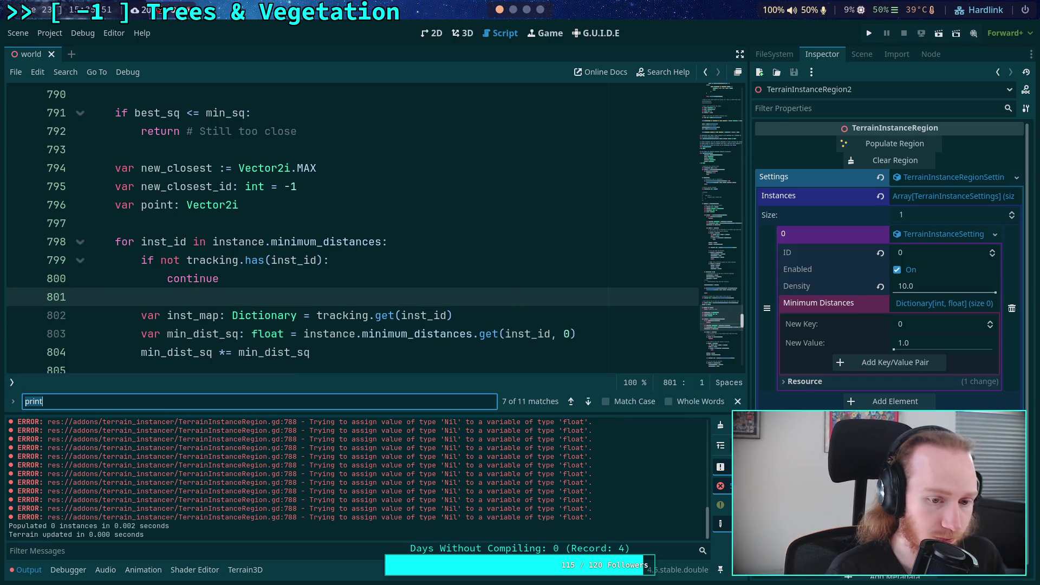
Find the .get call on line 788 and add a default of 0 to the minimum_distances lookup
{"action": "type", "text": ".get"}
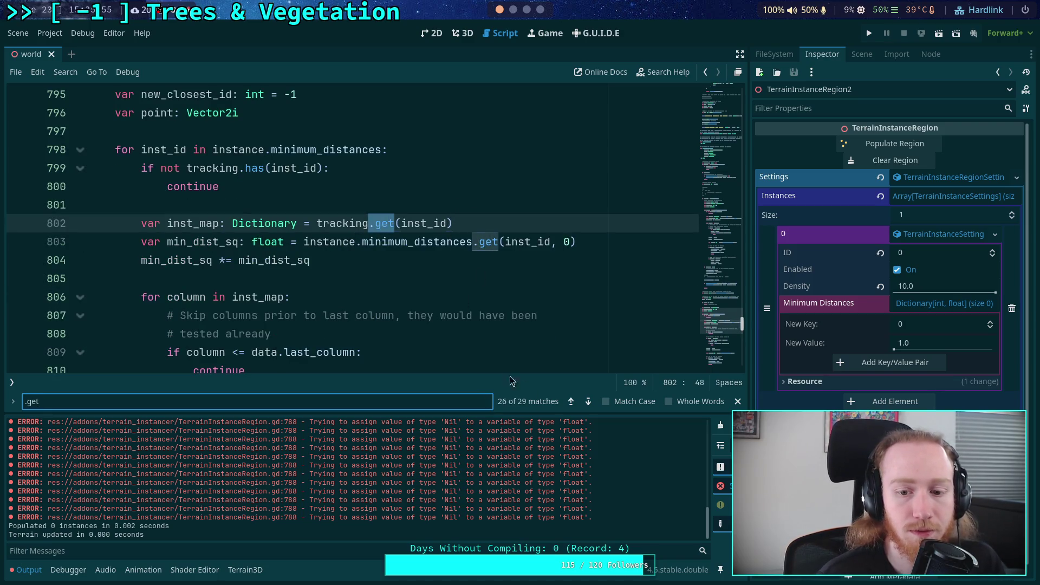
{"action": "left_click", "coordinate": [588, 403]}
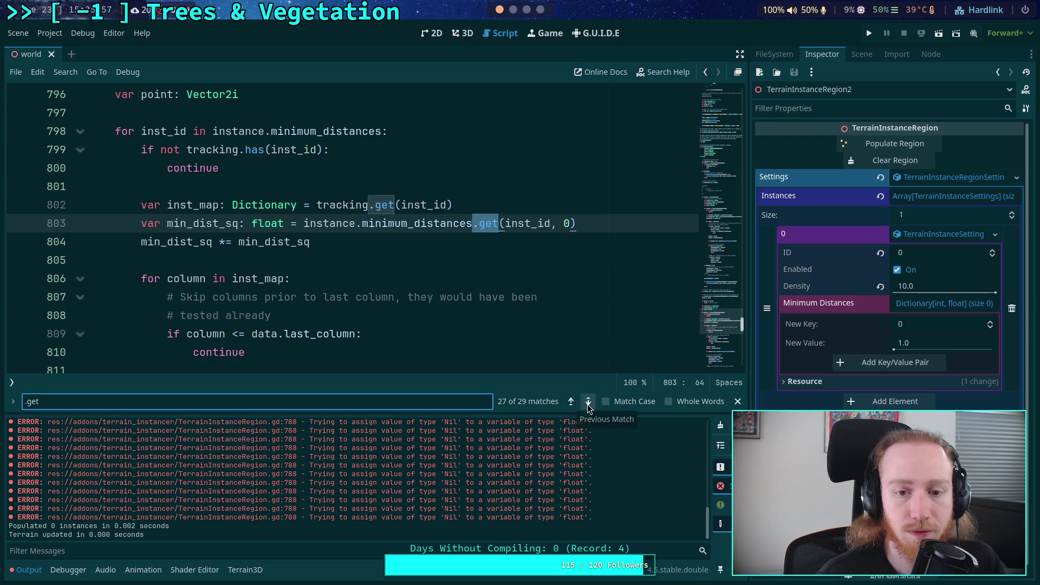
{"action": "left_click", "coordinate": [588, 403]}
{"action": "left_click", "coordinate": [570, 402]}
{"action": "left_click", "coordinate": [571, 402]}
{"action": "left_click", "coordinate": [571, 402]}
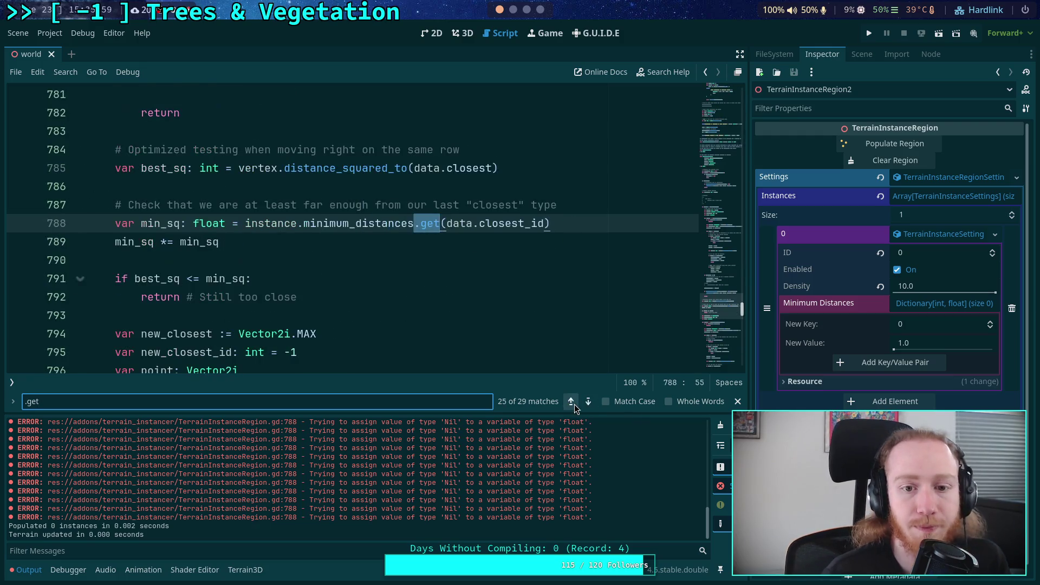
{"action": "left_click", "coordinate": [552, 223]}
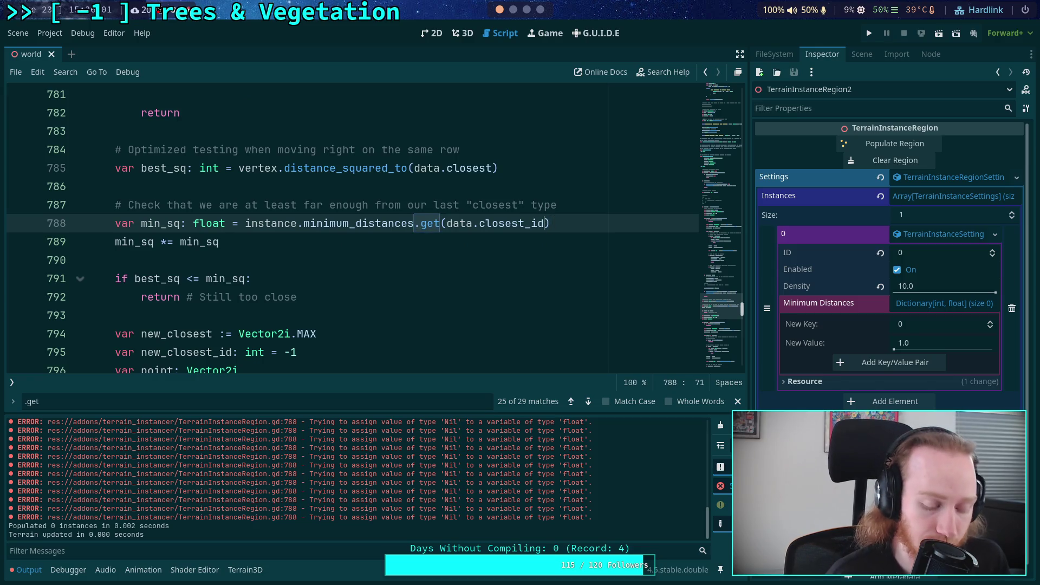
{"action": "type", "text": ", 0"}
Collapse the Output panel to give the code editor more room
{"action": "left_click", "coordinate": [320, 276]}
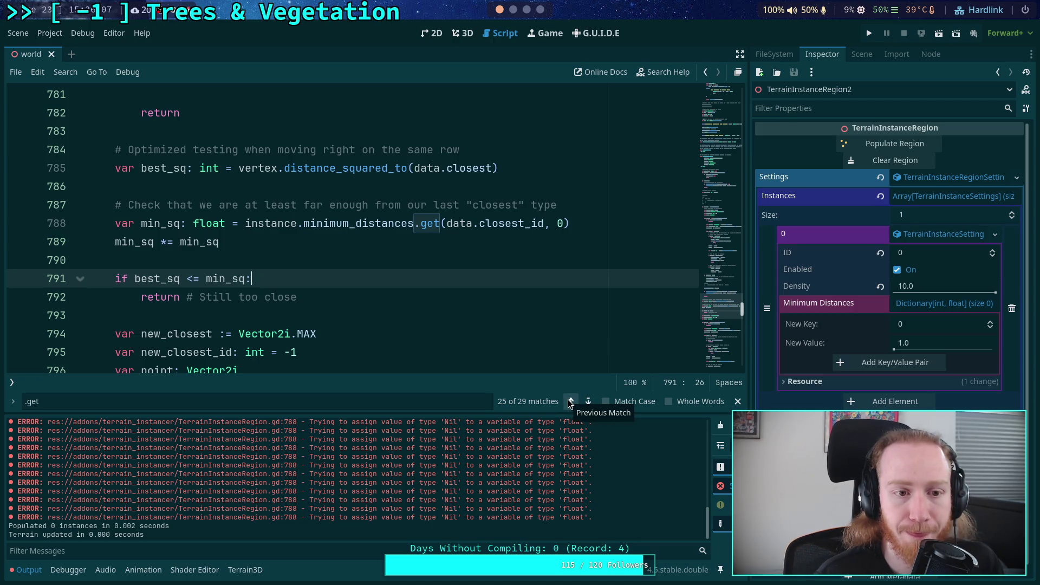
{"action": "scroll", "coordinate": [336, 319], "scroll_direction": "up", "scroll_amount": 3}
{"action": "scroll", "coordinate": [292, 300], "scroll_direction": "down", "scroll_amount": 3}
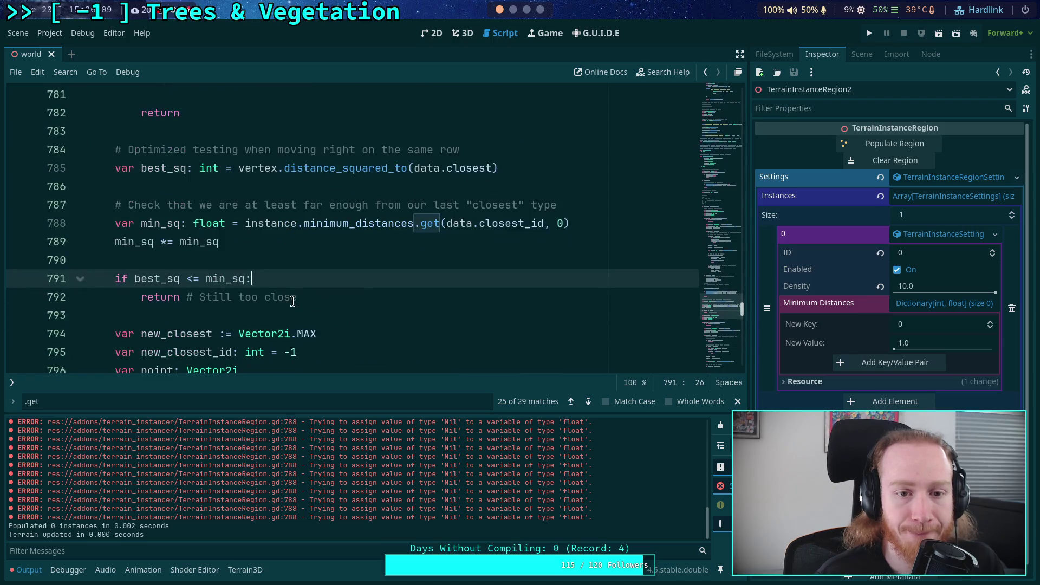
{"action": "left_click", "coordinate": [29, 569]}
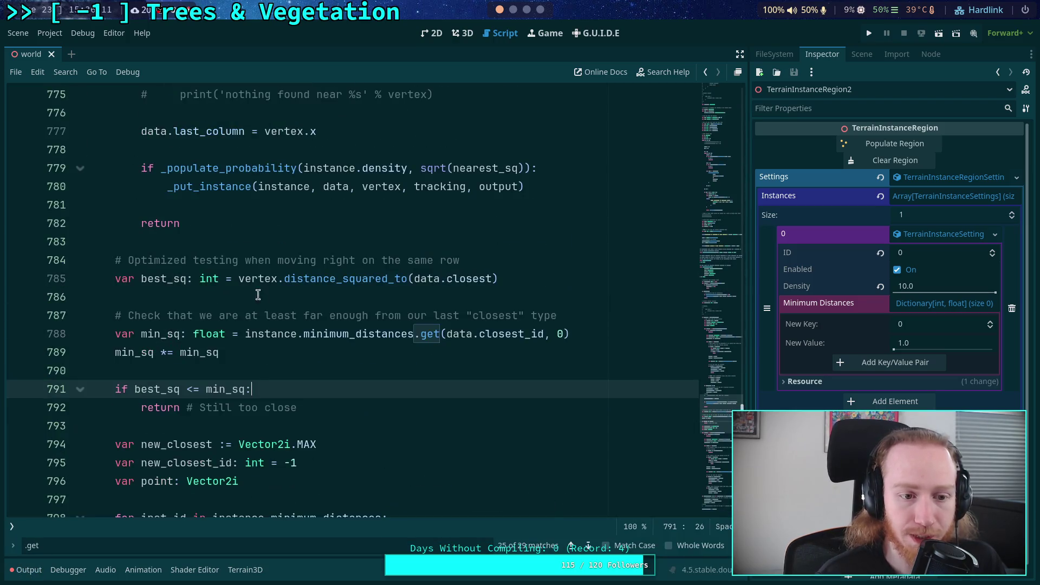
{"action": "left_click", "coordinate": [366, 302]}
{"action": "scroll", "coordinate": [428, 317], "scroll_direction": "down", "scroll_amount": 4}
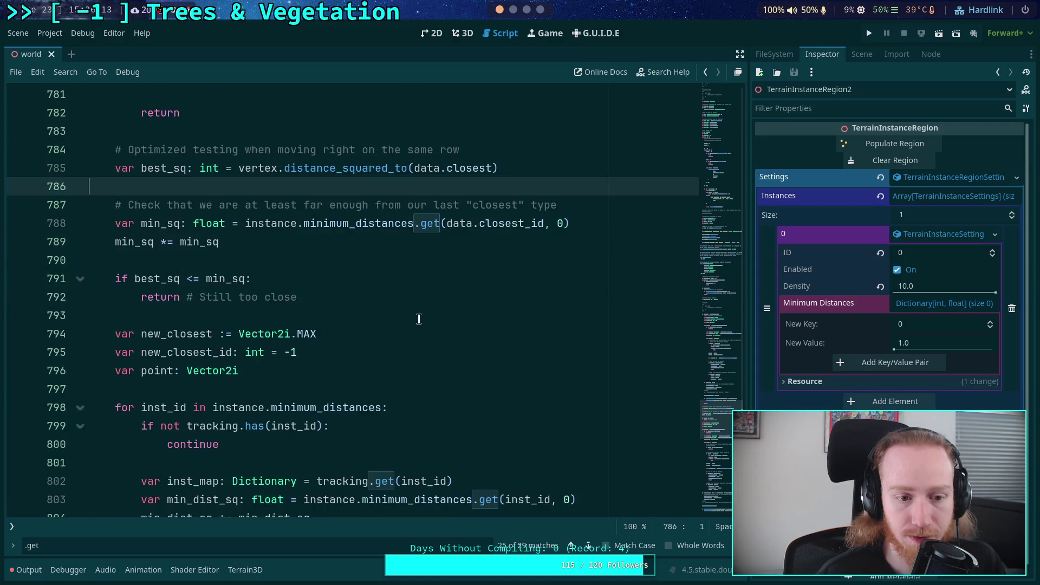
{"action": "scroll", "coordinate": [412, 308], "scroll_direction": "up", "scroll_amount": 3}
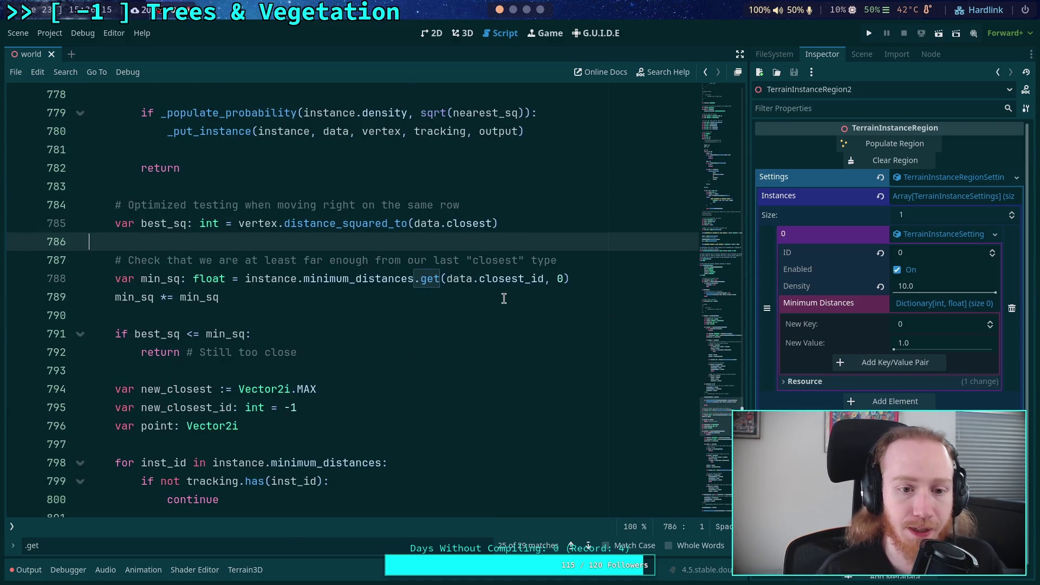
Wrap the line 788 distance check in a new 'if data.closest_id != -1:' guard
{"action": "key", "text": "Return"}
{"action": "type", "text": "if "}
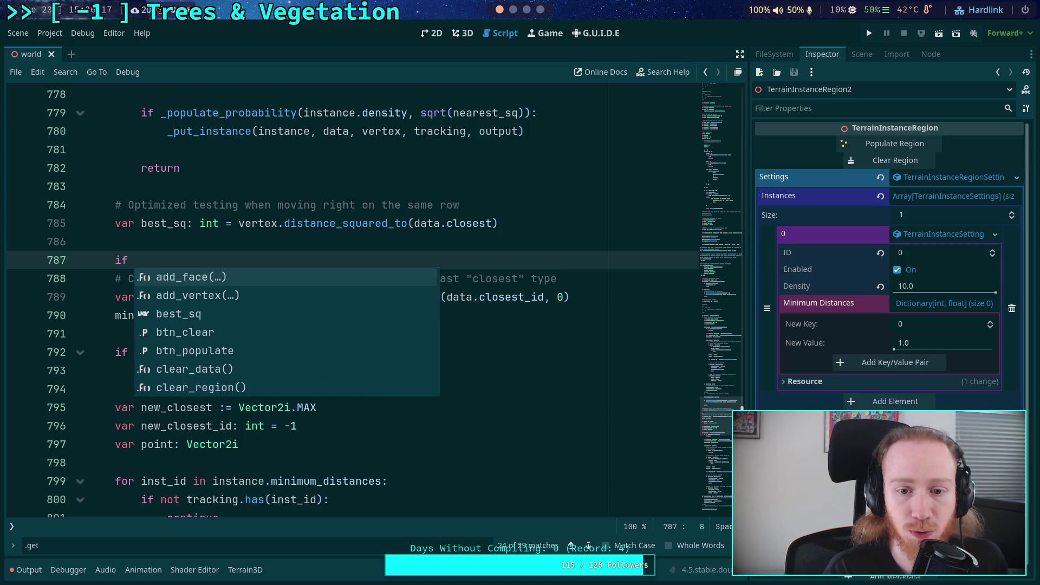
{"action": "type", "text": "data.closest_id != -1:"}
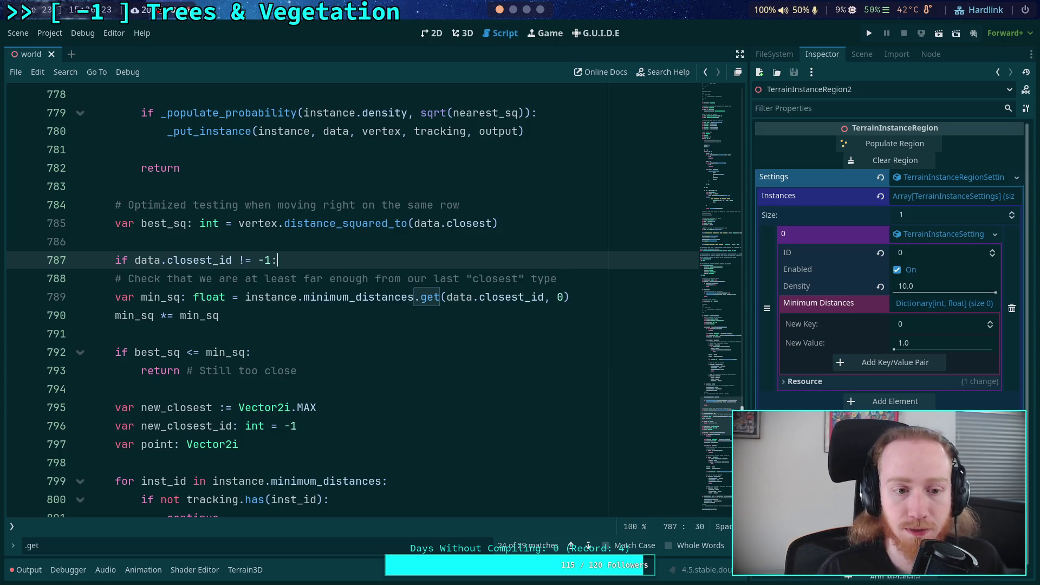
{"action": "mouse_move", "coordinate": [160, 278]}
{"action": "left_mouse_down"}
{"action": "mouse_move", "coordinate": [218, 316]}
{"action": "mouse_move", "coordinate": [180, 371]}
{"action": "left_mouse_up"}
{"action": "key", "text": "Tab"}
{"action": "left_click", "coordinate": [380, 334]}
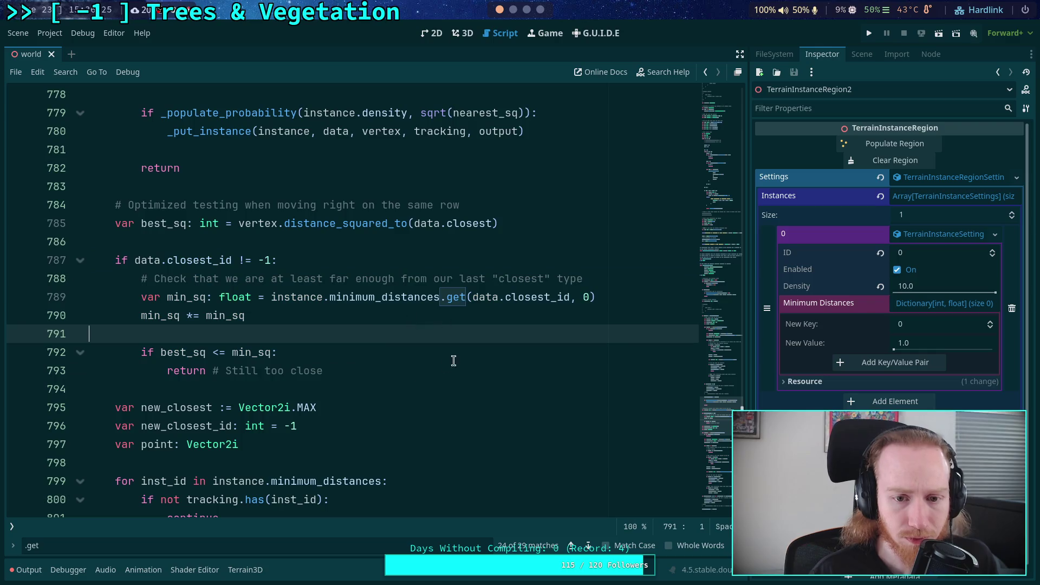
Step through the other .get matches around lines 738–739, then save the scene
{"action": "left_click", "coordinate": [576, 298]}
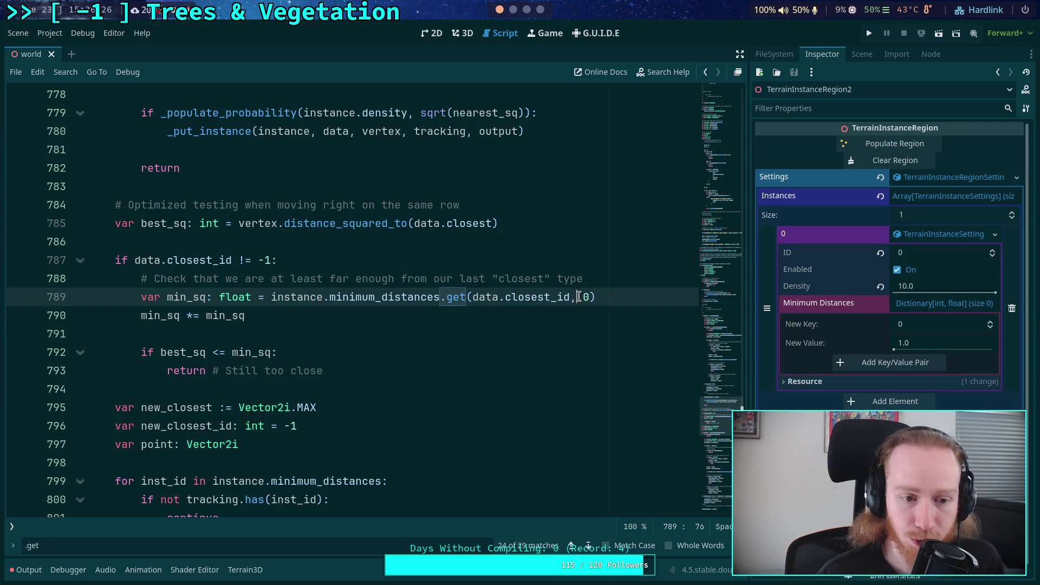
{"action": "left_click", "coordinate": [571, 545]}
{"action": "left_click", "coordinate": [570, 546]}
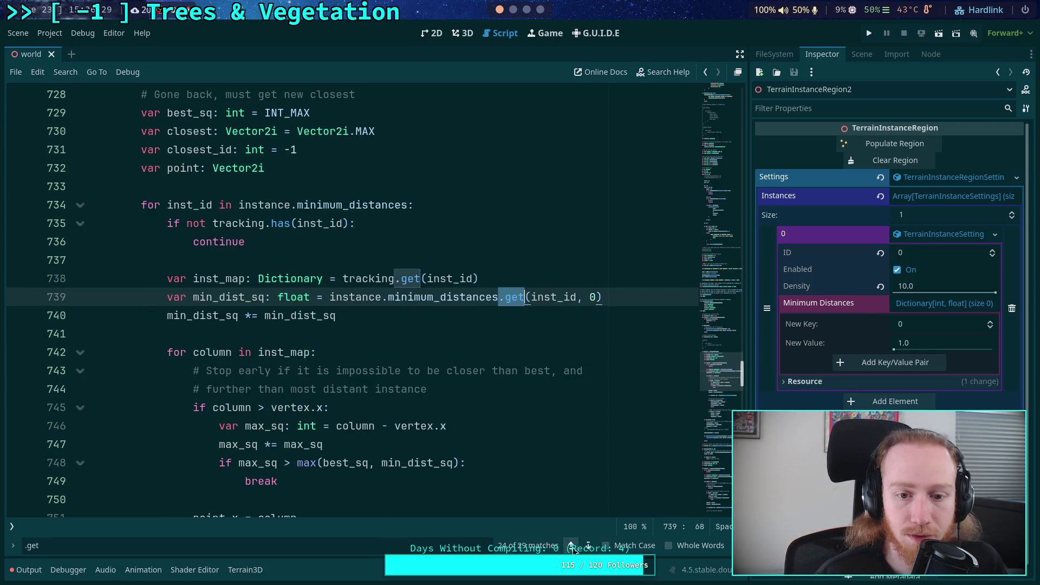
{"action": "left_click", "coordinate": [571, 545]}
{"action": "left_click", "coordinate": [571, 546]}
{"action": "left_click", "coordinate": [588, 546]}
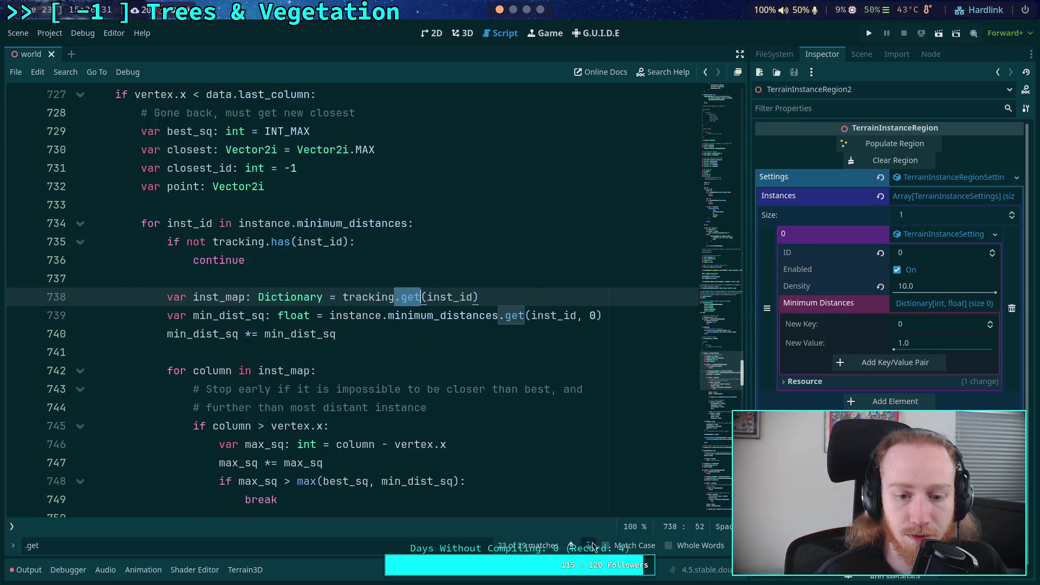
{"action": "left_click", "coordinate": [460, 424]}
{"action": "key", "text": "ctrl+s"}
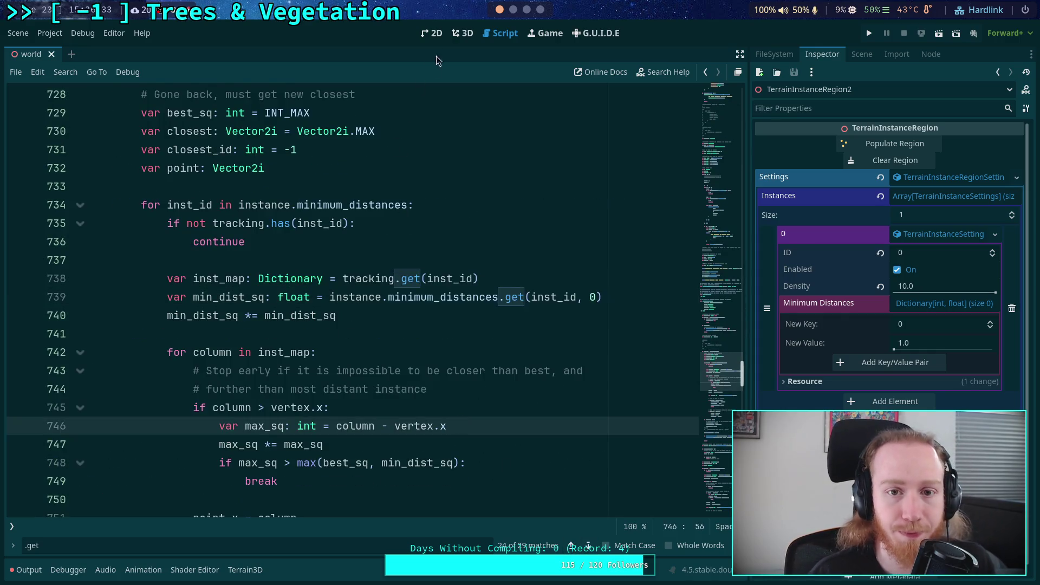
In the 3D view, clear the Output errors and save the scene with density 10.0 settings
{"action": "left_click", "coordinate": [465, 34]}
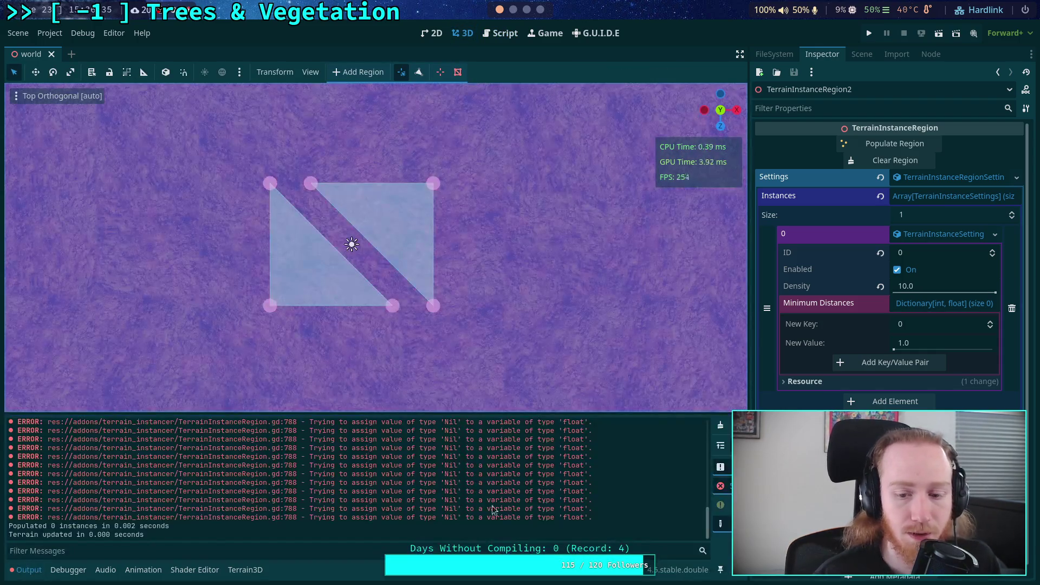
{"action": "left_click", "coordinate": [720, 424]}
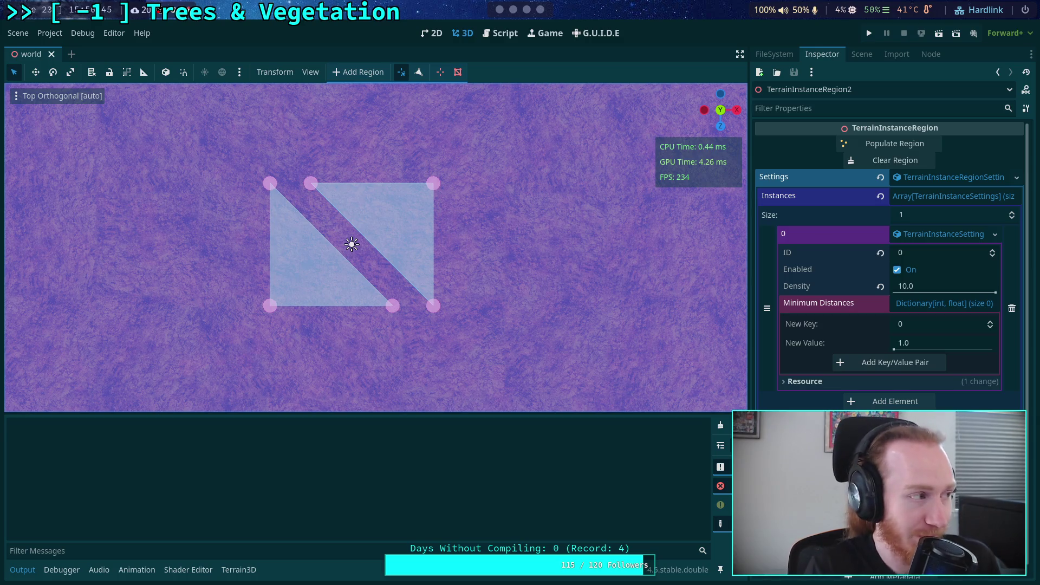
{"action": "key", "text": "ctrl+s"}
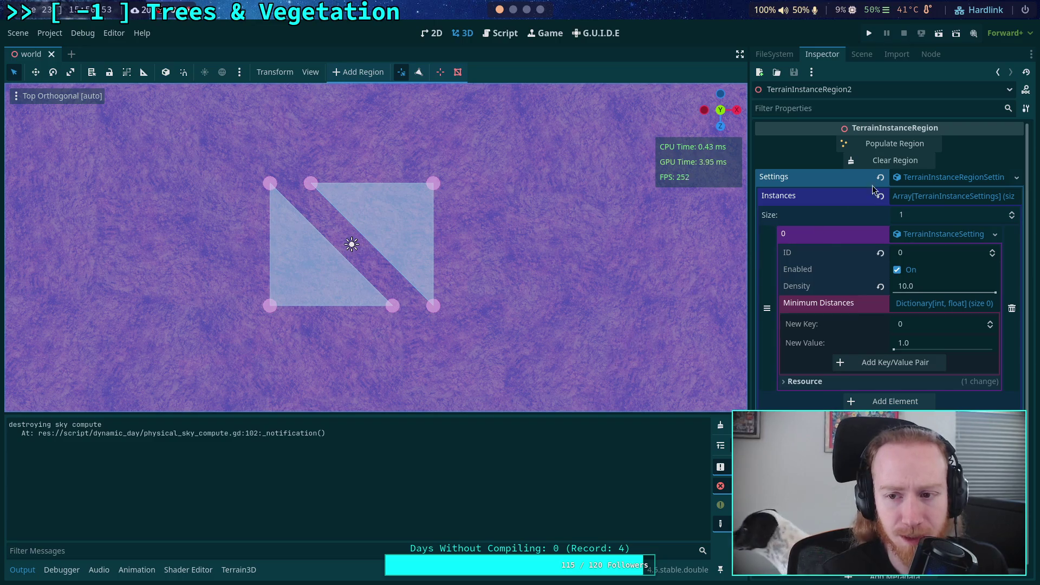
Populate the region with 32 hexagon instances, then show the region script's closest-search code
{"action": "left_click", "coordinate": [909, 145]}
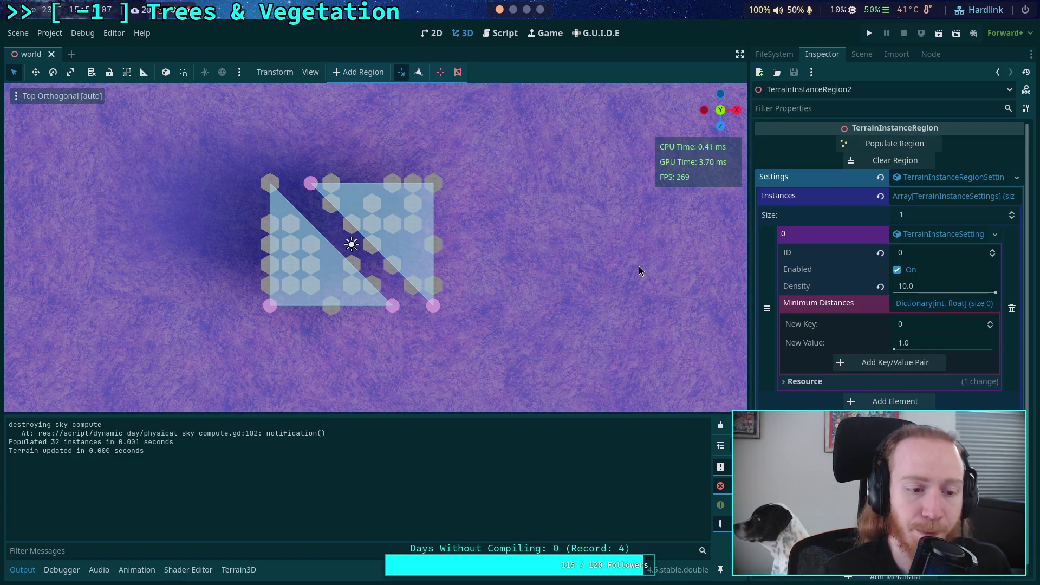
{"action": "left_click", "coordinate": [501, 33]}
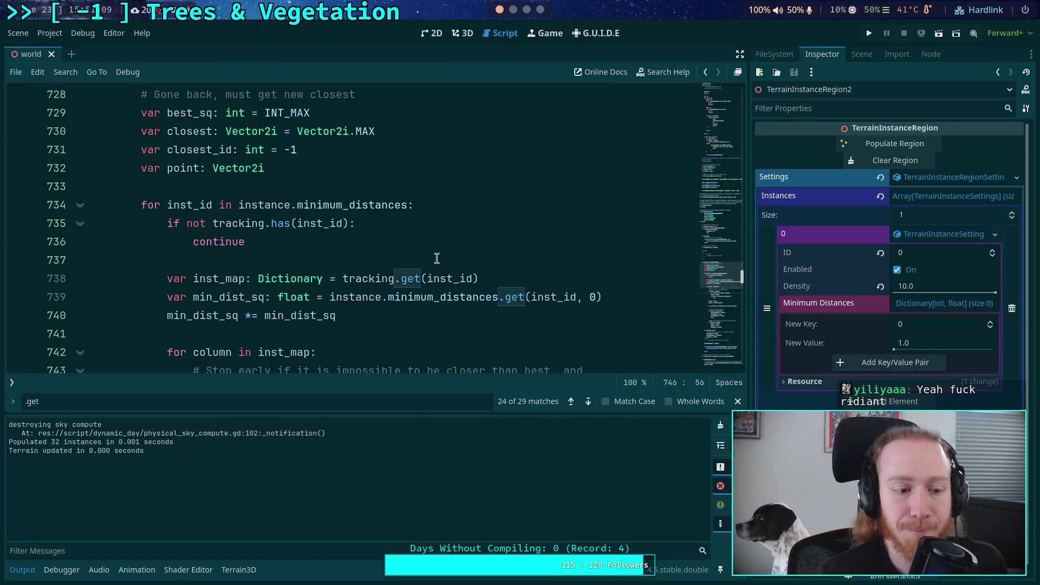
Shrink the Output area and go back to the 3D view of the 32 instances
{"action": "scroll", "coordinate": [437, 259], "scroll_direction": "down", "scroll_amount": 3}
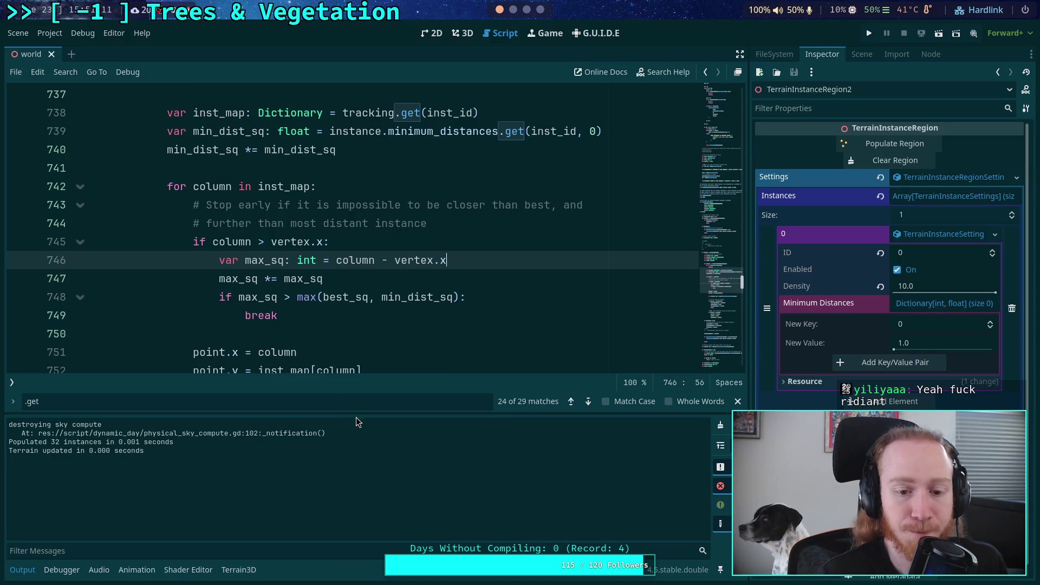
{"action": "left_click_drag", "start_coordinate": [356, 415], "coordinate": [357, 441]}
{"action": "left_click", "coordinate": [463, 34]}
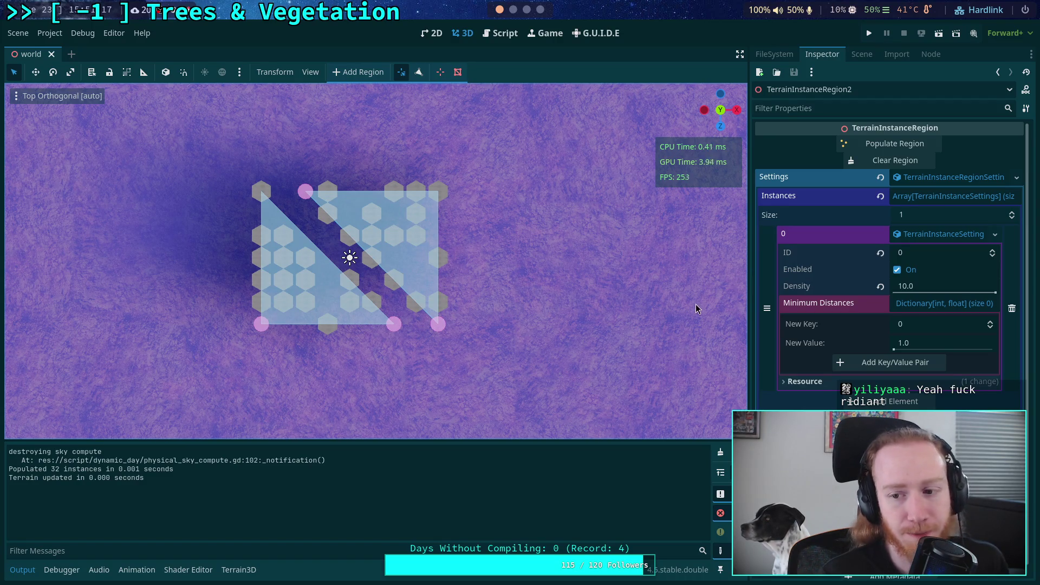
Set the new minimum-distance value to 1.1 and repopulate the region several times
{"action": "left_click", "coordinate": [944, 343]}
{"action": "type", "text": "1.1"}
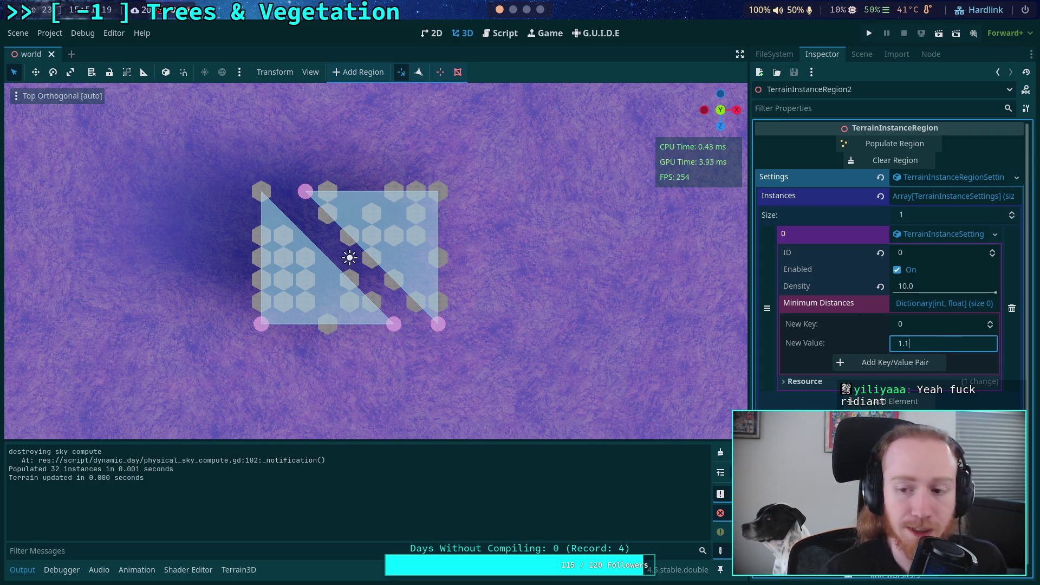
{"action": "key", "text": "Return"}
{"action": "left_click", "coordinate": [897, 160]}
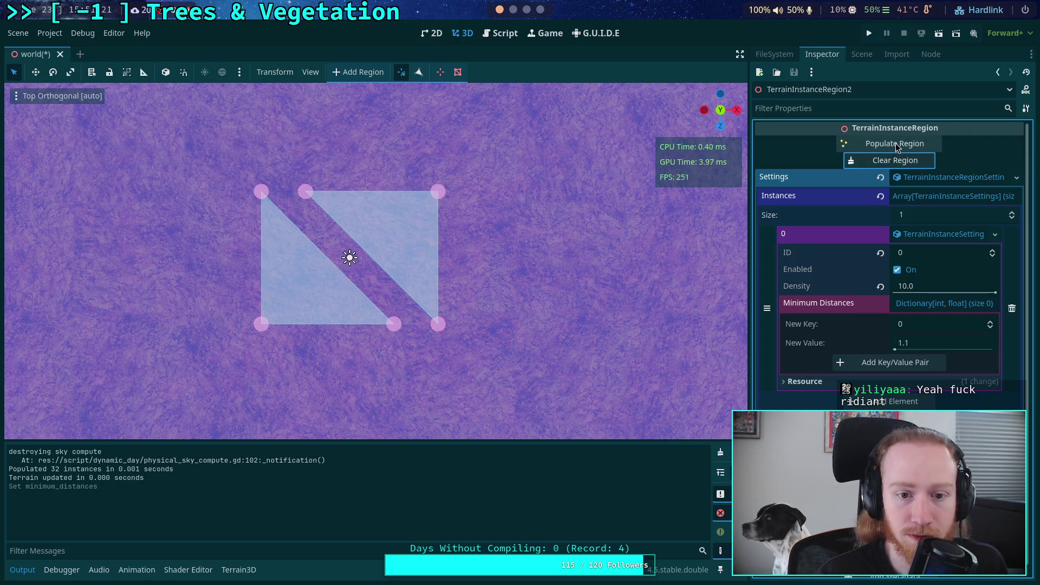
{"action": "left_click", "coordinate": [896, 145]}
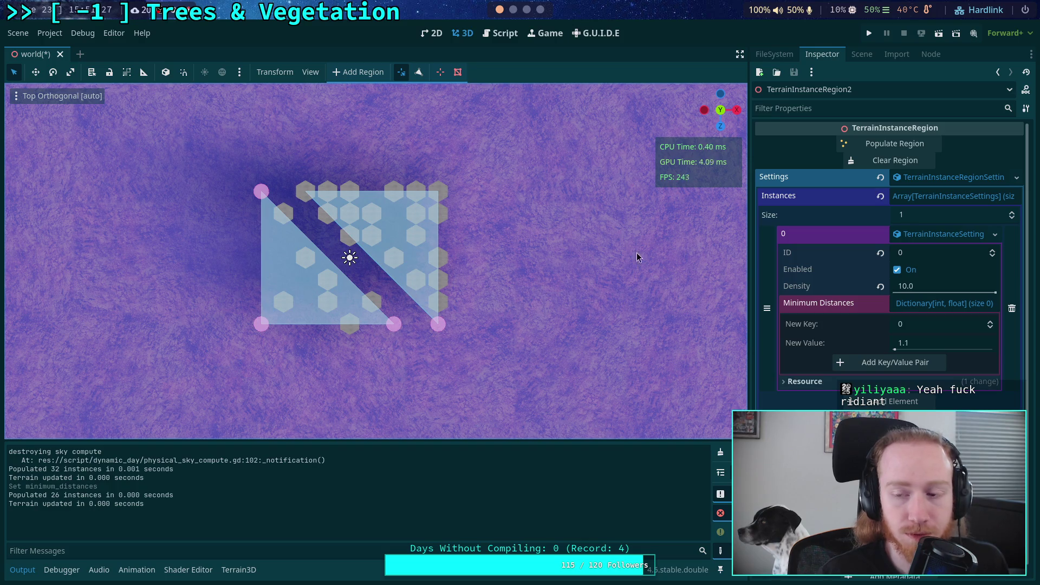
{"action": "left_click", "coordinate": [902, 160]}
{"action": "left_click", "coordinate": [909, 143]}
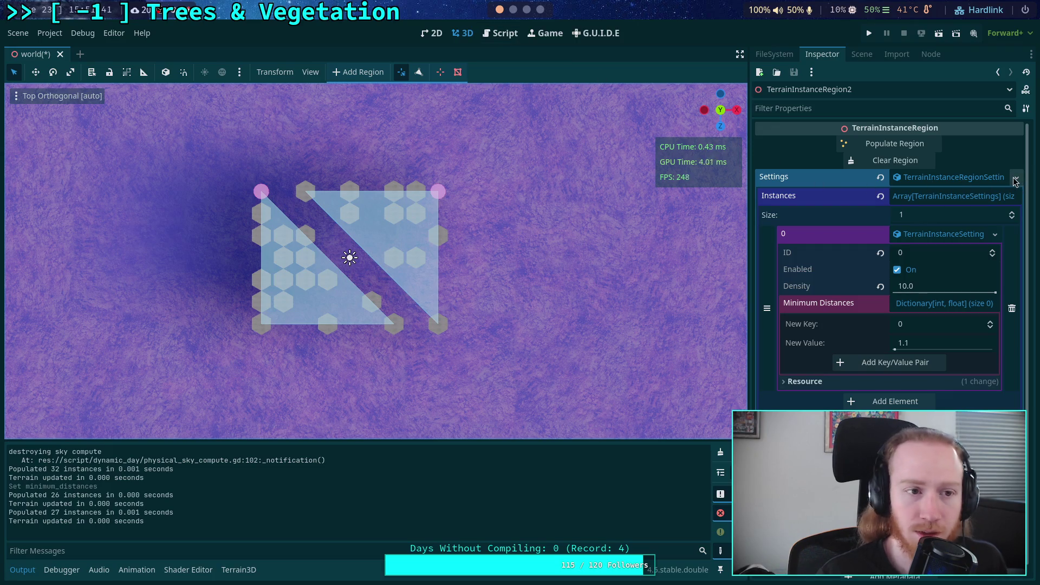
Save, repopulate once more, then clear all instances from the region and save again
{"action": "key", "text": "ctrl+s"}
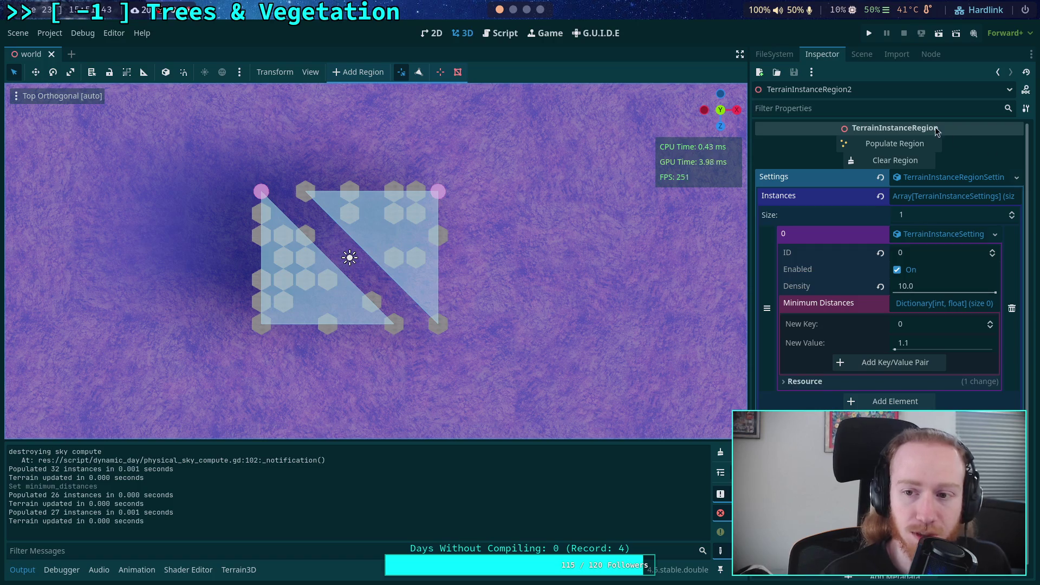
{"action": "left_click", "coordinate": [916, 160]}
{"action": "left_click", "coordinate": [899, 146]}
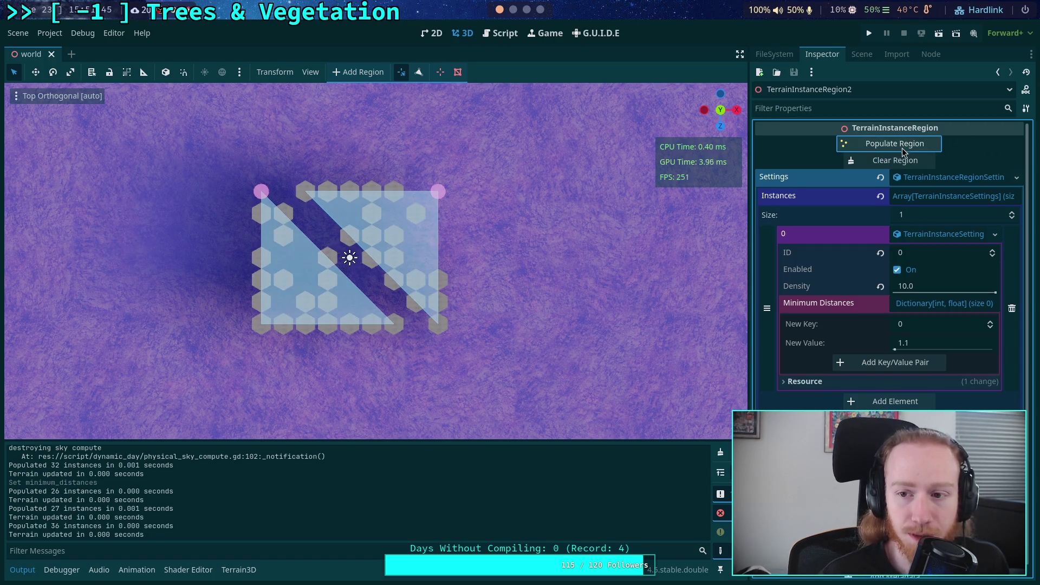
{"action": "left_click", "coordinate": [903, 161]}
{"action": "key", "text": "ctrl+s"}
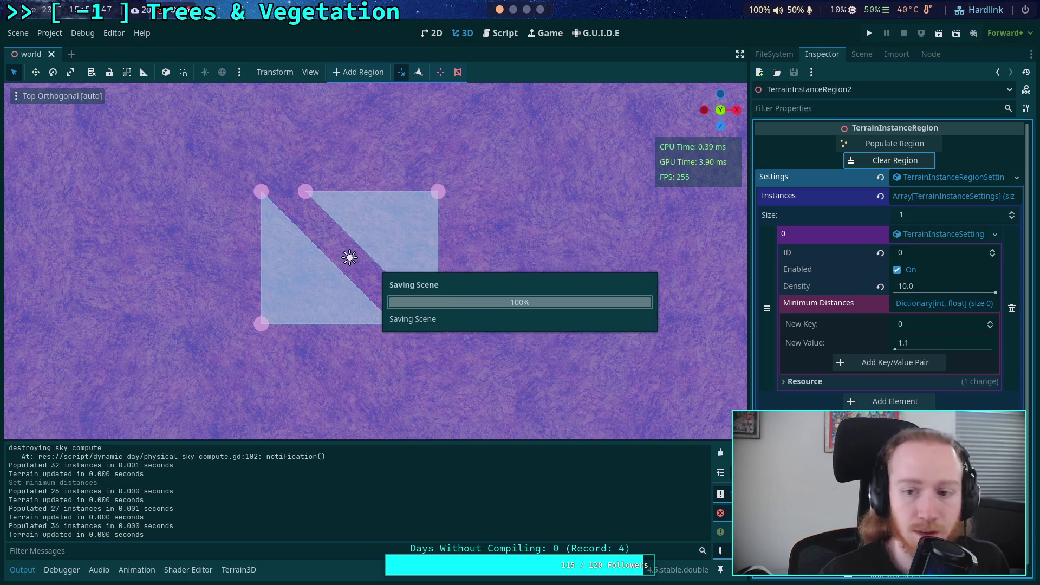
Check the instance setting and region settings resource menus, then return to the script
{"action": "left_click", "coordinate": [989, 239]}
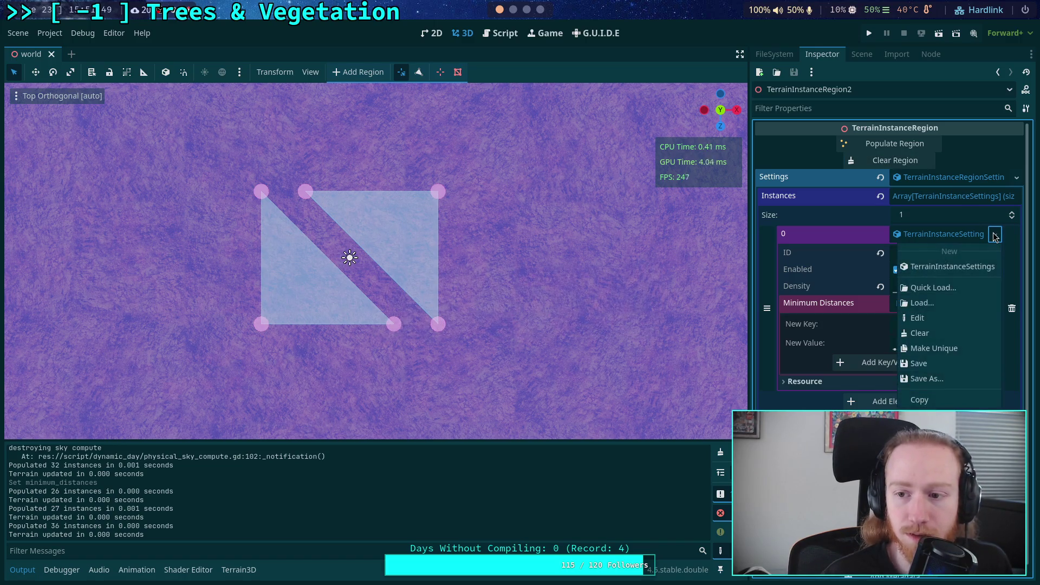
{"action": "left_click", "coordinate": [1016, 181]}
{"action": "left_click", "coordinate": [1016, 180]}
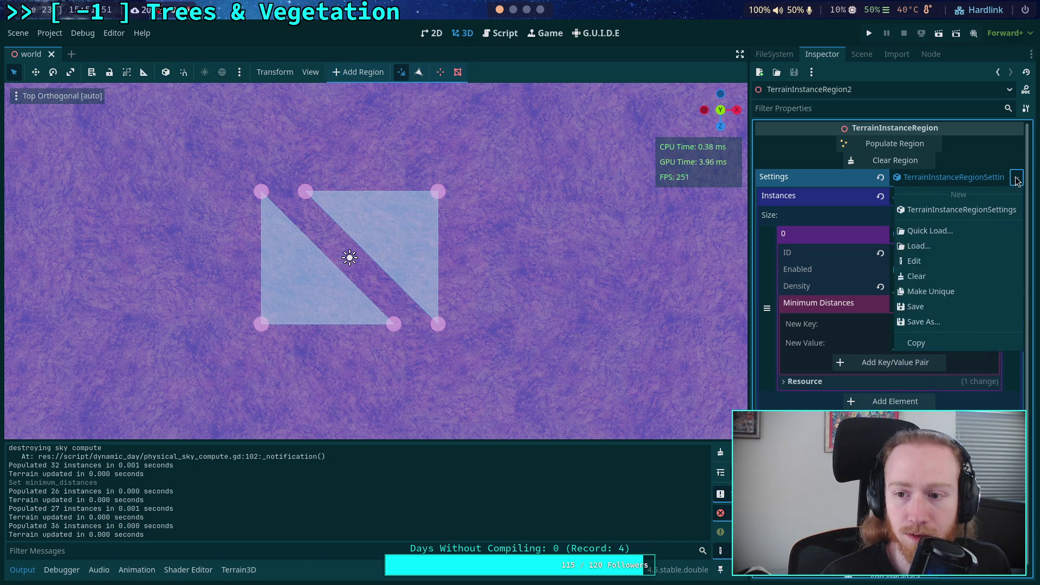
{"action": "left_click", "coordinate": [1016, 179]}
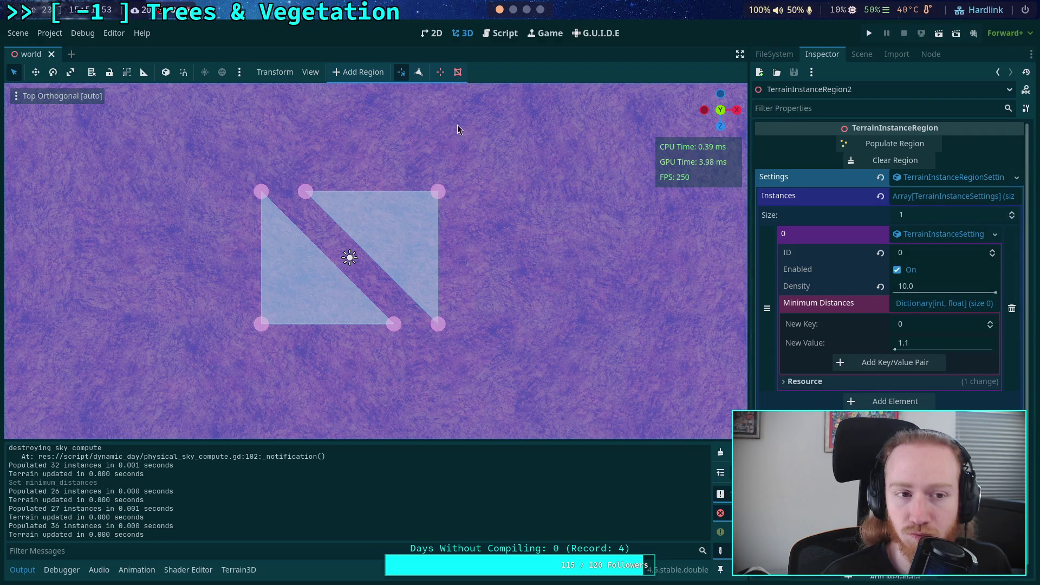
{"action": "left_click", "coordinate": [499, 33]}
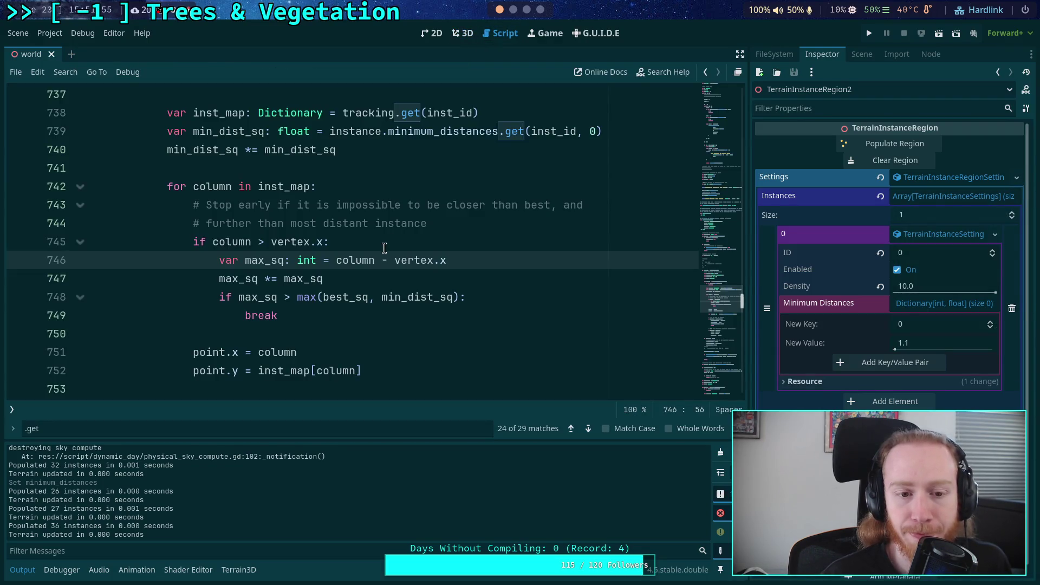
Close the .get search and highlight the tracking and skip_tests usages near line 705
{"action": "scroll", "coordinate": [384, 248], "scroll_direction": "down", "scroll_amount": 2}
{"action": "scroll", "coordinate": [384, 248], "scroll_direction": "down", "scroll_amount": 2}
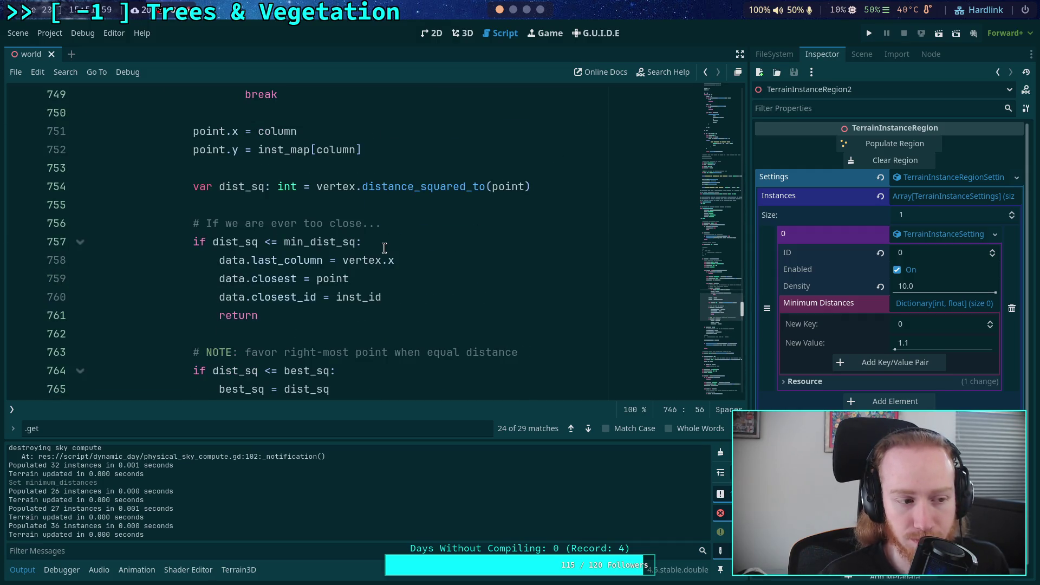
{"action": "scroll", "coordinate": [384, 249], "scroll_direction": "down", "scroll_amount": 4}
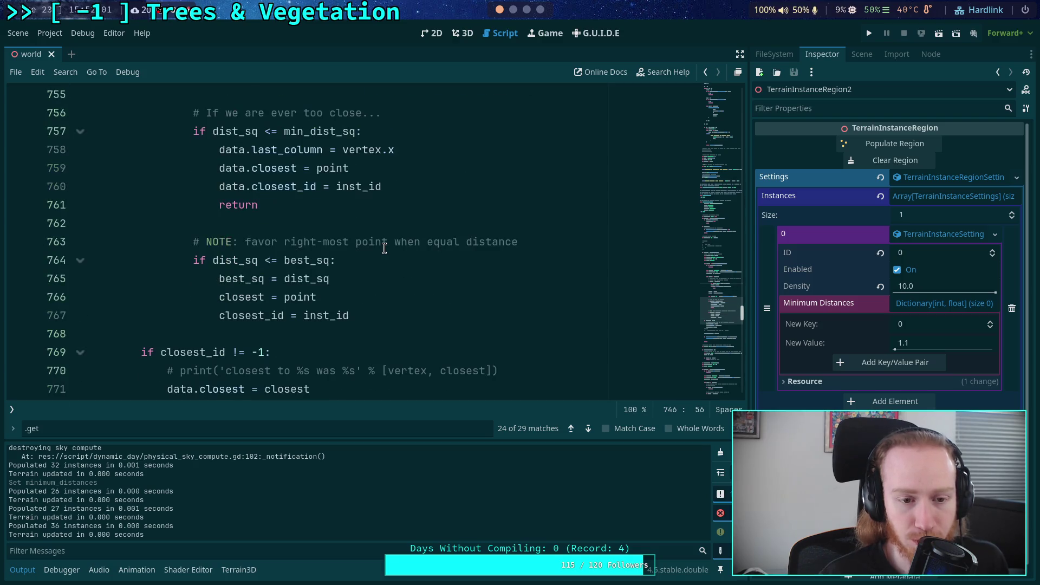
{"action": "scroll", "coordinate": [384, 248], "scroll_direction": "up", "scroll_amount": 5}
{"action": "scroll", "coordinate": [364, 287], "scroll_direction": "up", "scroll_amount": 2}
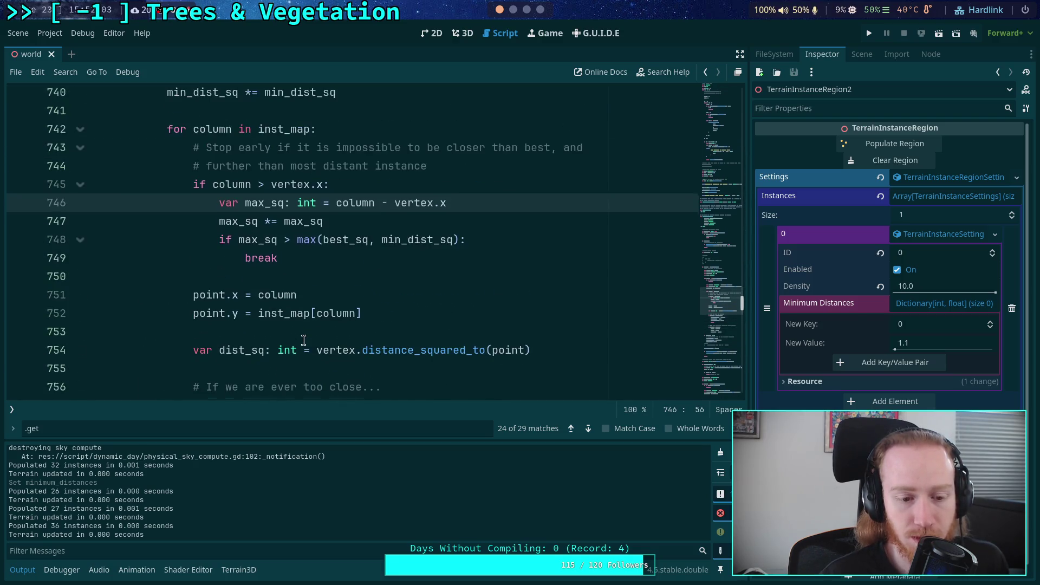
{"action": "scroll", "coordinate": [341, 372], "scroll_direction": "up", "scroll_amount": 12}
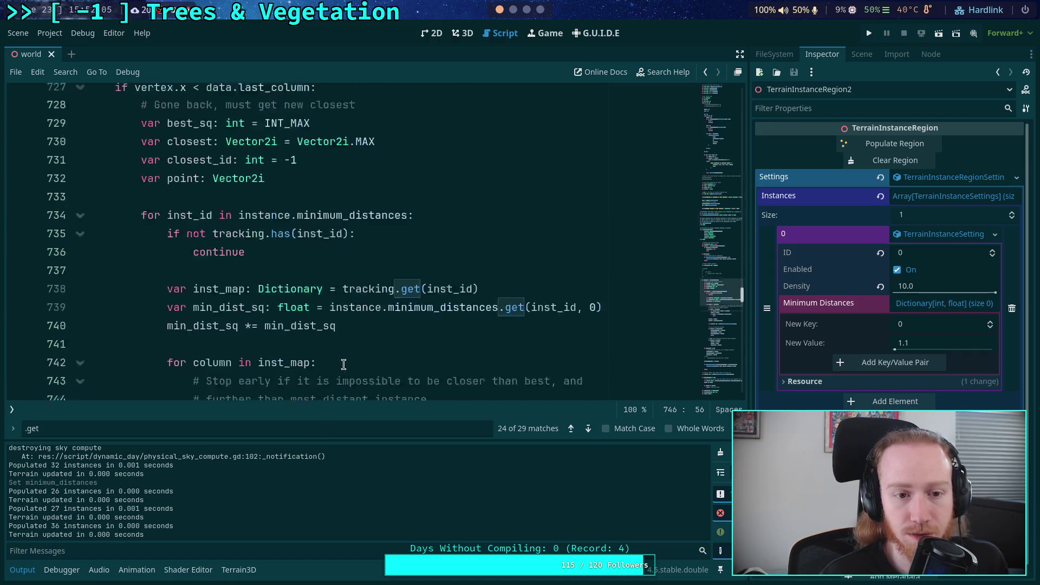
{"action": "key", "text": "Escape"}
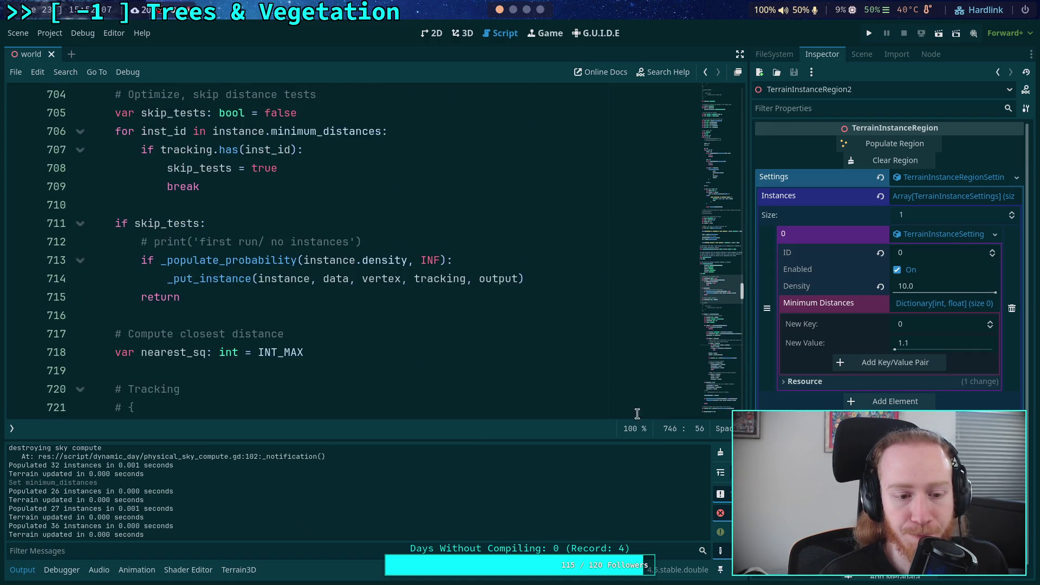
{"action": "scroll", "coordinate": [307, 349], "scroll_direction": "up", "scroll_amount": 8}
{"action": "scroll", "coordinate": [307, 350], "scroll_direction": "down", "scroll_amount": 2}
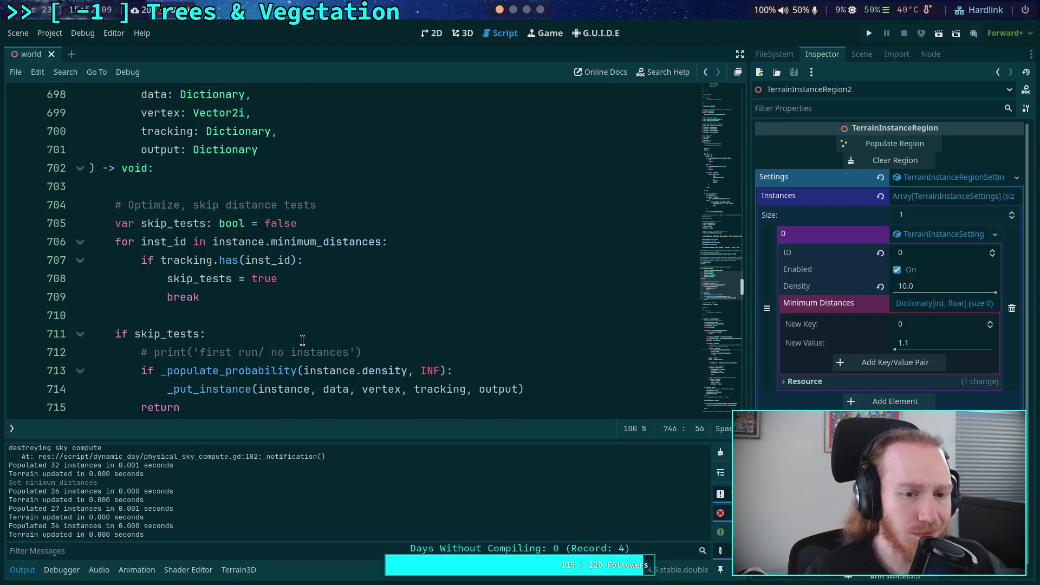
{"action": "double_click", "coordinate": [189, 263]}
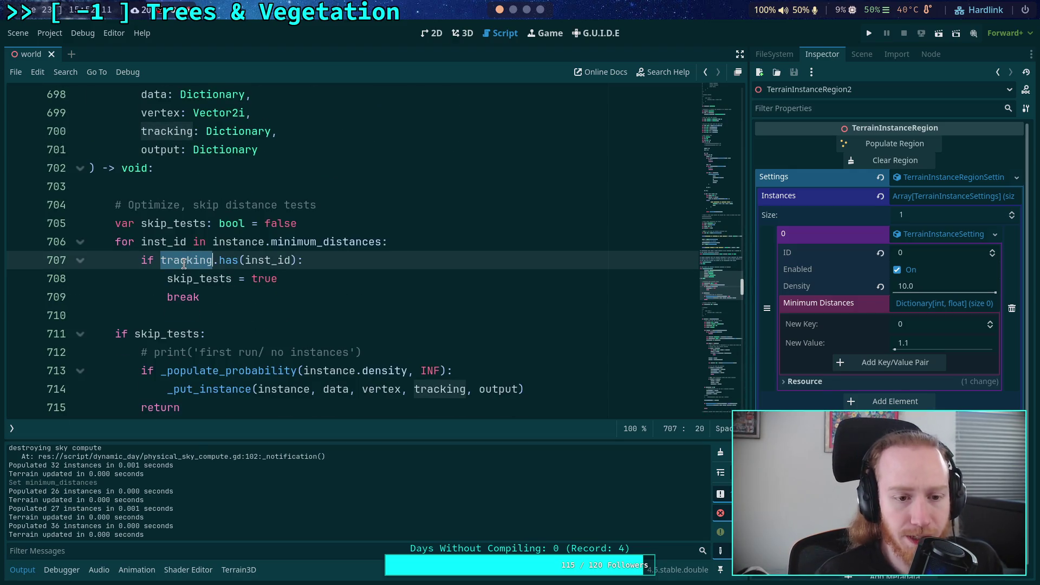
{"action": "double_click", "coordinate": [158, 239]}
{"action": "double_click", "coordinate": [159, 224]}
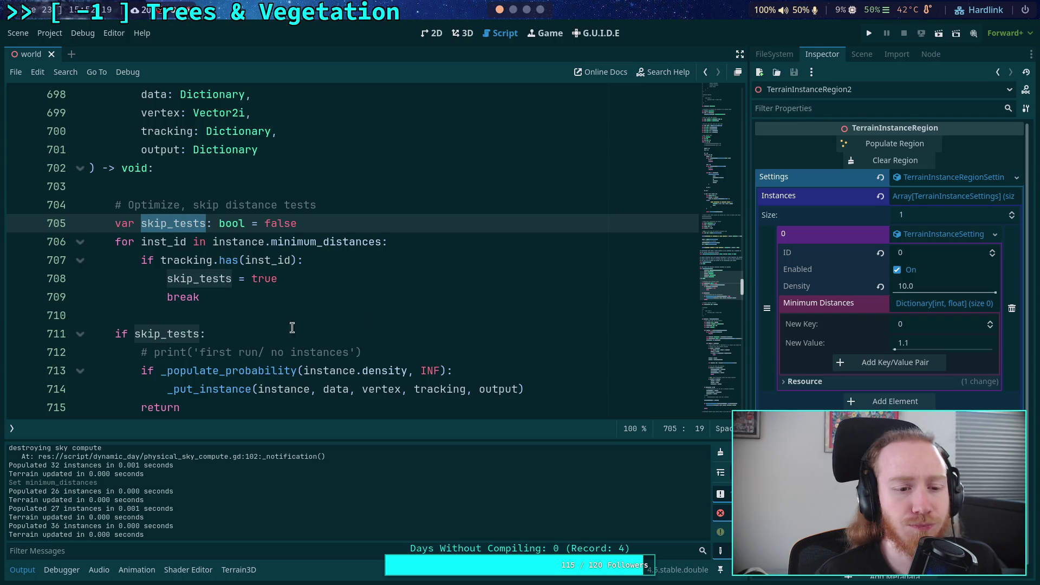
Make skip_tests start as true on line 705 and become false on line 708, then save
{"action": "scroll", "coordinate": [216, 314], "scroll_direction": "down", "scroll_amount": 2}
{"action": "scroll", "coordinate": [163, 283], "scroll_direction": "up", "scroll_amount": 1}
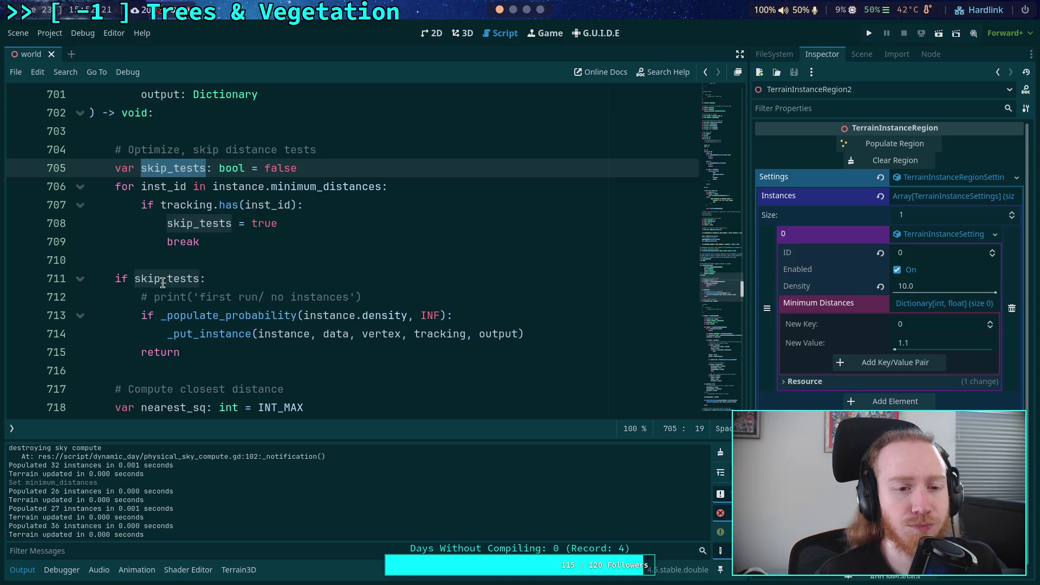
{"action": "double_click", "coordinate": [272, 172]}
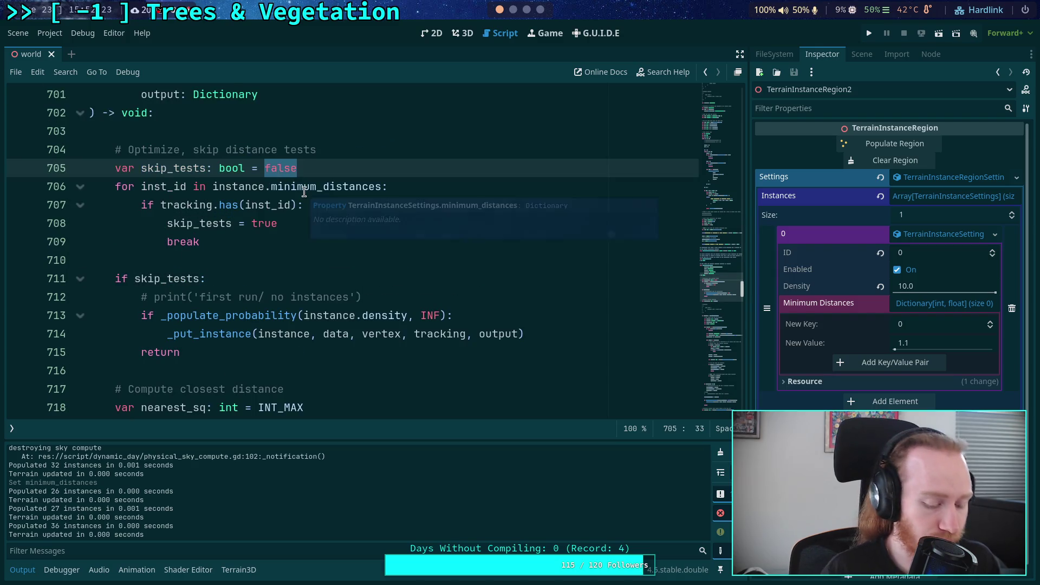
{"action": "type", "text": "true"}
{"action": "double_click", "coordinate": [264, 224]}
{"action": "type", "text": "false"}
{"action": "key", "text": "ctrl+s"}
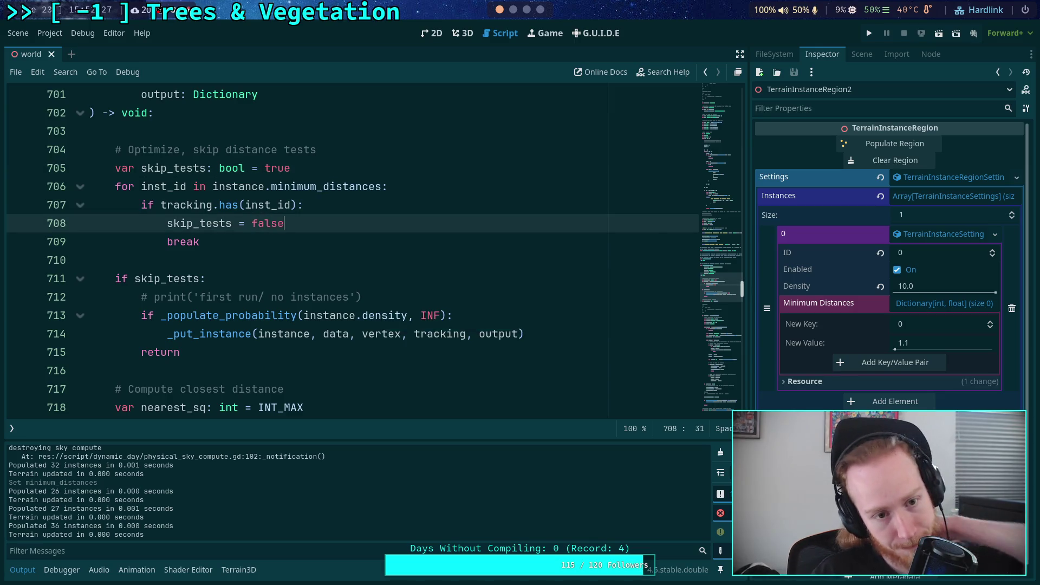
Populate the region in 3D, empty the Output log, run Clear Region, and return to the script
{"action": "left_click", "coordinate": [466, 34]}
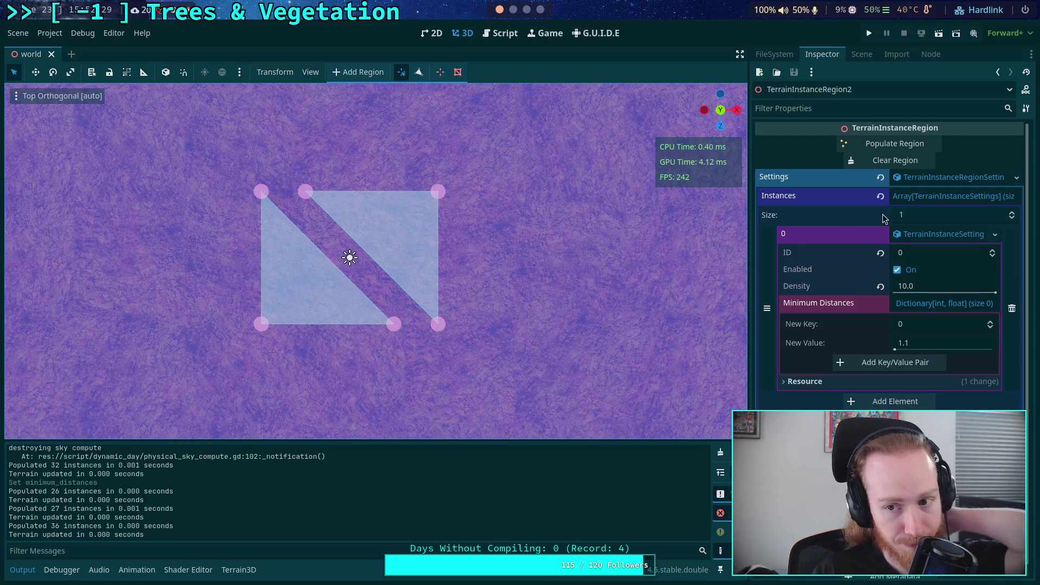
{"action": "left_click", "coordinate": [872, 152]}
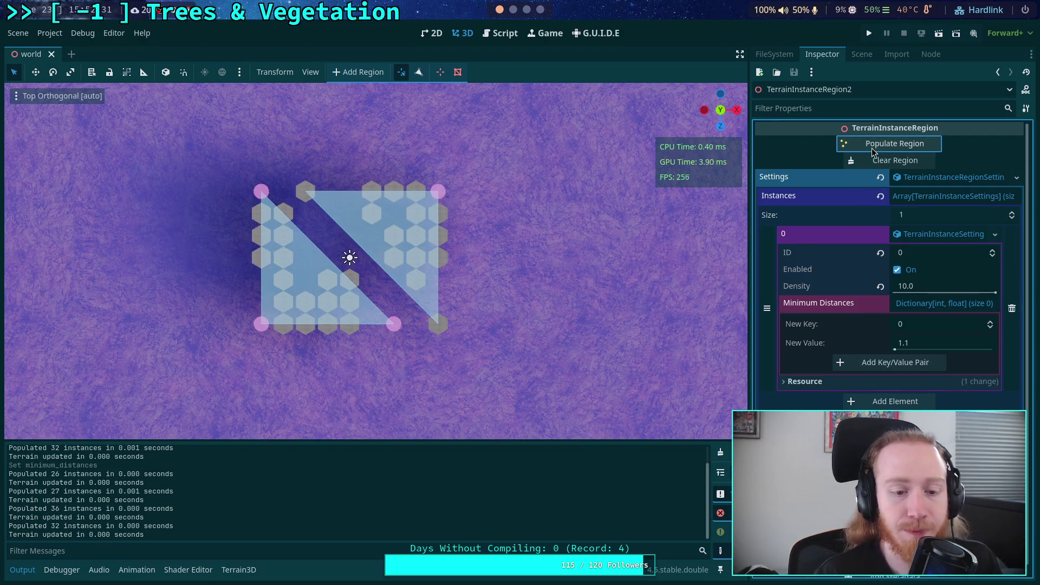
{"action": "left_click", "coordinate": [721, 452]}
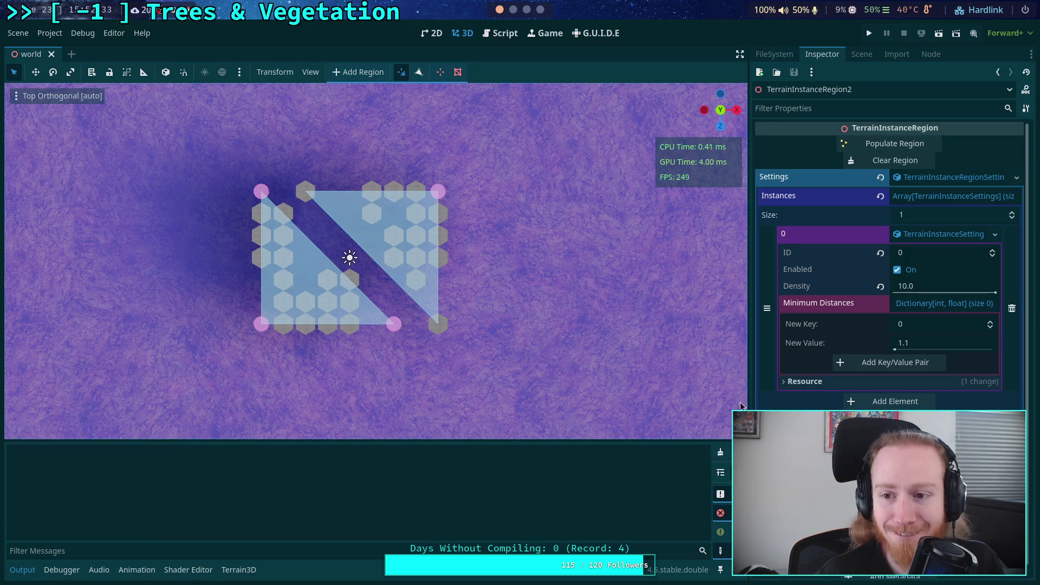
{"action": "left_click", "coordinate": [891, 160]}
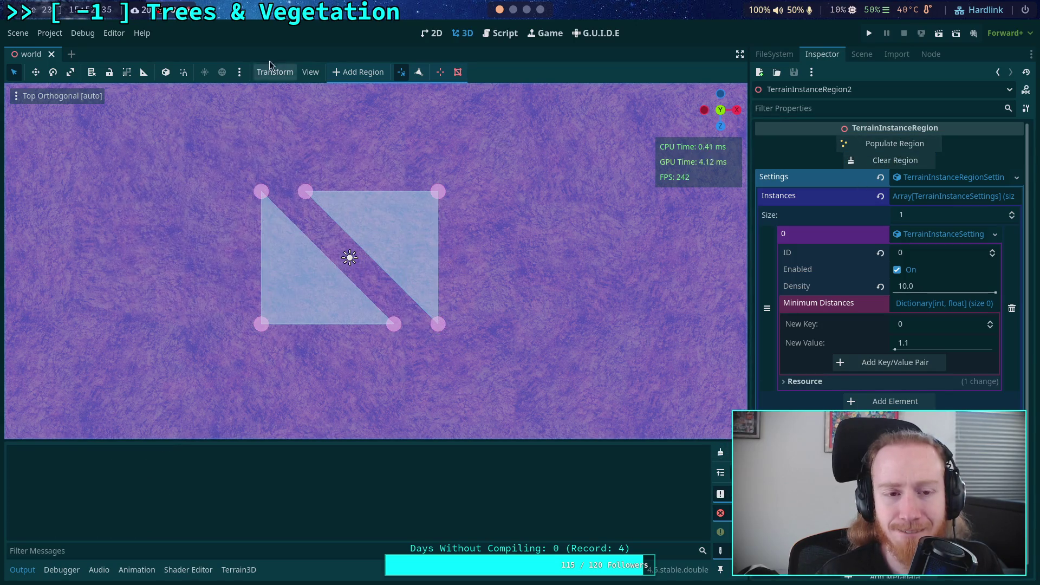
{"action": "left_click", "coordinate": [500, 33]}
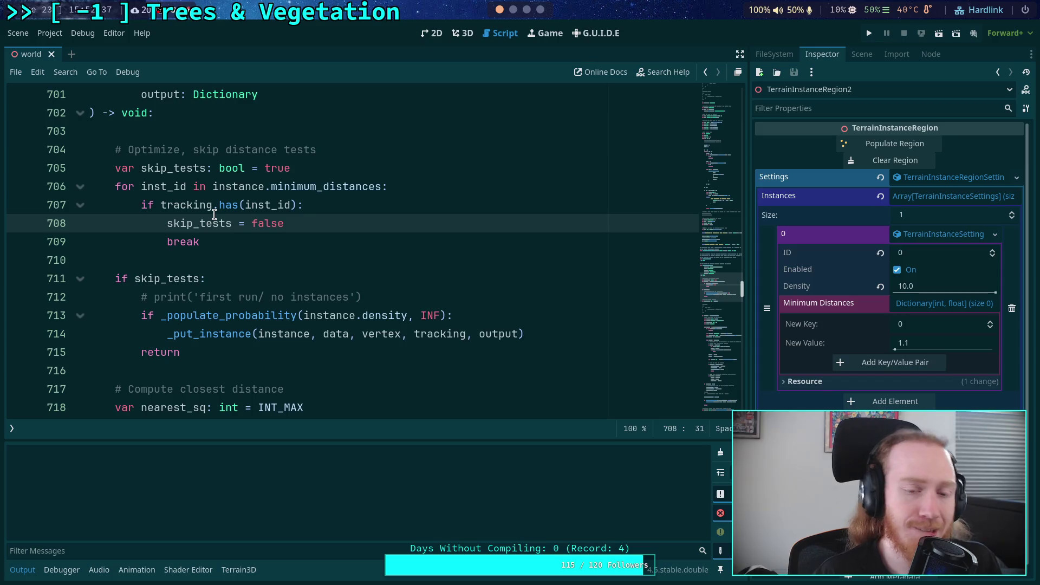
Uncomment the 'first run/ no instances' print on line 712 and save
{"action": "double_click", "coordinate": [151, 277]}
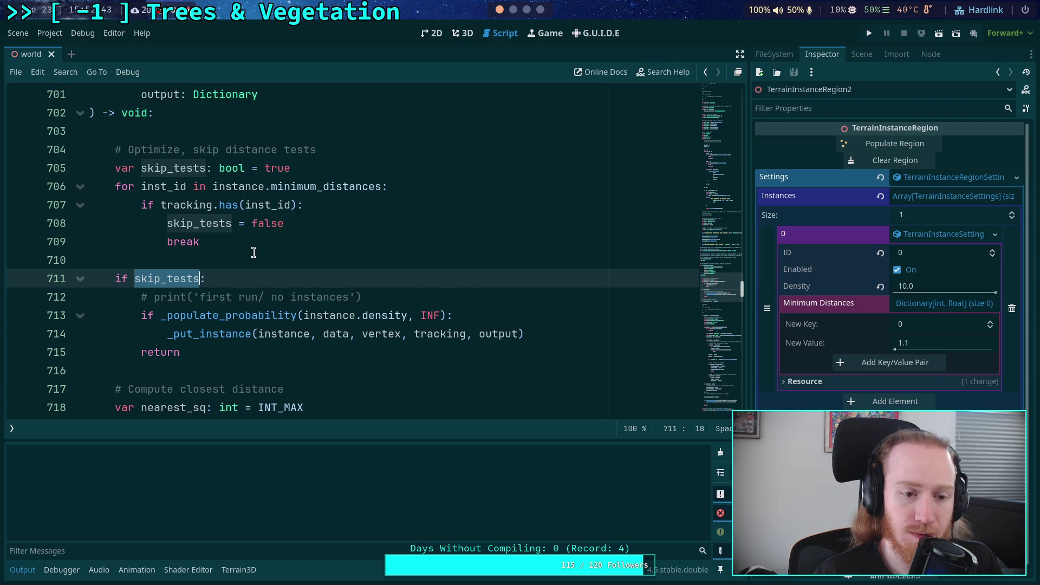
{"action": "scroll", "coordinate": [253, 252], "scroll_direction": "down", "scroll_amount": 1}
{"action": "left_click", "coordinate": [163, 242]}
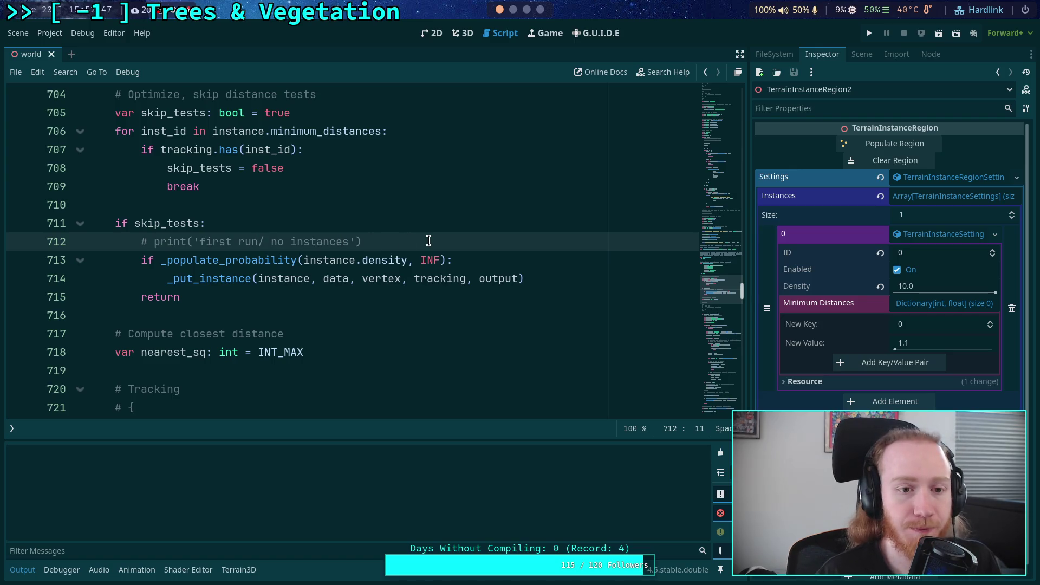
{"action": "key", "text": "ctrl+k"}
{"action": "key", "text": "ctrl+s"}
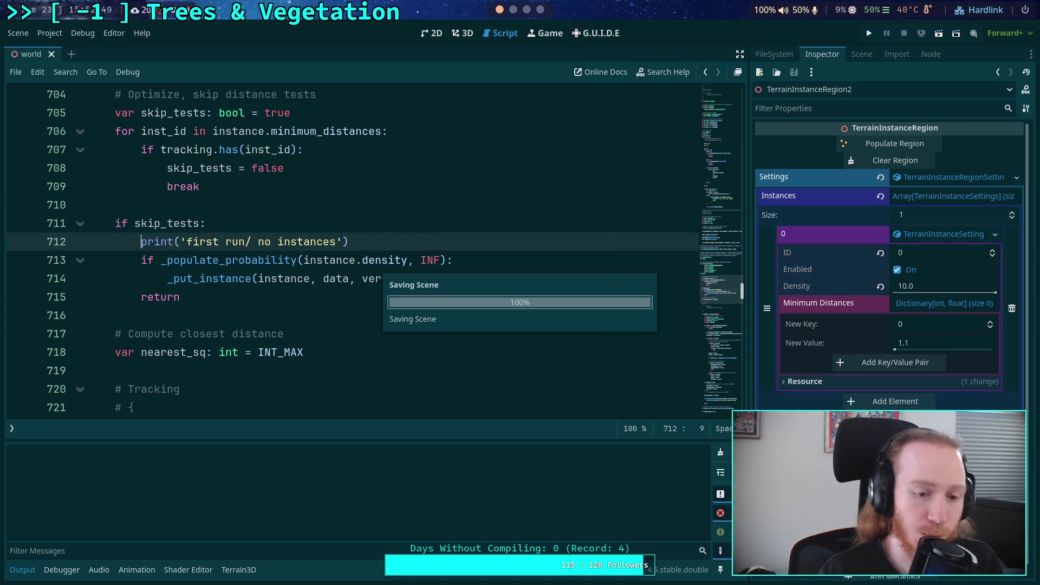
Repopulate the region in 3D to log the debug message, then return to the script
{"action": "left_click", "coordinate": [463, 33]}
{"action": "left_click", "coordinate": [894, 143]}
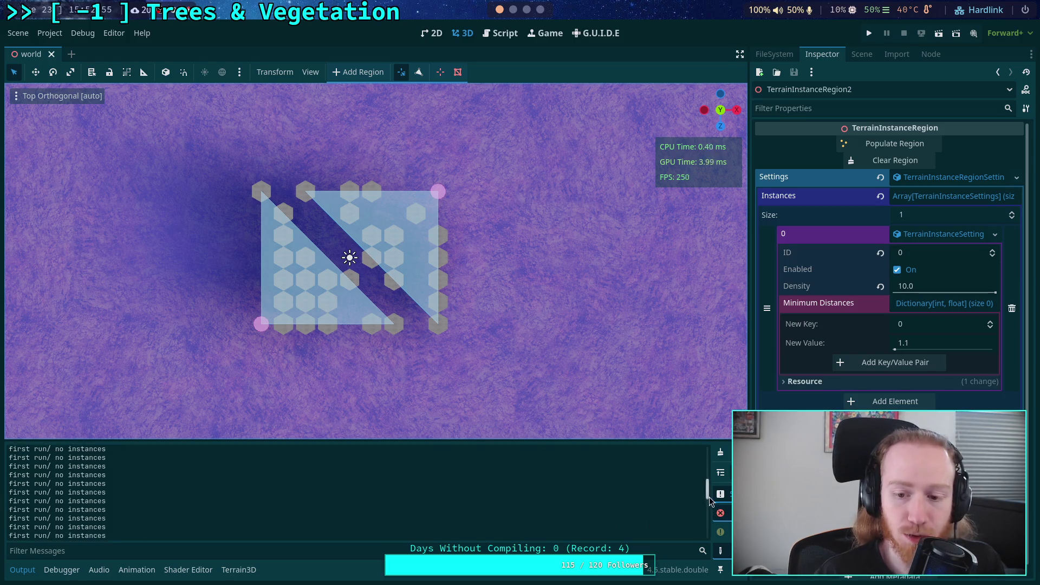
{"action": "left_click", "coordinate": [493, 34]}
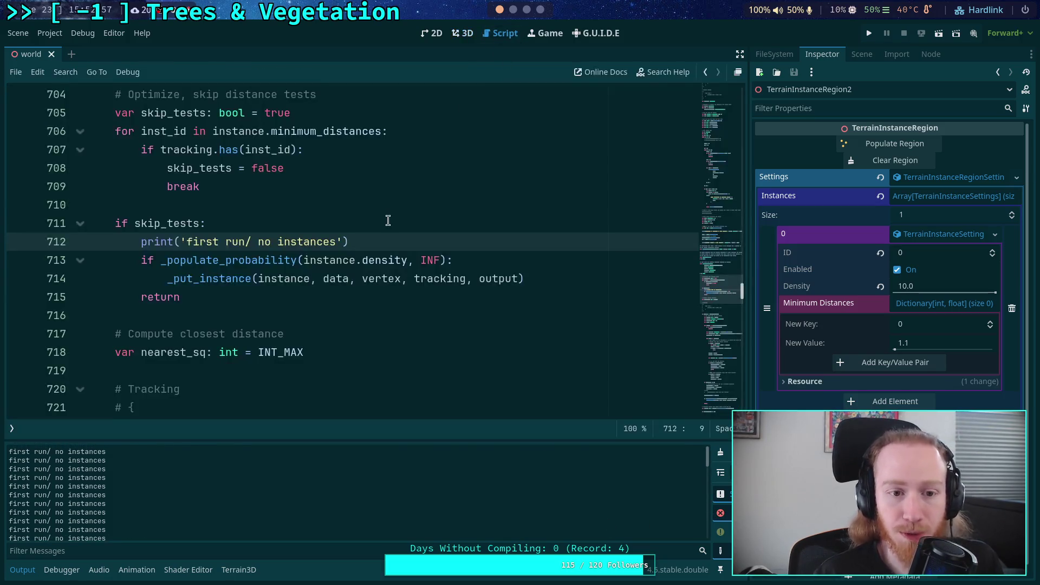
Uncomment the 'First instance' and 'New instance' prints on lines 861 and 868, then clear Output
{"action": "double_click", "coordinate": [186, 150]}
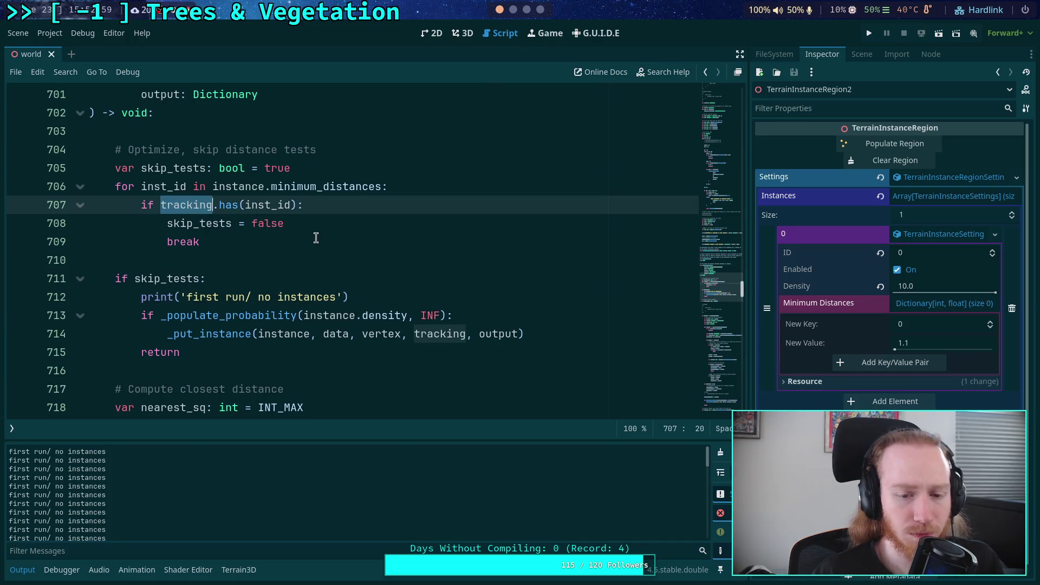
{"action": "scroll", "coordinate": [287, 267], "scroll_direction": "down", "scroll_amount": 20}
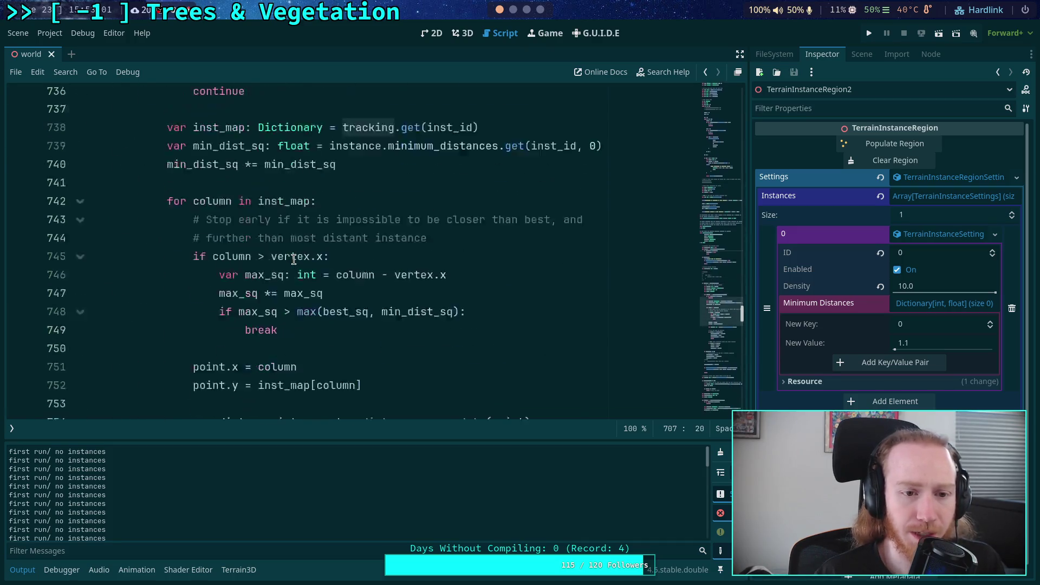
{"action": "scroll", "coordinate": [293, 259], "scroll_direction": "down", "scroll_amount": 12}
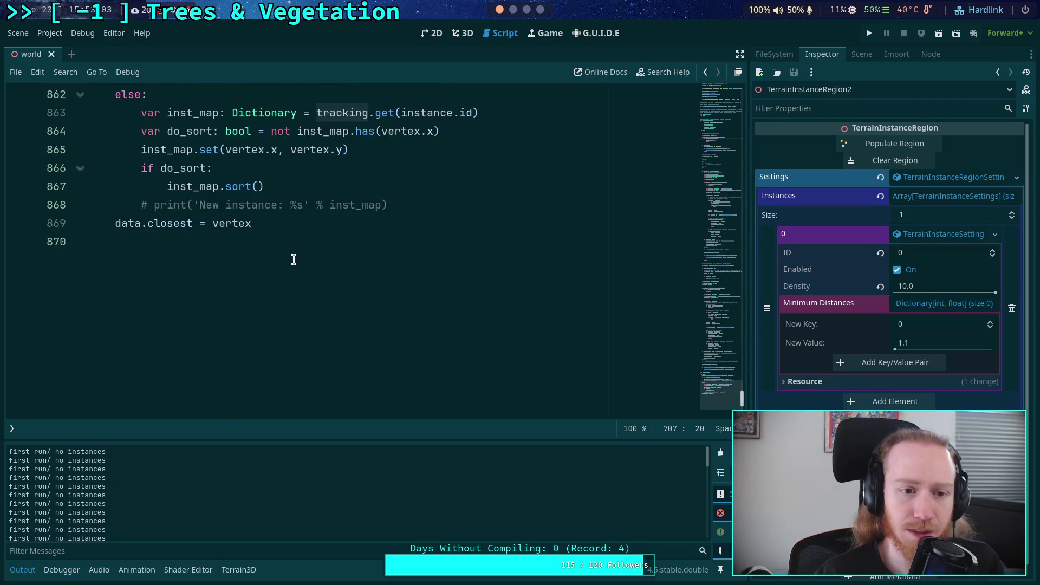
{"action": "scroll", "coordinate": [281, 265], "scroll_direction": "up", "scroll_amount": 3}
{"action": "scroll", "coordinate": [249, 285], "scroll_direction": "up", "scroll_amount": 1}
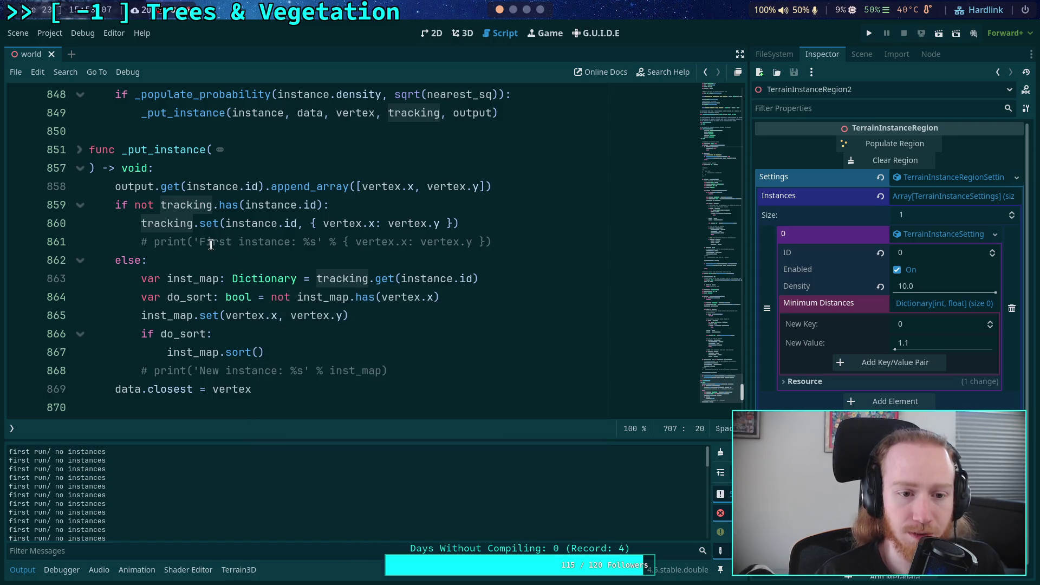
{"action": "left_click", "coordinate": [155, 243]}
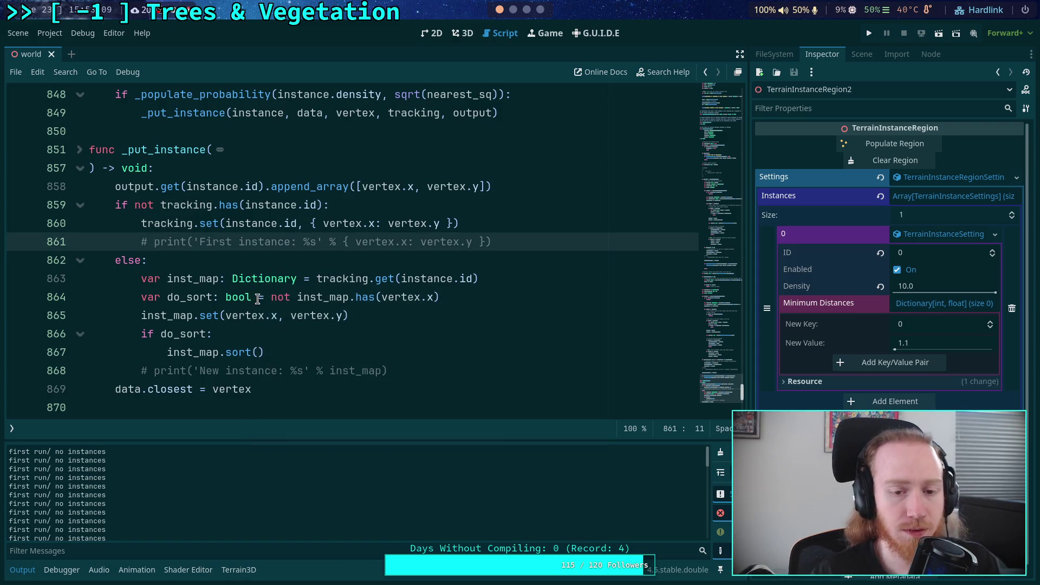
{"action": "key", "text": "ctrl+k"}
{"action": "left_click", "coordinate": [154, 373]}
{"action": "key", "text": "ctrl+k"}
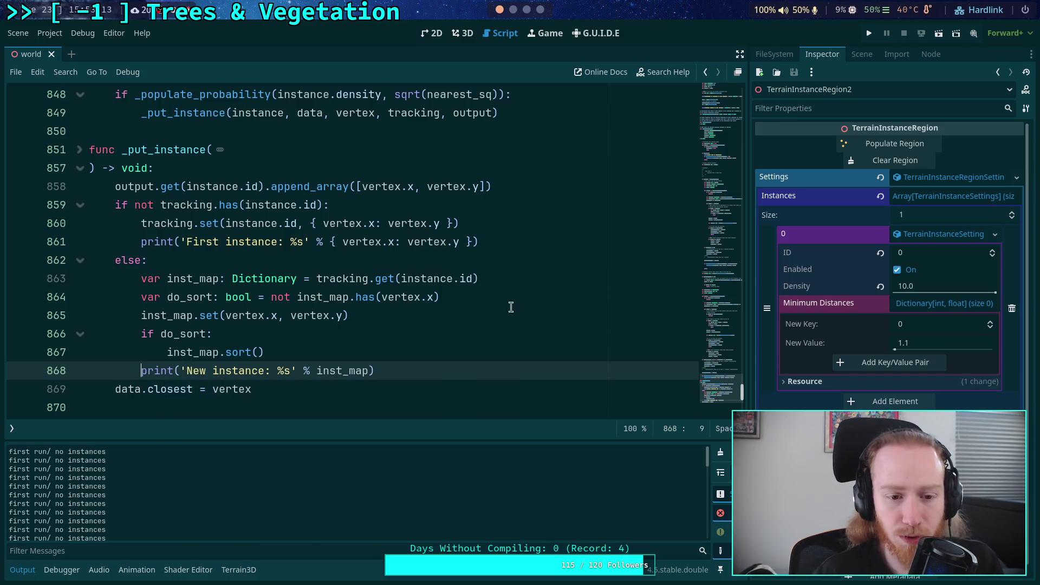
{"action": "left_click", "coordinate": [886, 145]}
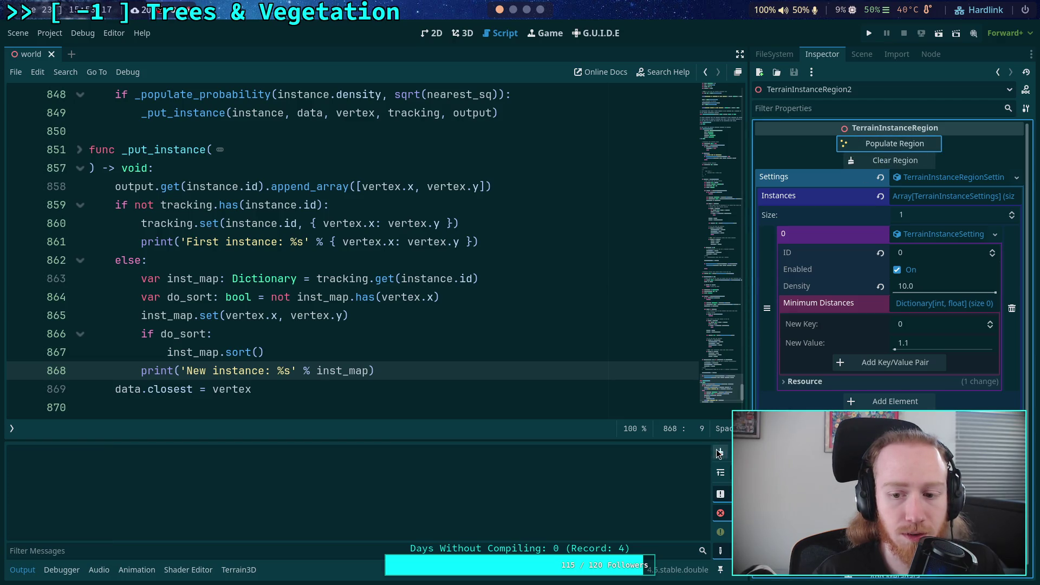
Repopulate the region, logging tracking maps and 31 instances, then highlight inst_map in the script
{"action": "left_click", "coordinate": [901, 145]}
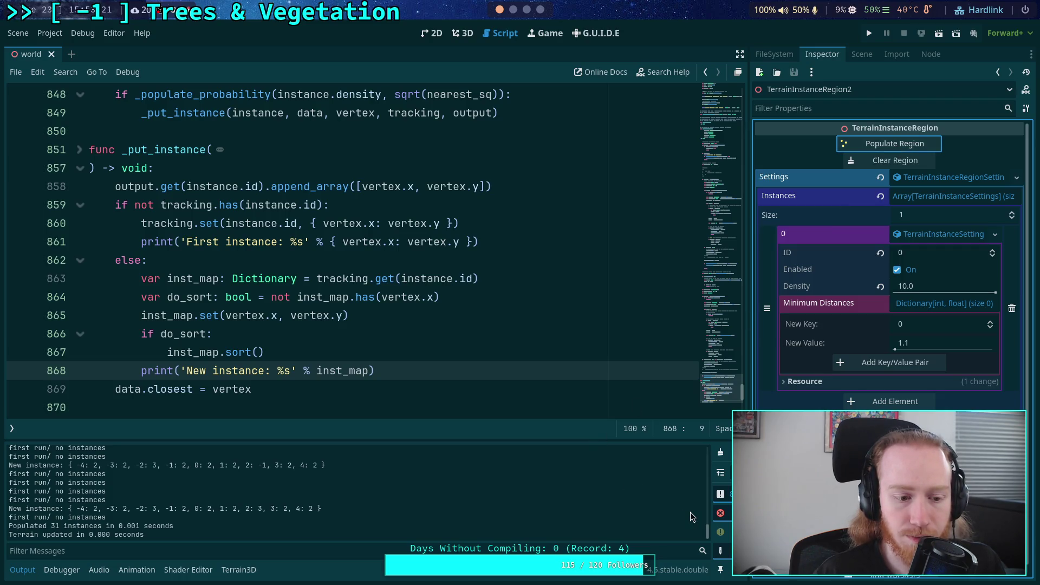
{"action": "double_click", "coordinate": [329, 371]}
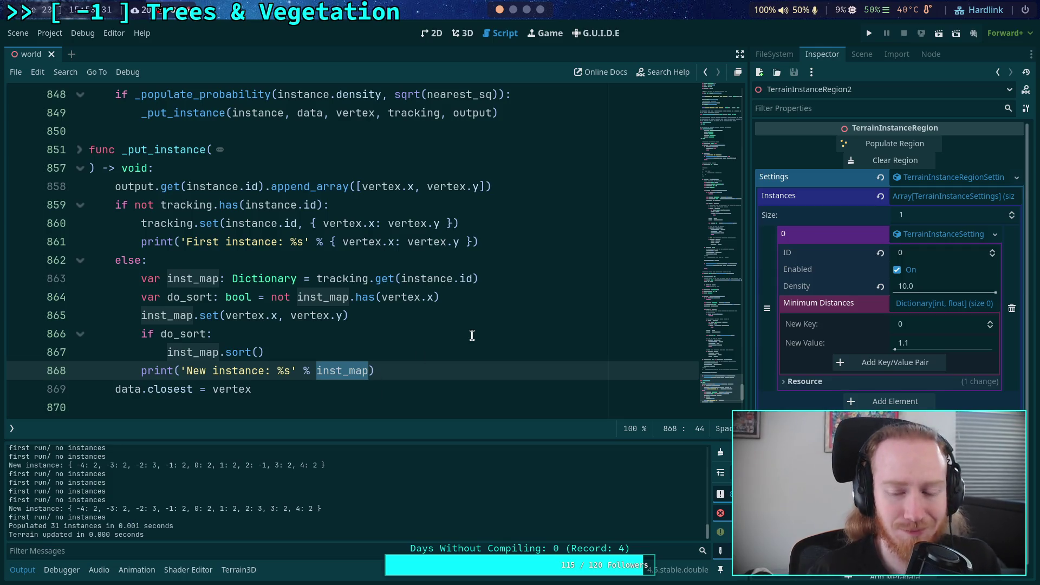
{"action": "scroll", "coordinate": [503, 322], "scroll_direction": "up", "scroll_amount": 5}
{"action": "scroll", "coordinate": [501, 322], "scroll_direction": "up", "scroll_amount": 20}
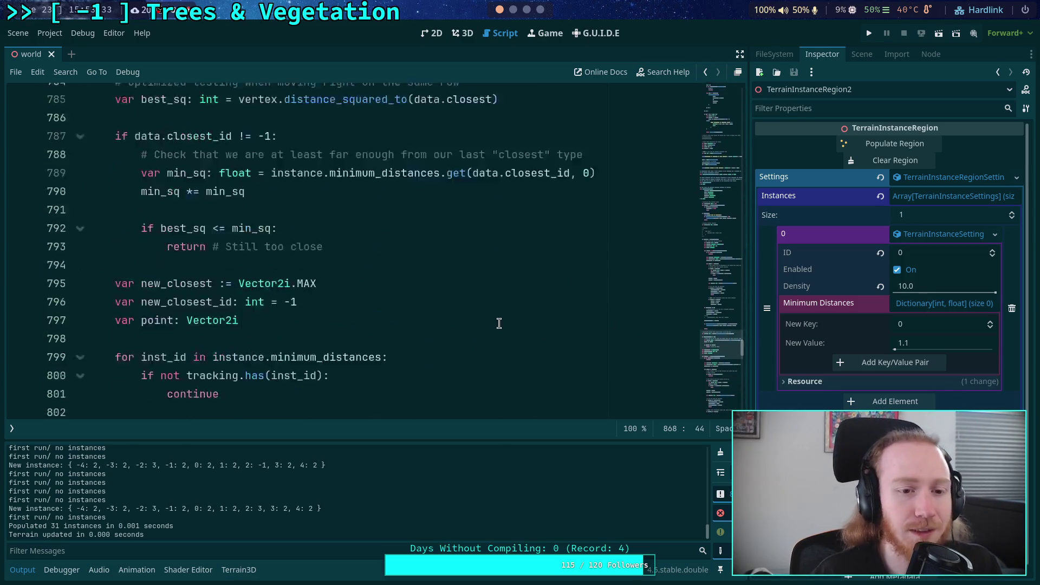
{"action": "scroll", "coordinate": [498, 324], "scroll_direction": "up", "scroll_amount": 18}
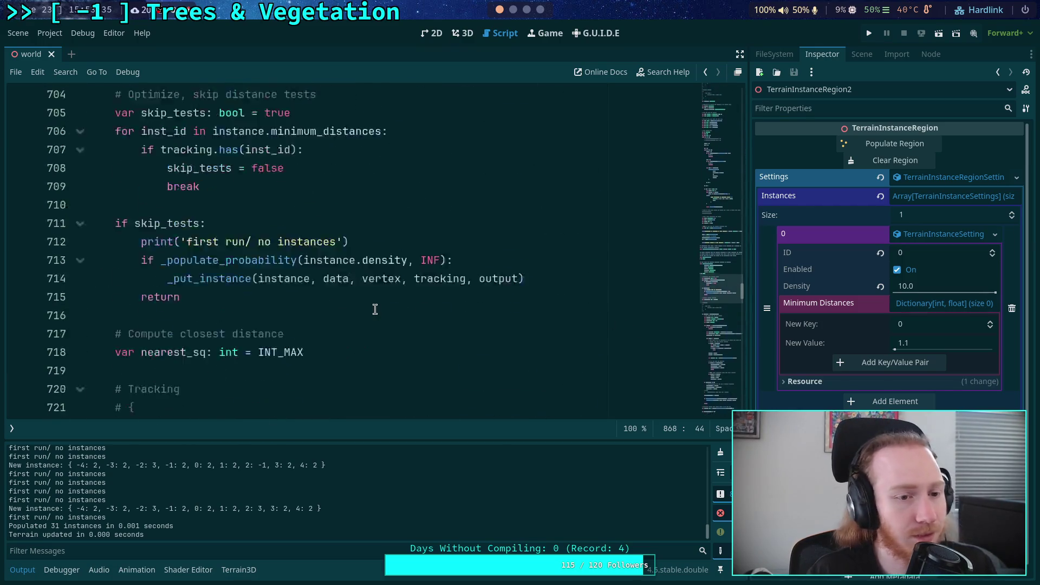
{"action": "scroll", "coordinate": [384, 296], "scroll_direction": "down", "scroll_amount": 4}
{"action": "scroll", "coordinate": [384, 296], "scroll_direction": "up", "scroll_amount": 1}
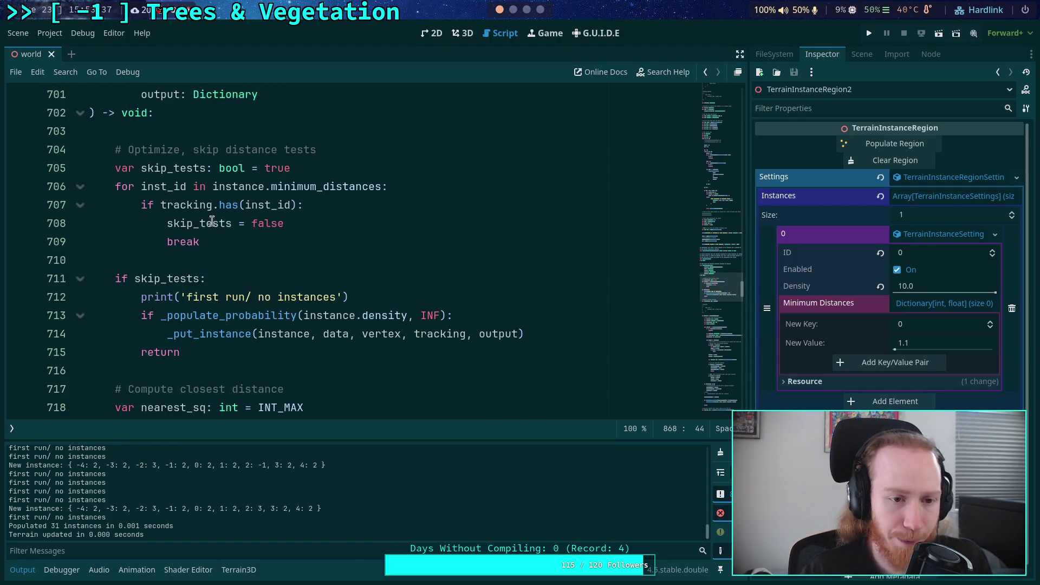
{"action": "double_click", "coordinate": [167, 186]}
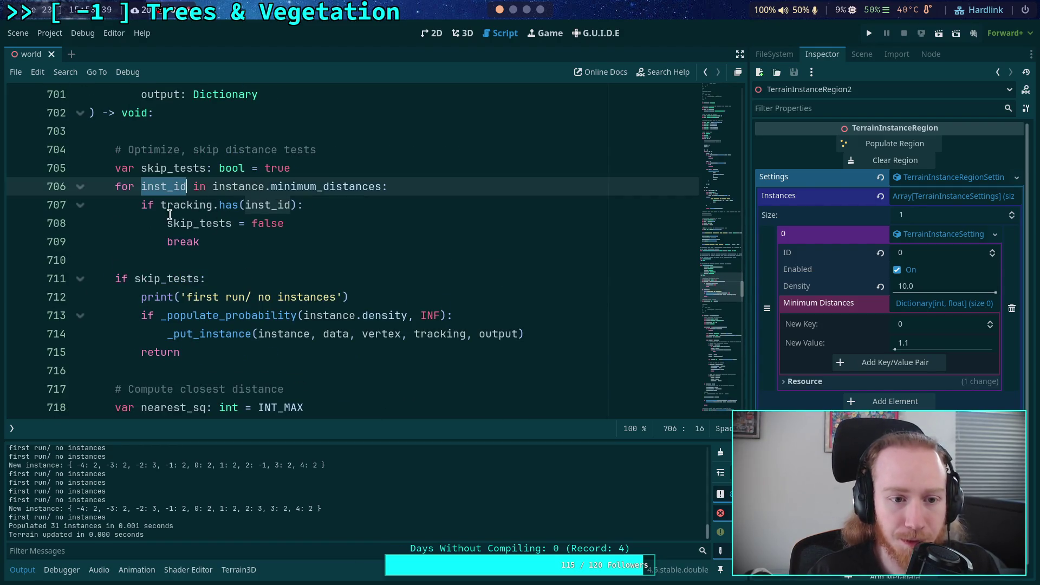
{"action": "double_click", "coordinate": [171, 206]}
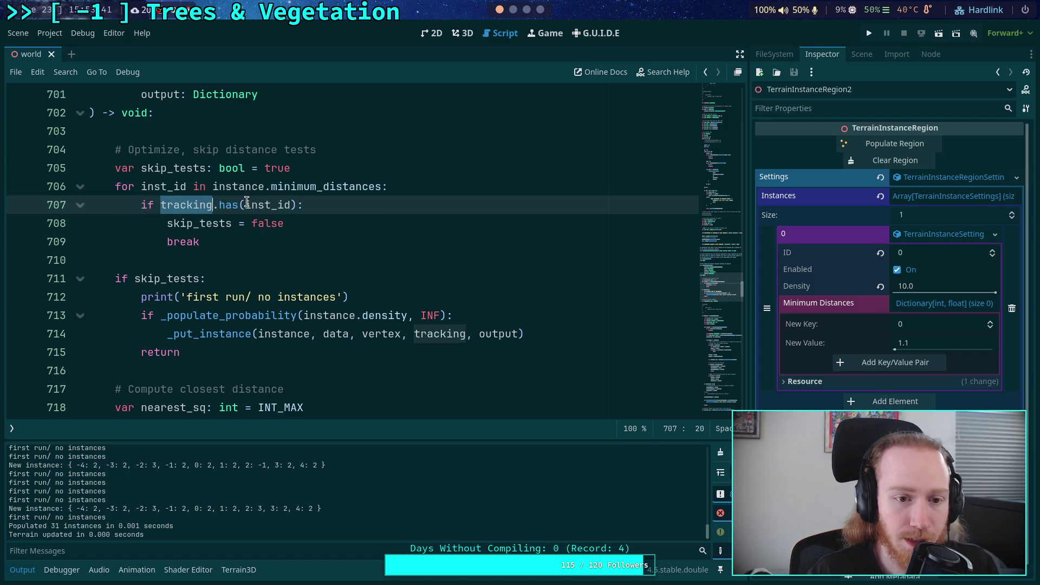
{"action": "double_click", "coordinate": [248, 205]}
{"action": "double_click", "coordinate": [202, 223]}
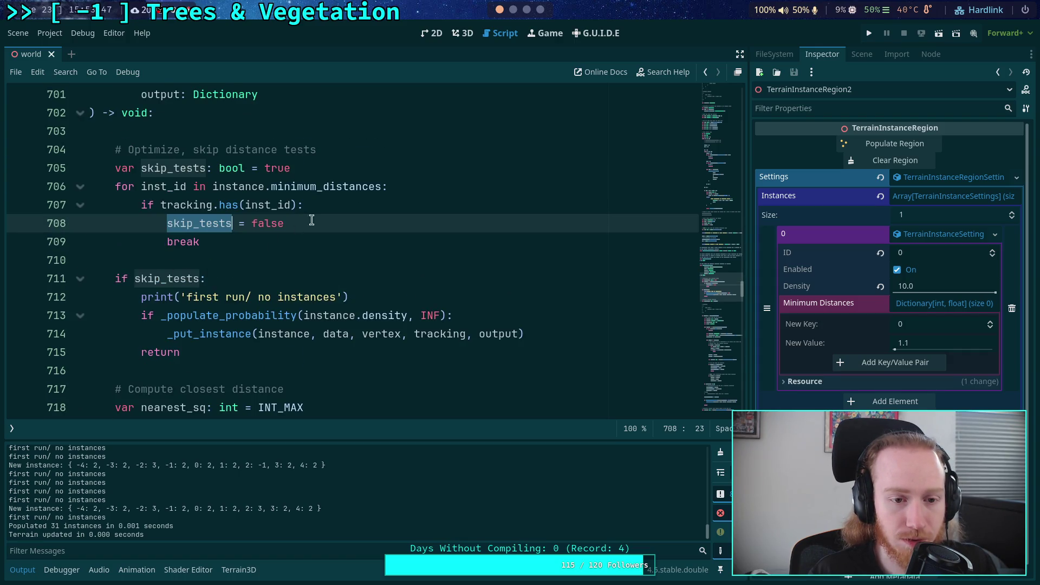
{"action": "left_click", "coordinate": [361, 171]}
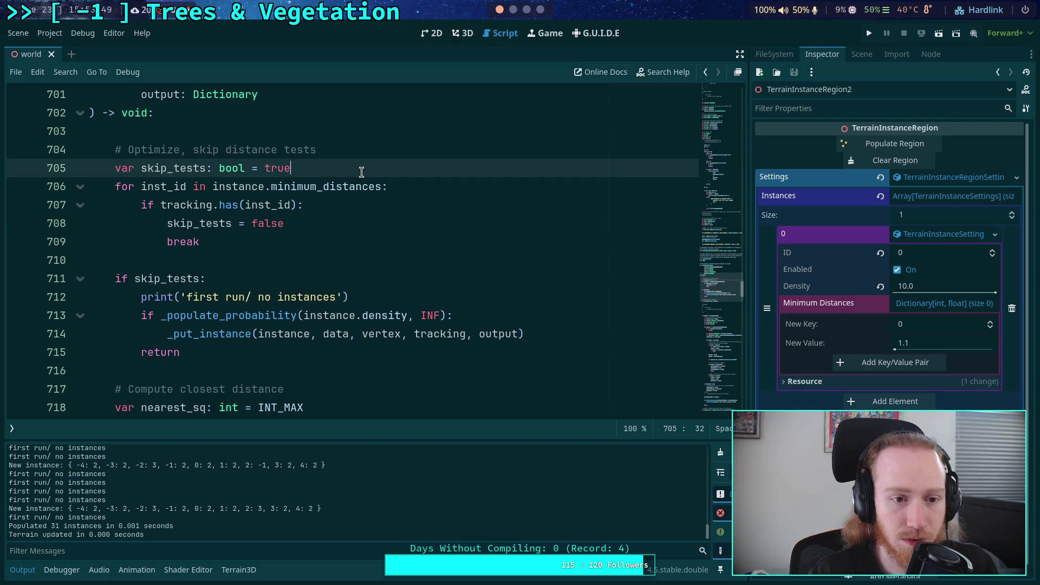
Add a print(tracking) line after the skip_tests declaration and save
{"action": "key", "text": "Return"}
{"action": "type", "text": "print("}
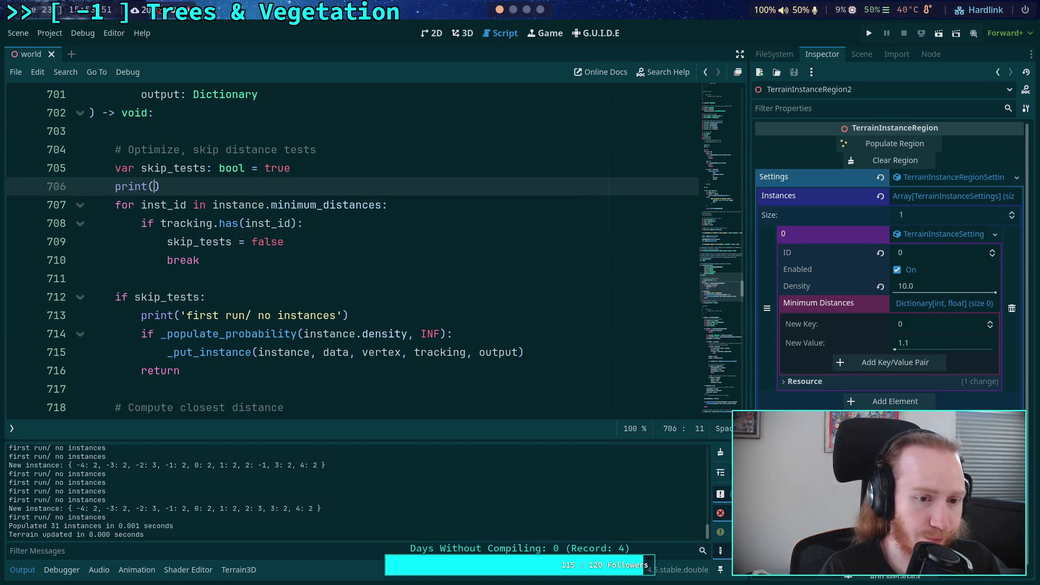
{"action": "type", "text": "tracking"}
{"action": "key", "text": "ctrl+s"}
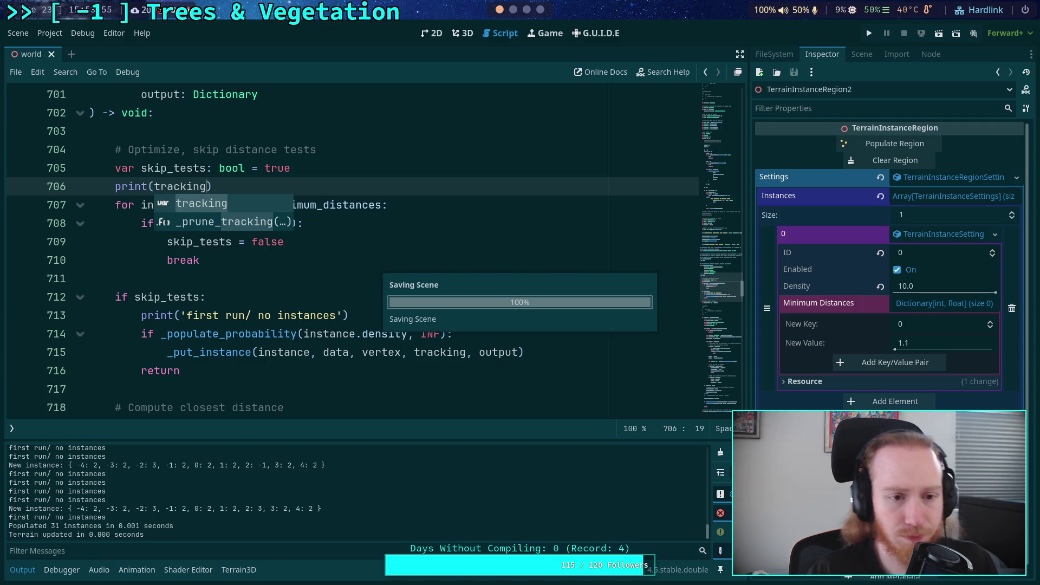
Clear and repopulate the region, then check the logged empty tracking dictionaries in Output
{"action": "left_click", "coordinate": [473, 154]}
{"action": "left_click", "coordinate": [855, 164]}
{"action": "left_click", "coordinate": [867, 145]}
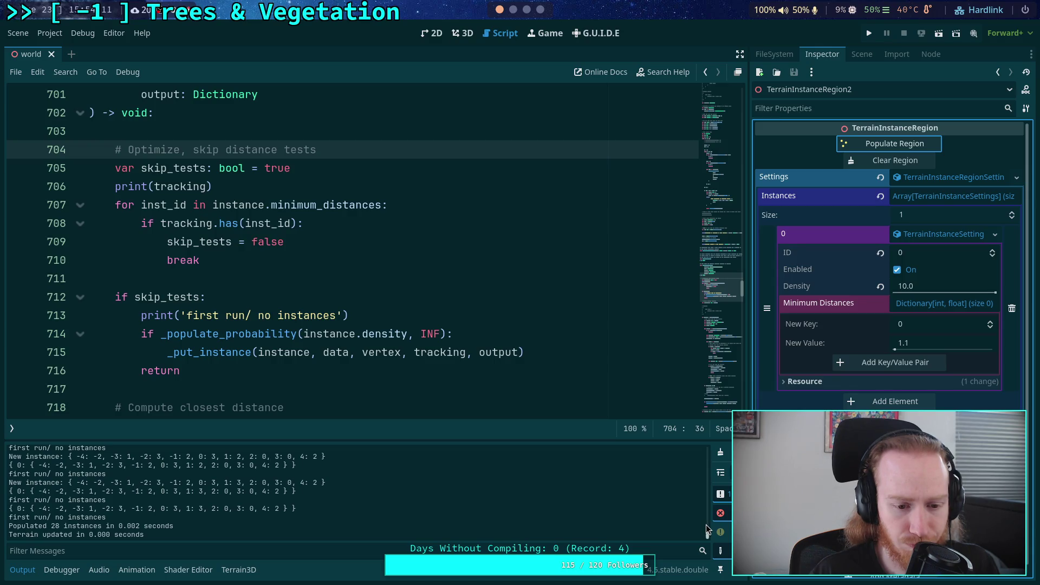
{"action": "left_click_drag", "start_coordinate": [708, 530], "coordinate": [715, 427]}
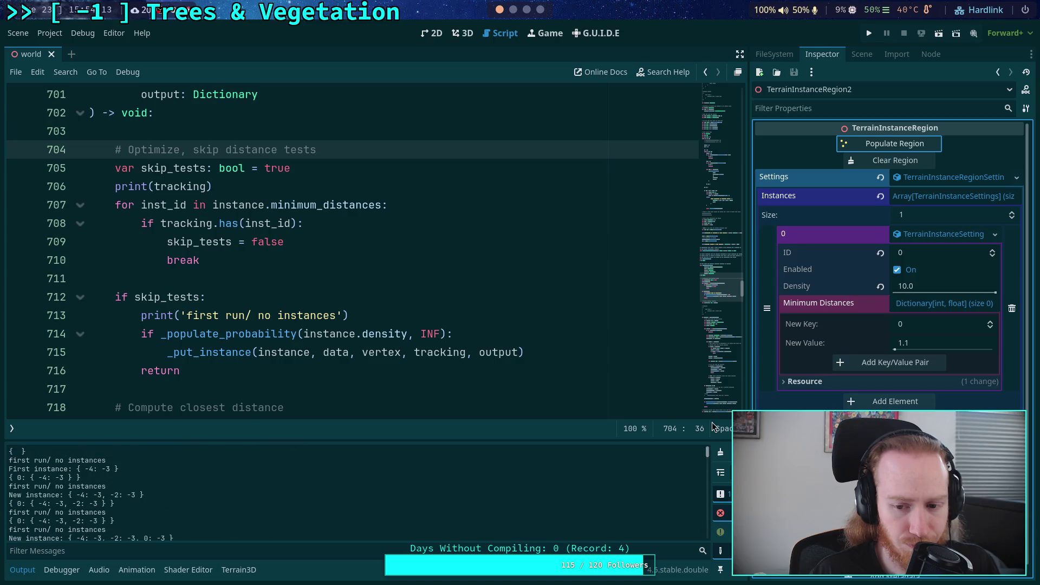
{"action": "left_click_drag", "start_coordinate": [10, 452], "coordinate": [35, 449]}
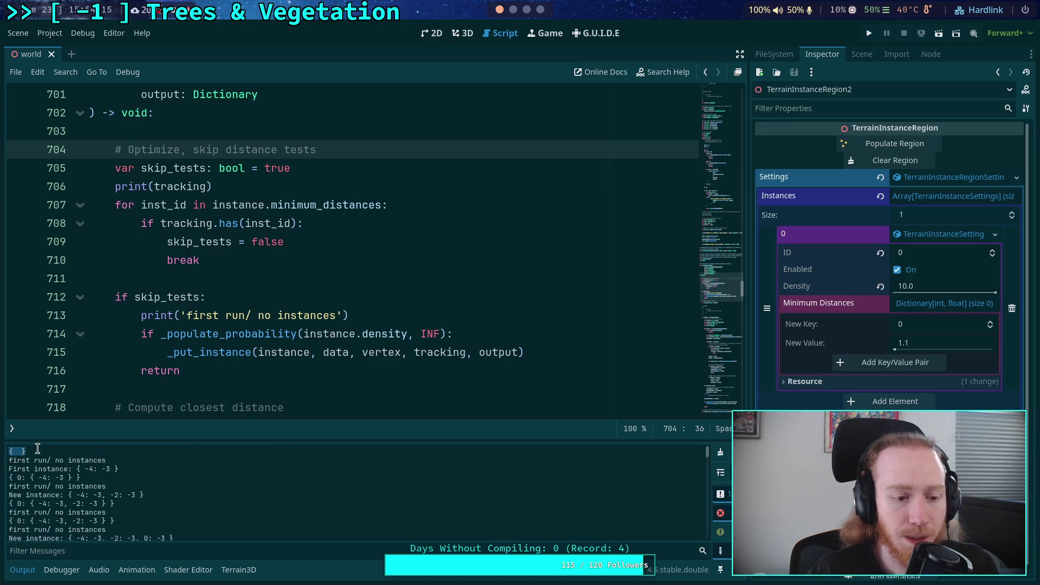
{"action": "left_click", "coordinate": [18, 484]}
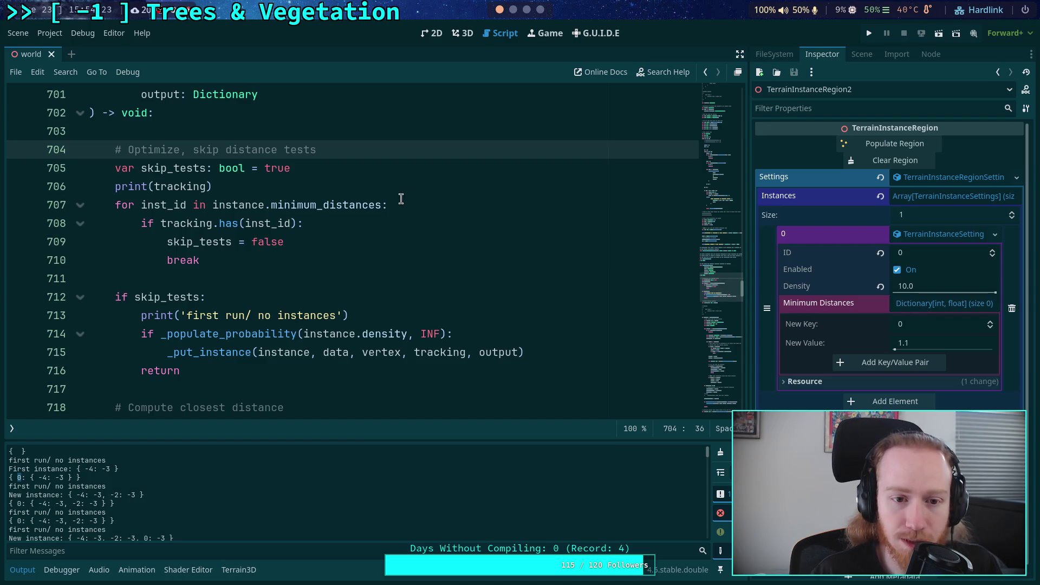
Inside the tracking check, add print('tracking has %d' % inst_id)
{"action": "double_click", "coordinate": [351, 206]}
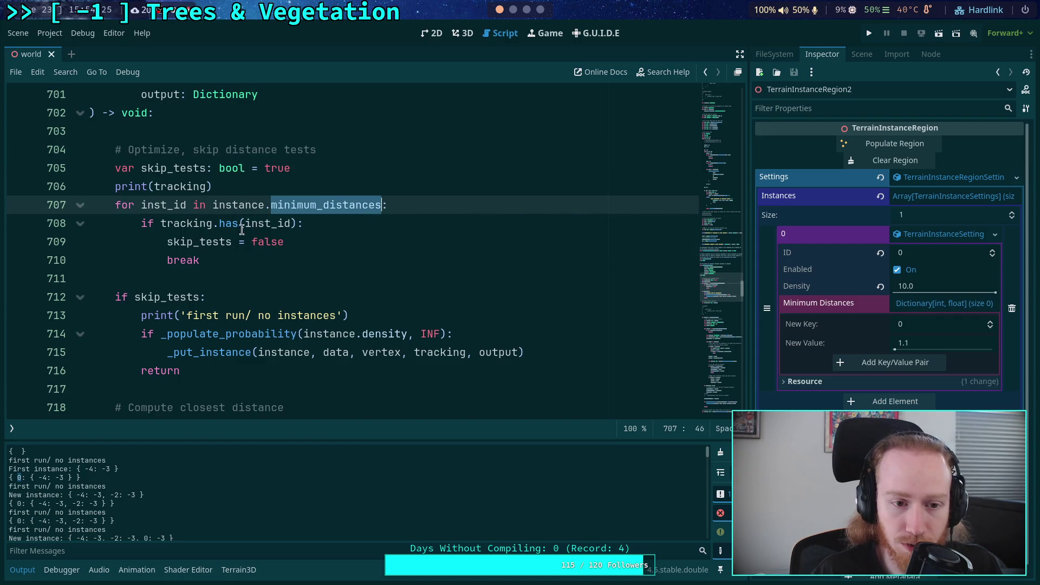
{"action": "left_click", "coordinate": [403, 198]}
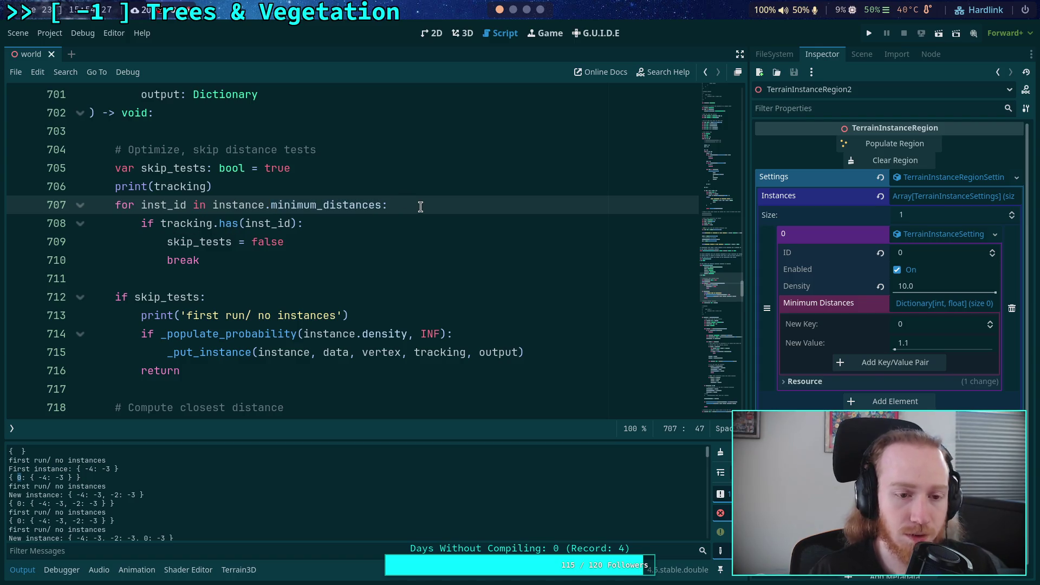
{"action": "left_click", "coordinate": [385, 223]}
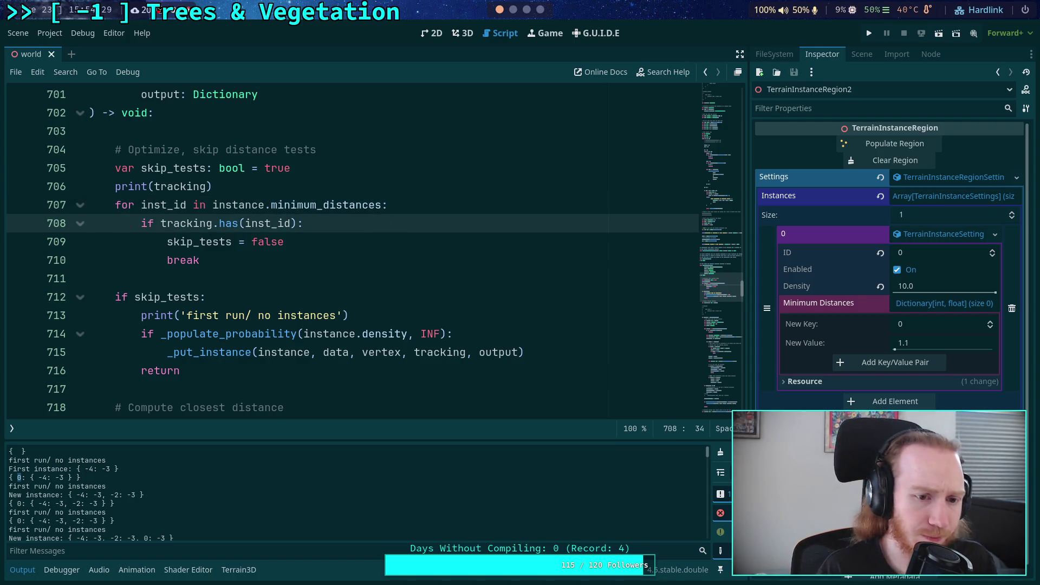
{"action": "key", "text": "Return"}
{"action": "type", "text": "print('tra"}
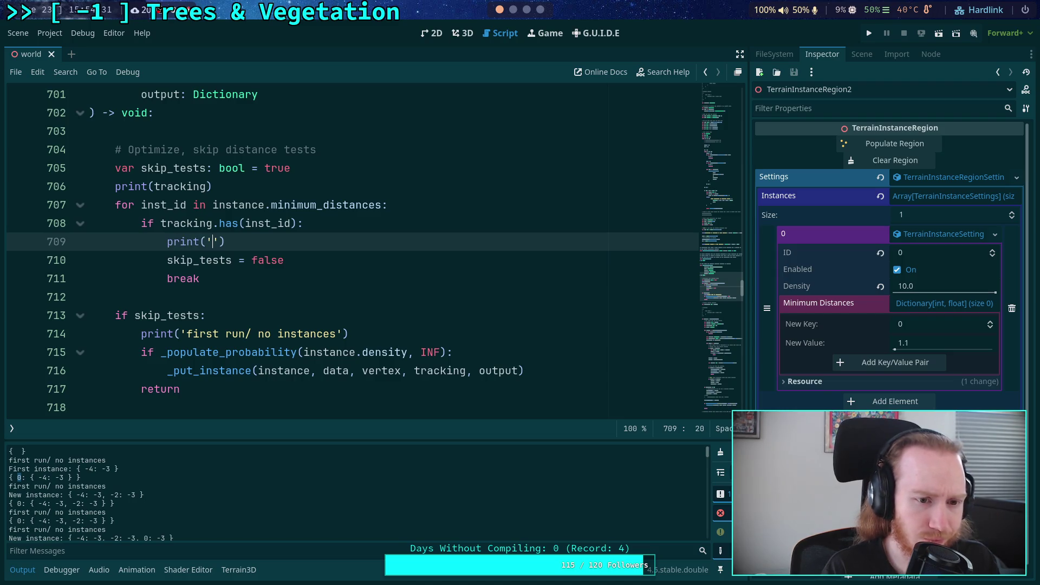
{"action": "type", "text": "king"}
{"action": "key", "text": "BackSpace"}
{"action": "key", "text": "BackSpace"}
{"action": "key", "text": "BackSpace"}
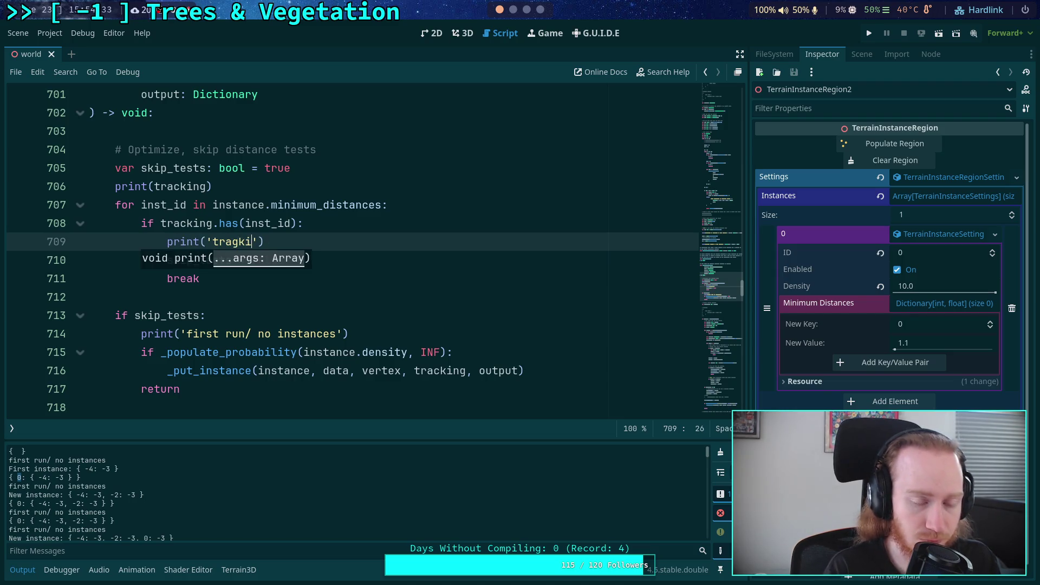
{"action": "type", "text": "cking has "}
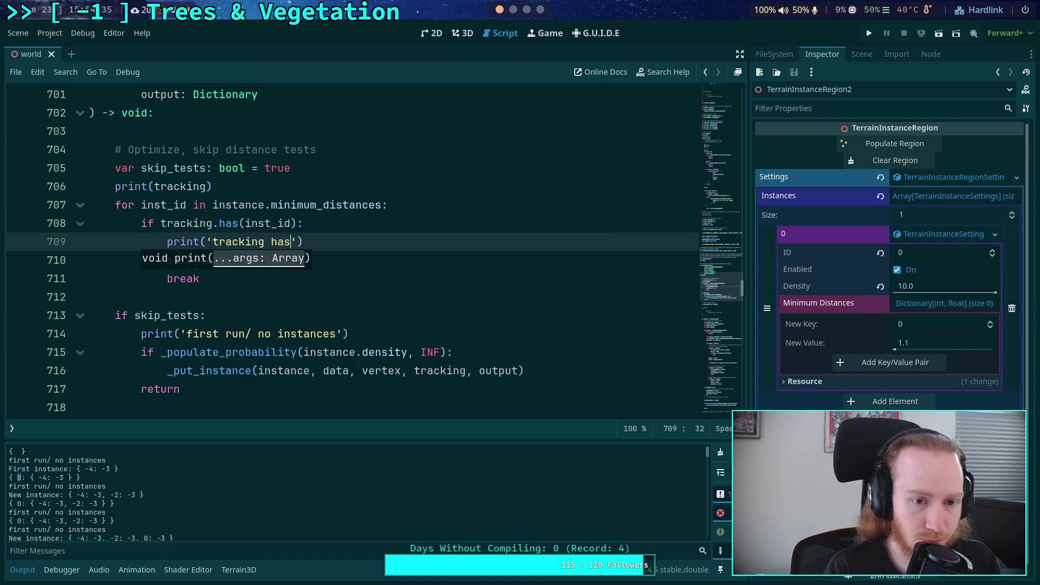
{"action": "type", "text": "%d' %"}
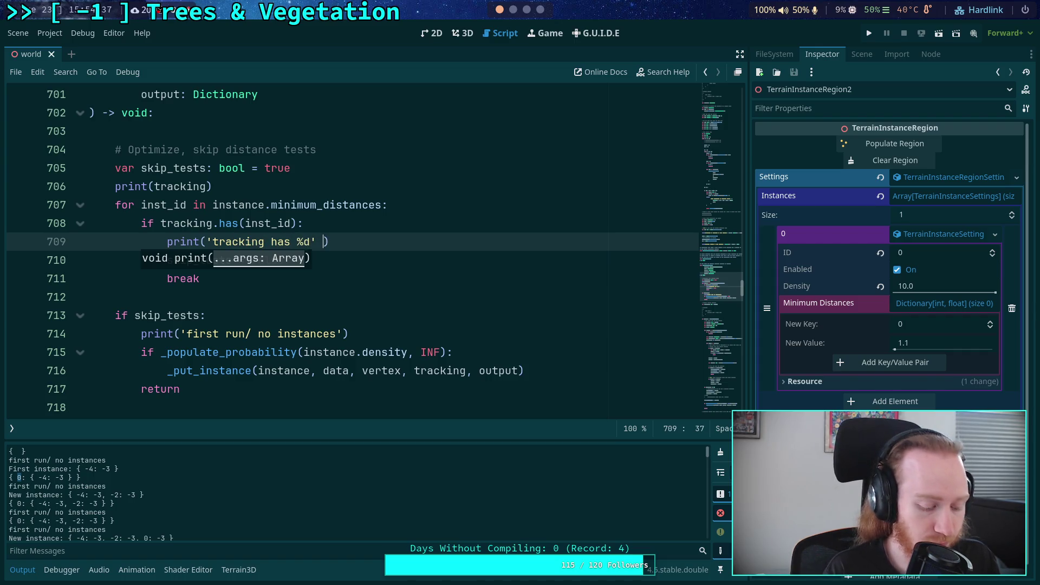
{"action": "type", "text": " inst_i"}
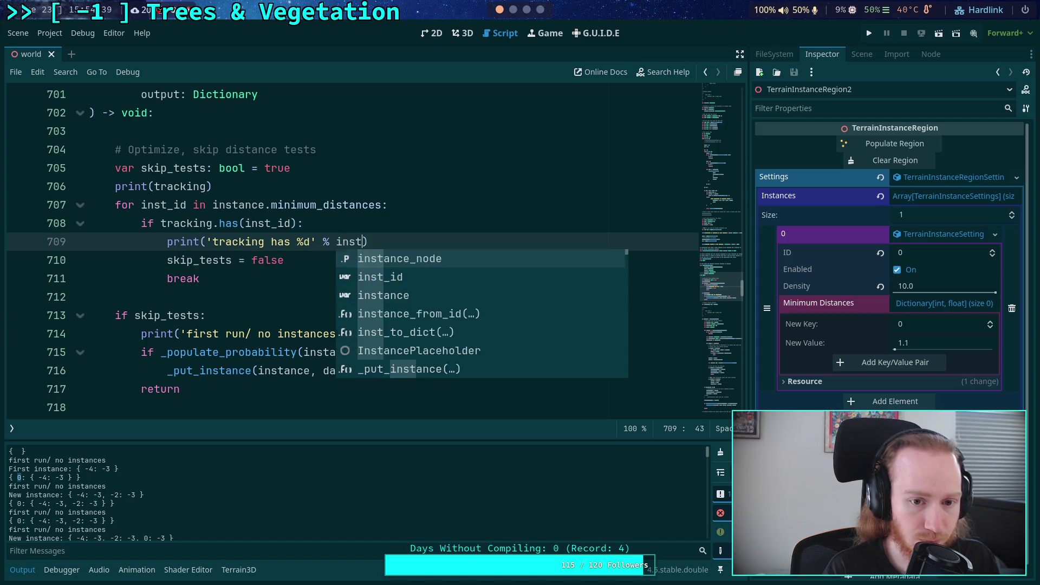
{"action": "type", "text": "d"}
{"action": "key", "text": "Escape"}
Add a 'tracking does not have %d' print and an early return after the loop, then save
{"action": "key", "text": "Down"}
{"action": "key", "text": "Down"}
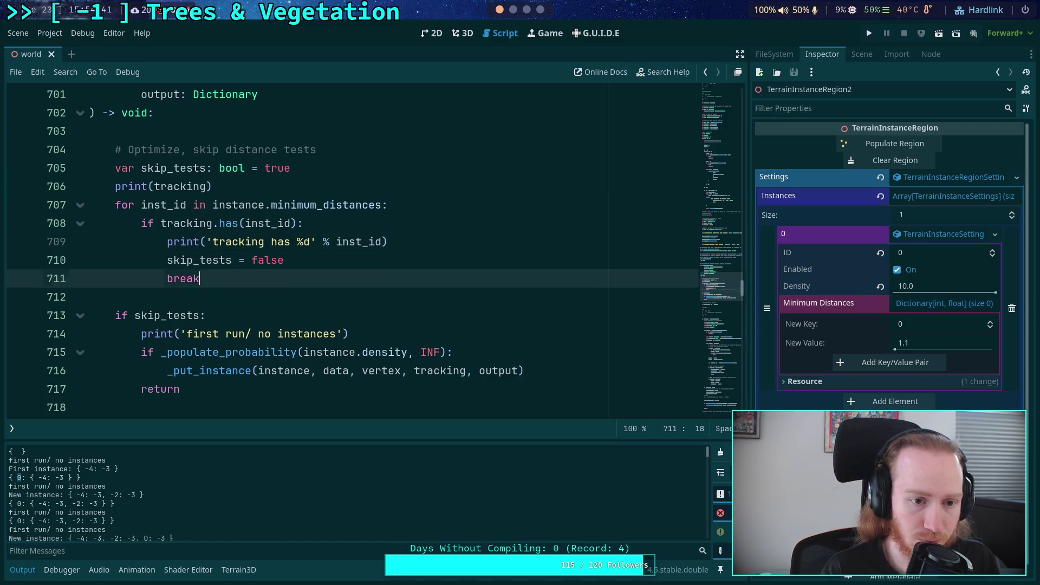
{"action": "key", "text": "Return"}
{"action": "type", "text": "int('tracking "}
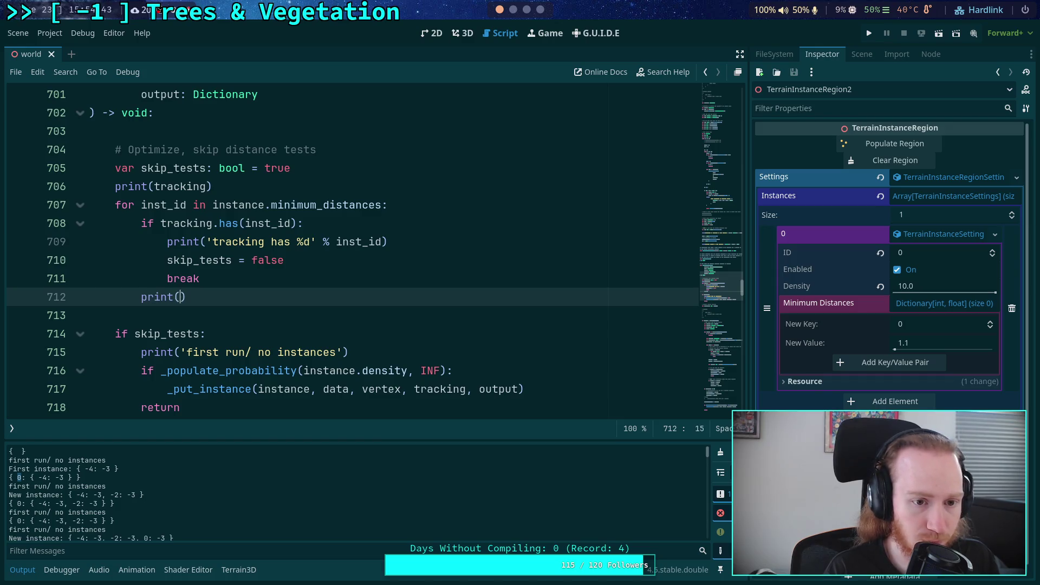
{"action": "type", "text": "does not have %d"}
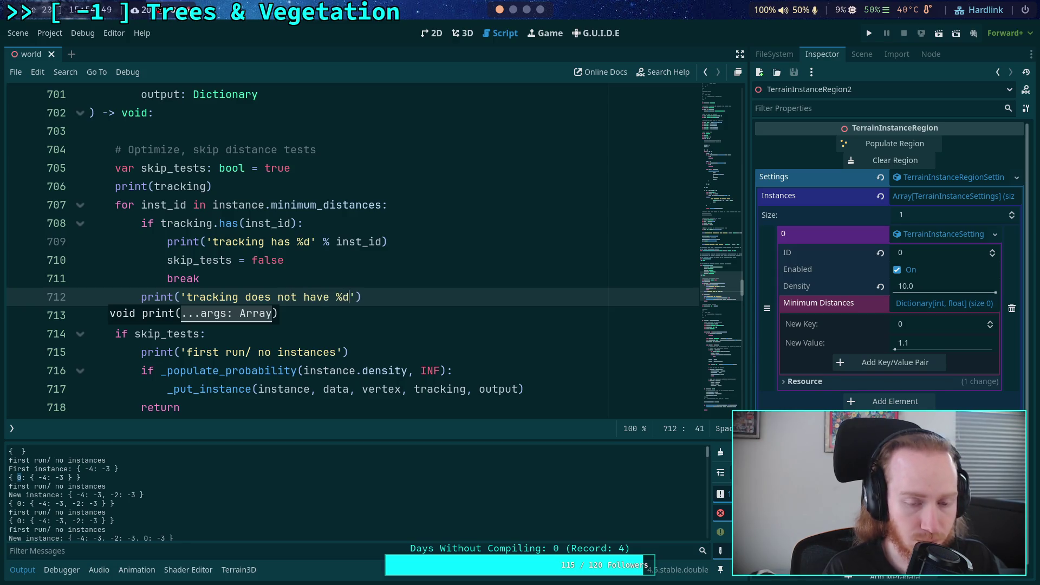
{"action": "type", "text": "' % in"}
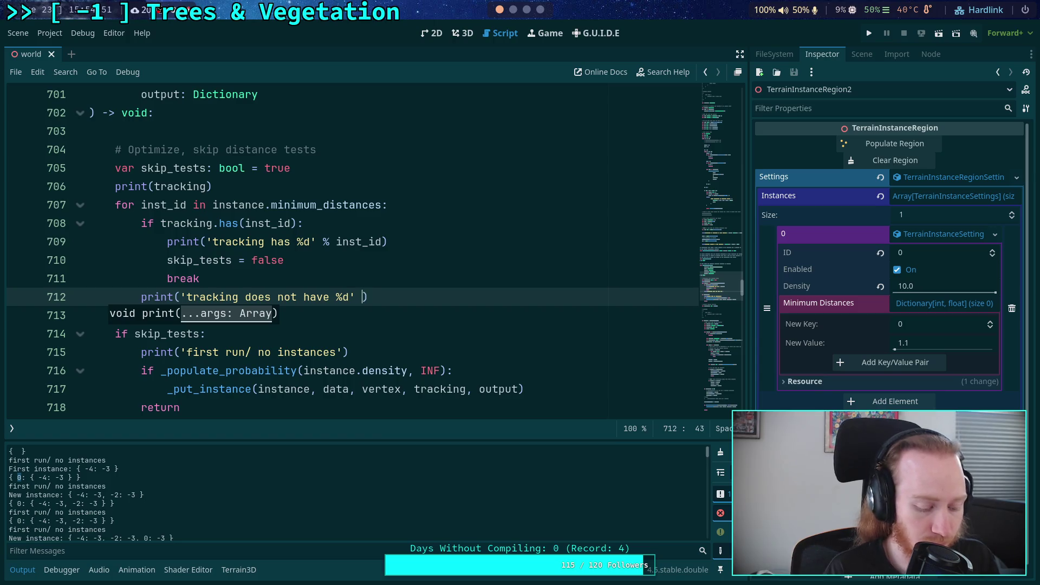
{"action": "type", "text": "st_"}
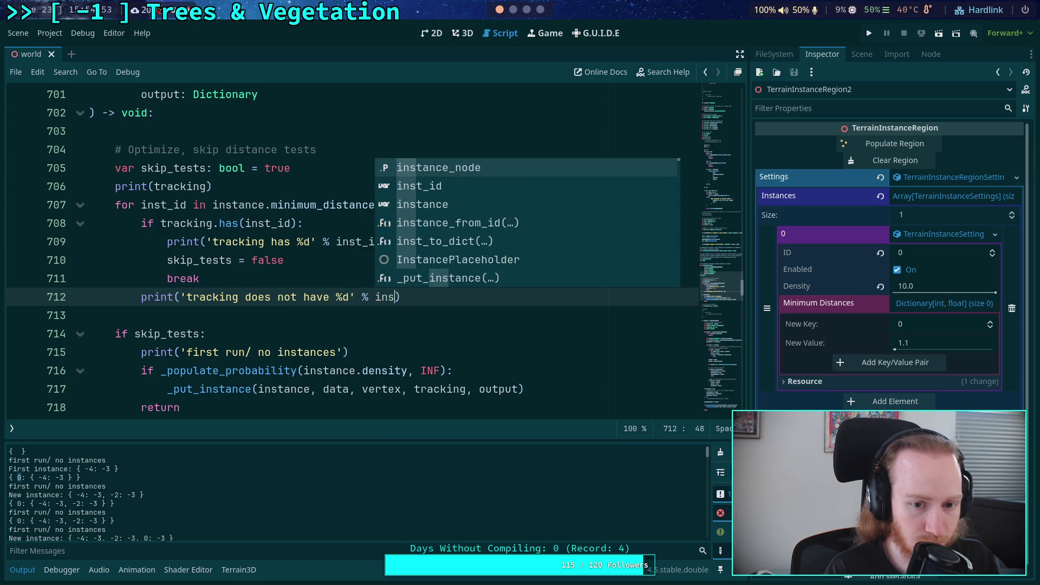
{"action": "type", "text": "id"}
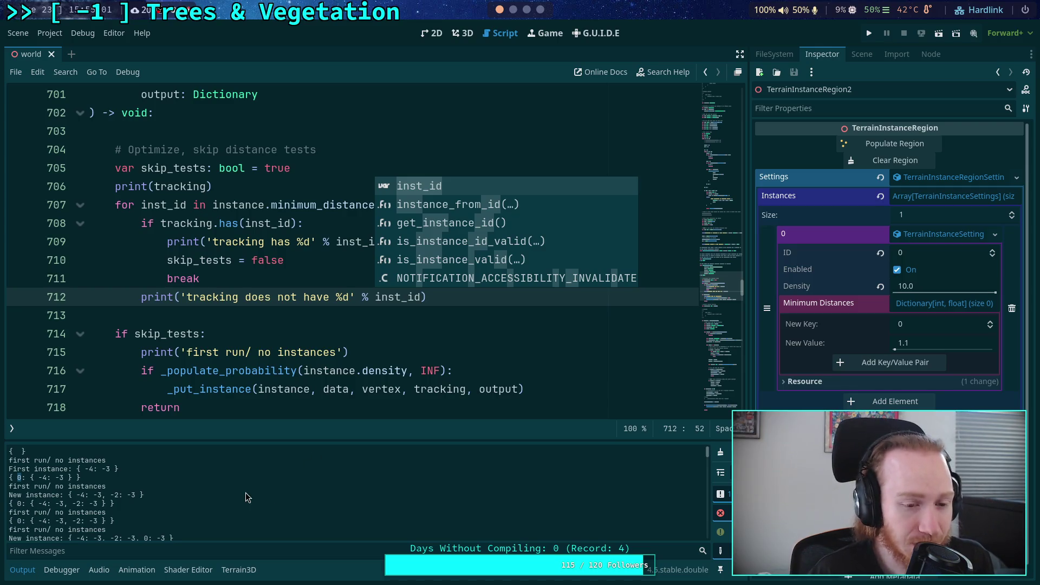
{"action": "key", "text": "BackSpace"}
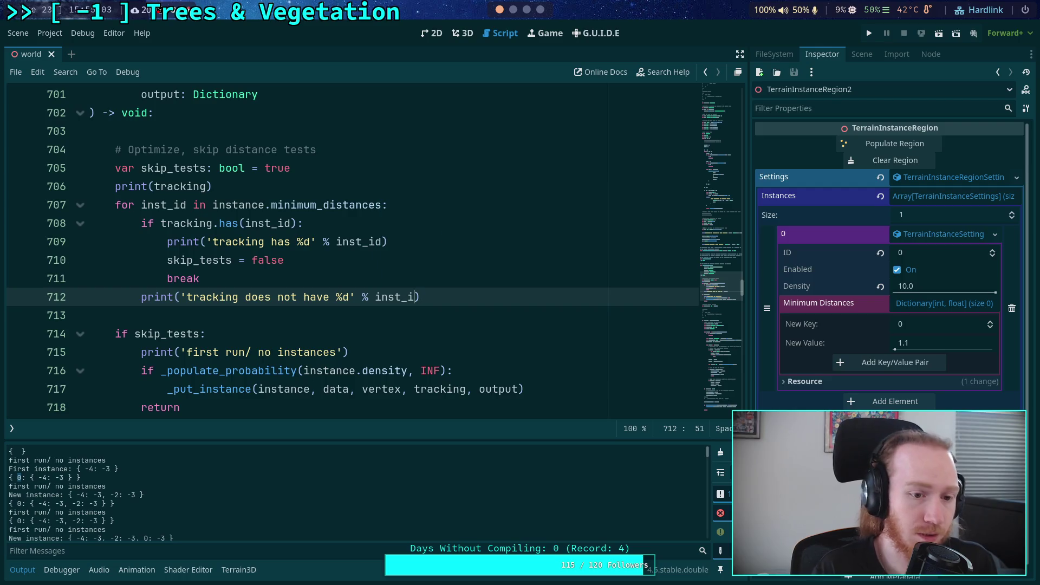
{"action": "key", "text": "Return"}
{"action": "type", "text": "r"}
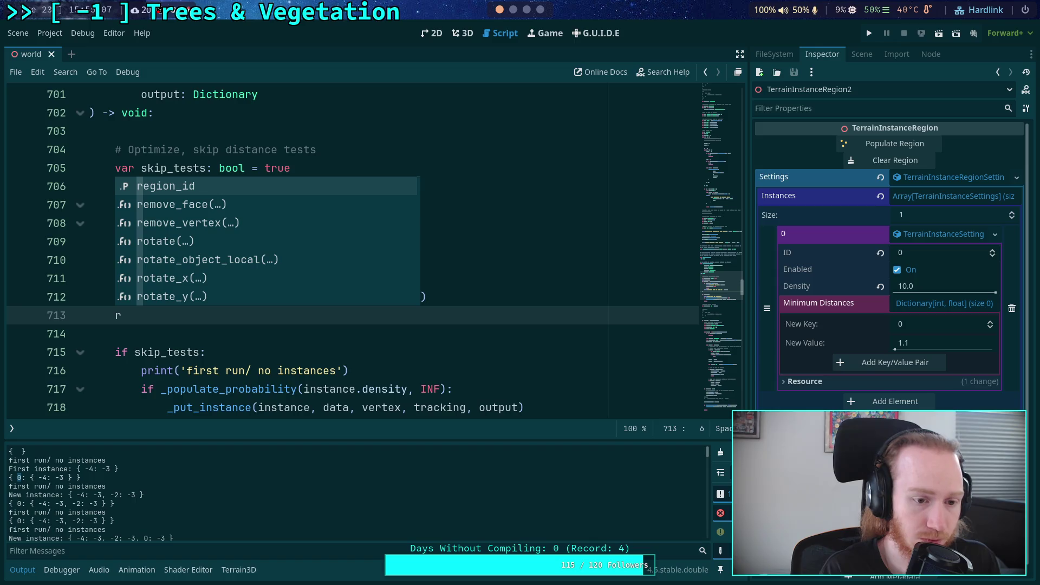
{"action": "type", "text": "eturn"}
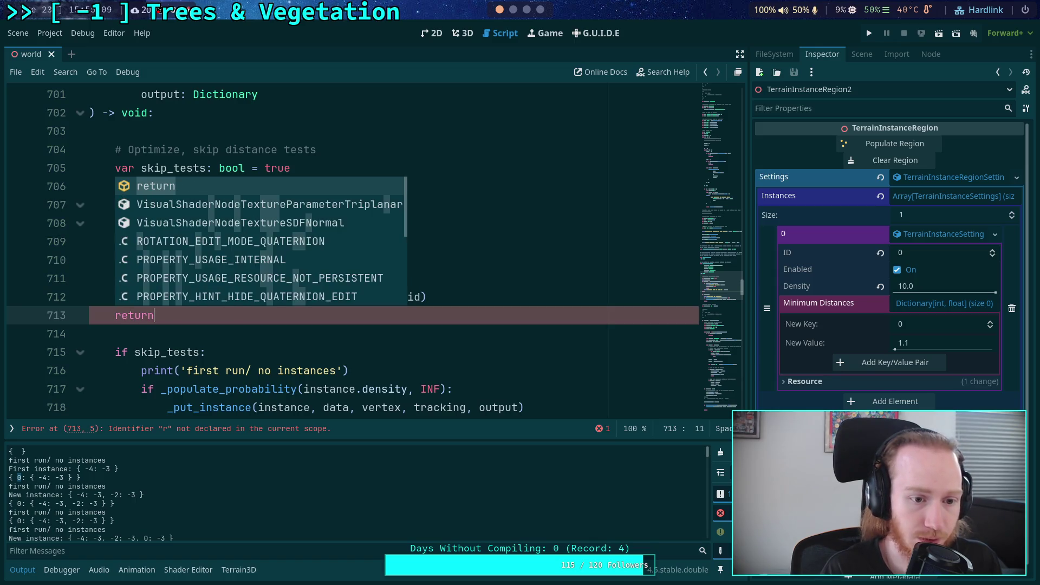
{"action": "key", "text": "ctrl+s"}
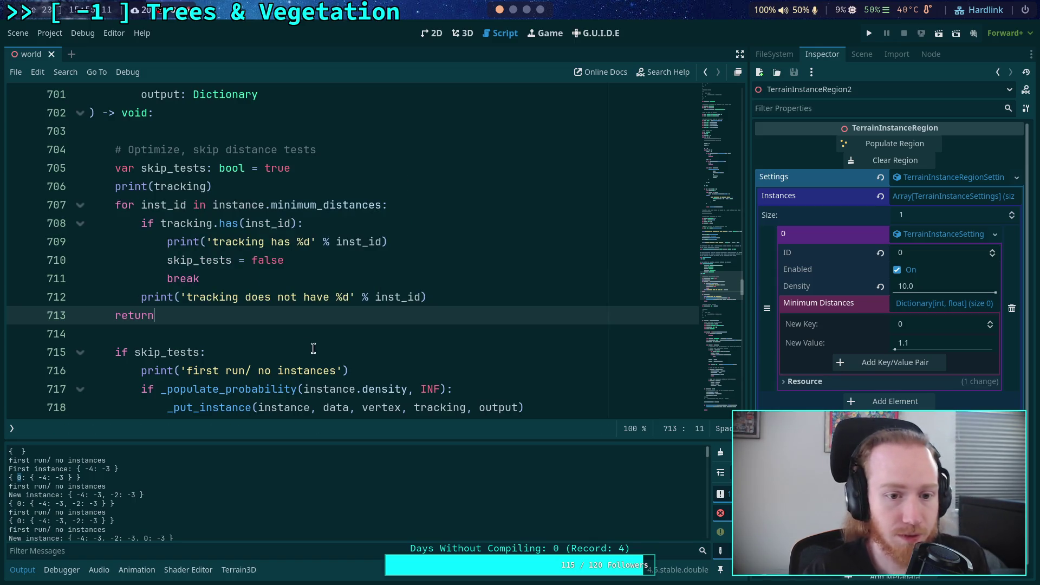
Clear the region's placed instances and the Output log
{"action": "left_click", "coordinate": [309, 352]}
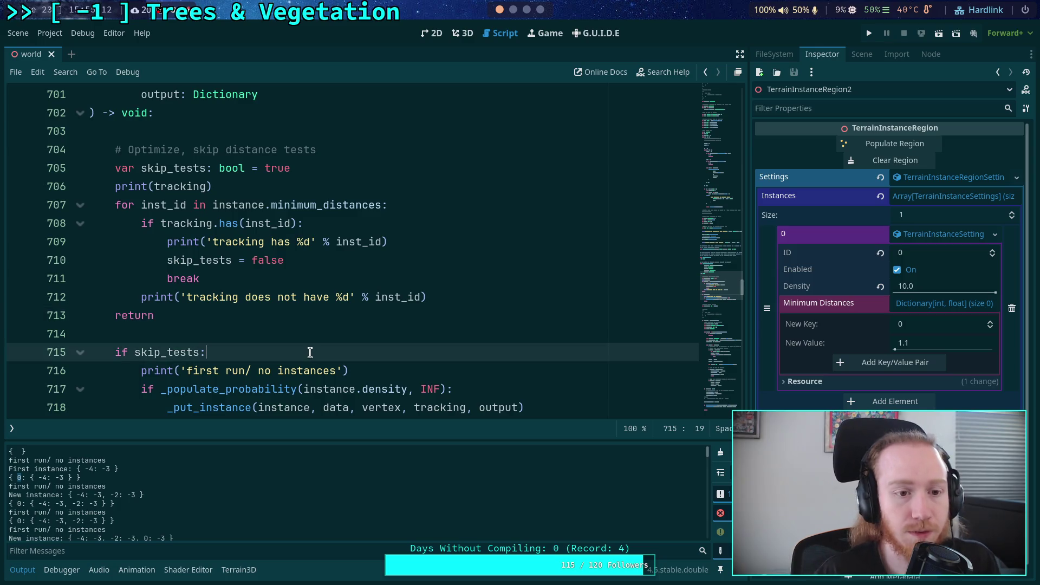
{"action": "left_click", "coordinate": [720, 453]}
{"action": "left_click", "coordinate": [894, 160]}
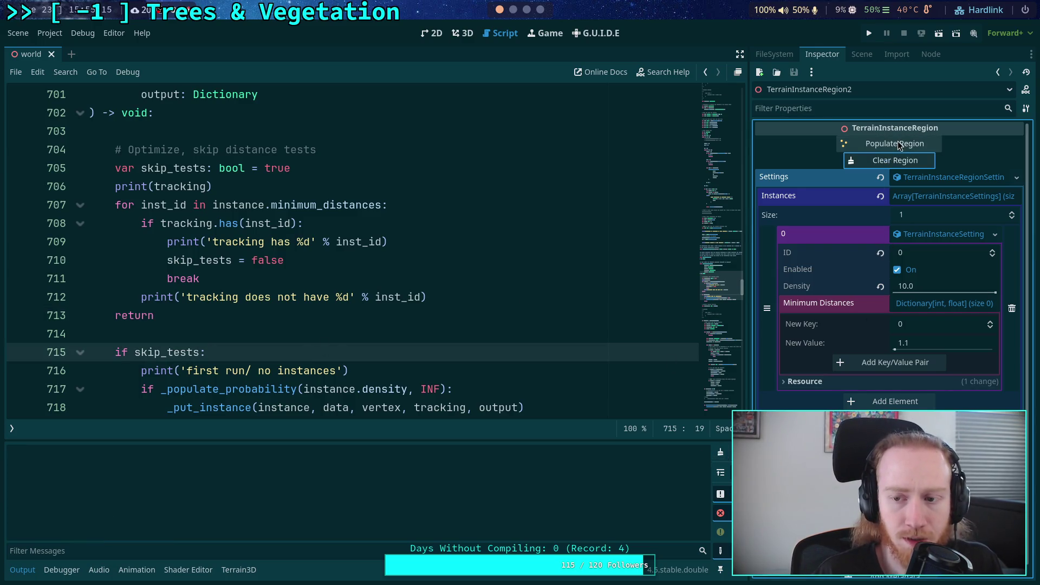
Populate the region, then delete the early return on line 713 and save
{"action": "left_click", "coordinate": [897, 144]}
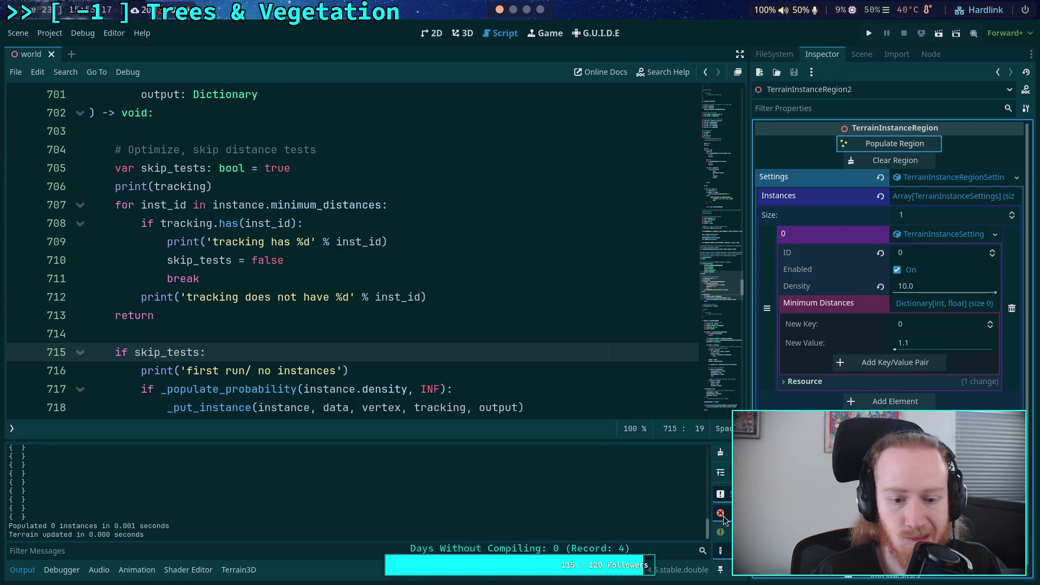
{"action": "scroll", "coordinate": [590, 477], "scroll_direction": "up", "scroll_amount": 10}
{"action": "left_click_drag", "start_coordinate": [299, 309], "coordinate": [513, 300]}
{"action": "key", "text": "BackSpace"}
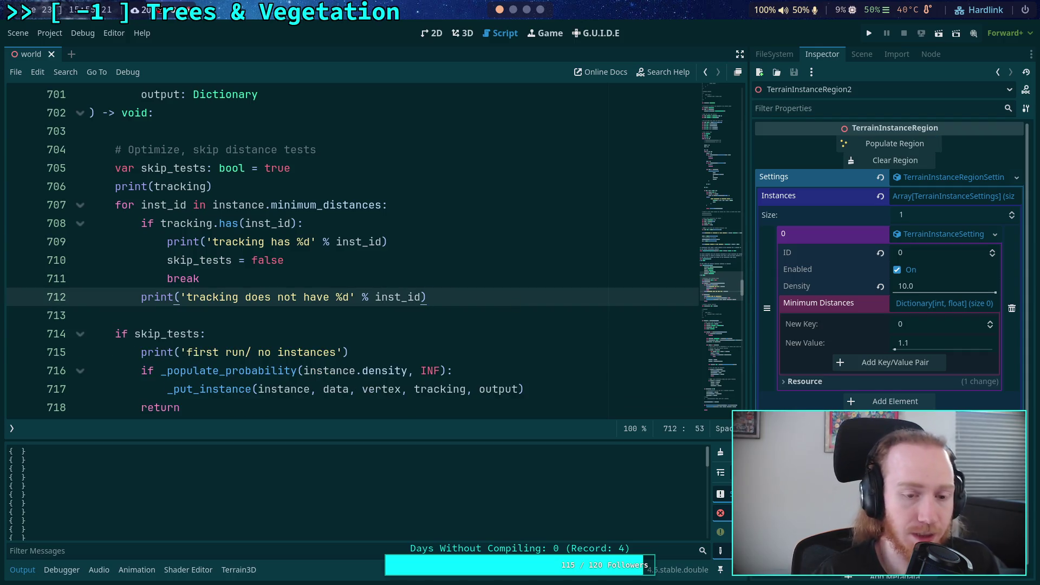
{"action": "key", "text": "ctrl+s"}
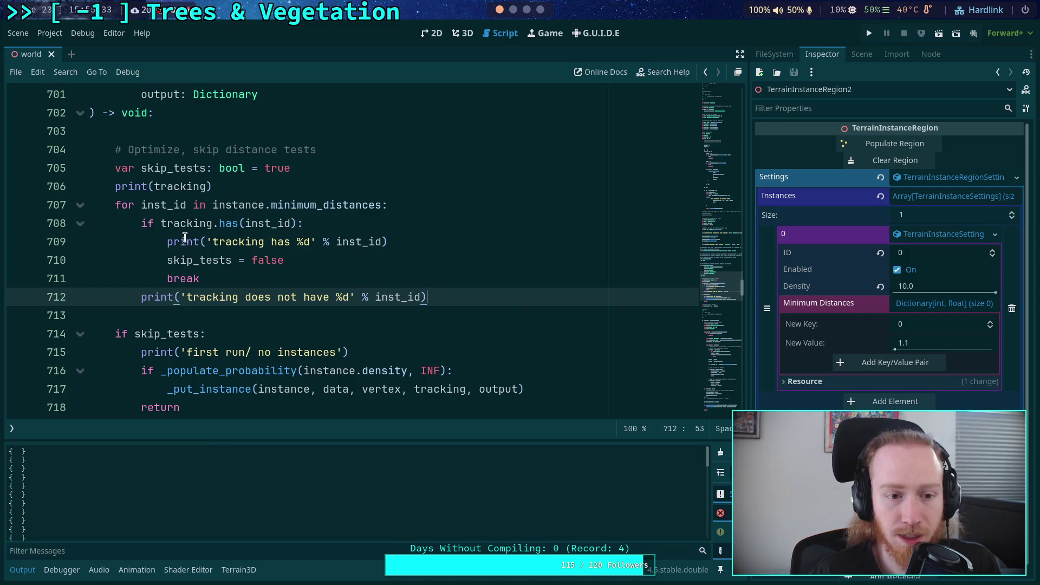
{"action": "double_click", "coordinate": [324, 203]}
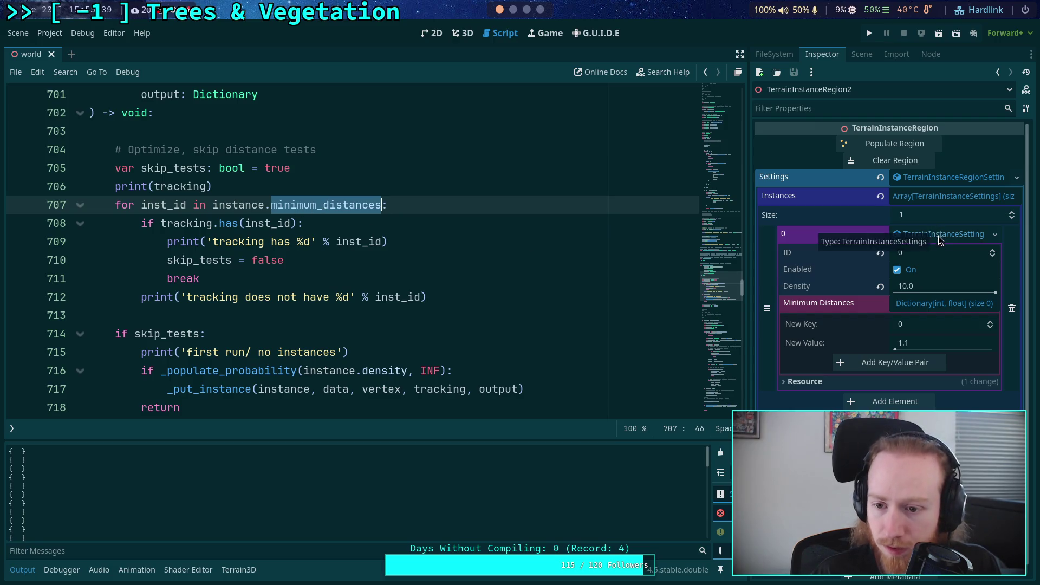
{"action": "mouse_move", "coordinate": [822, 304]}
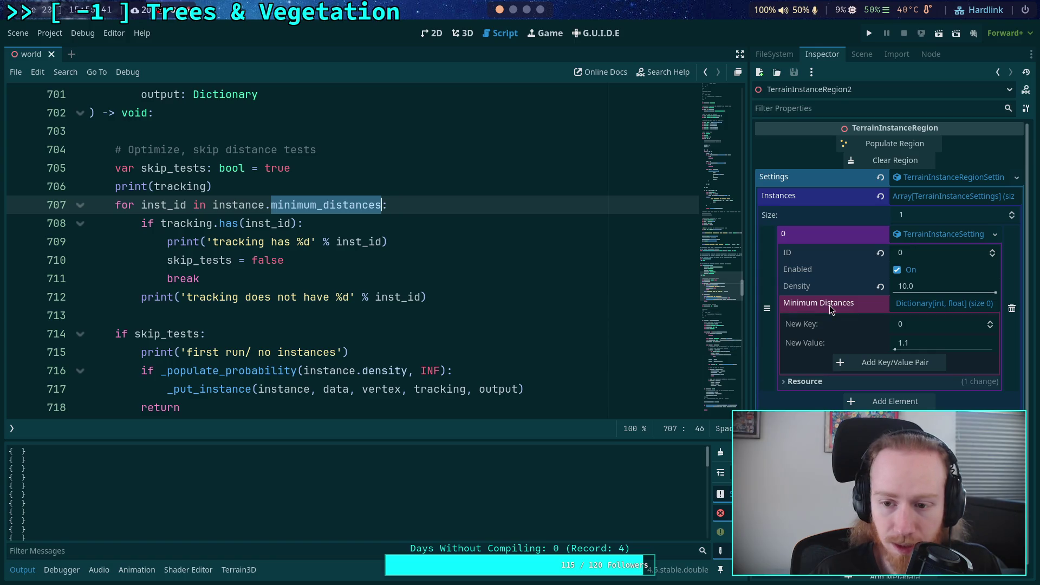
Add a Minimum Distances entry 0 with a value of 1.1
{"action": "left_click", "coordinate": [873, 369]}
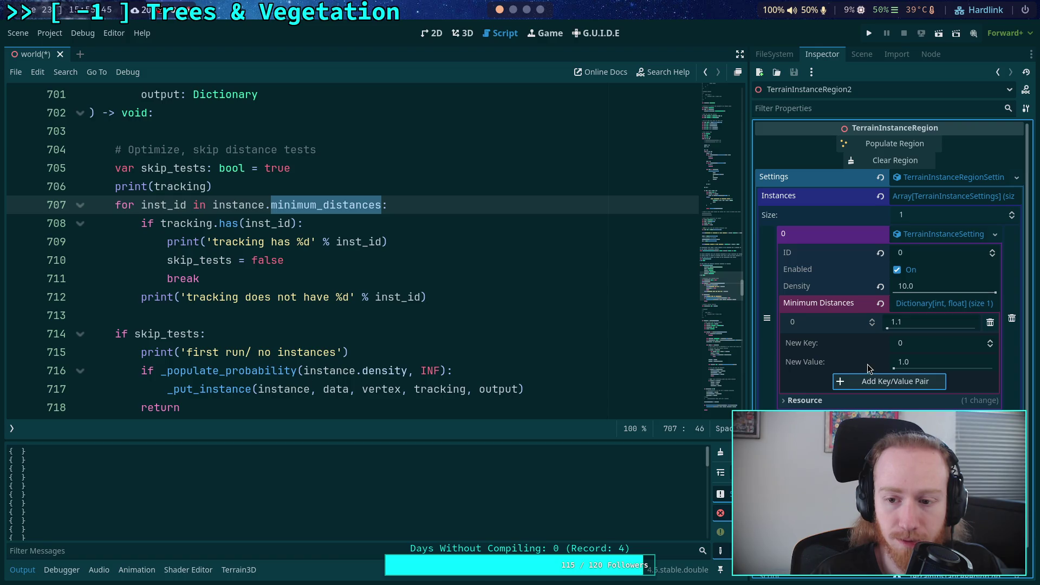
{"action": "left_click", "coordinate": [873, 325]}
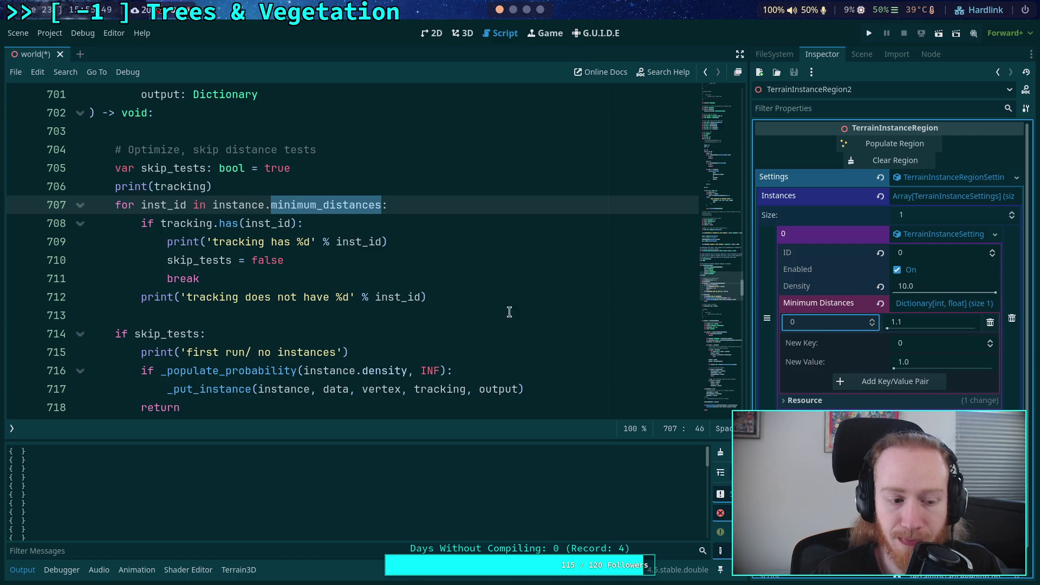
{"action": "left_click", "coordinate": [441, 295]}
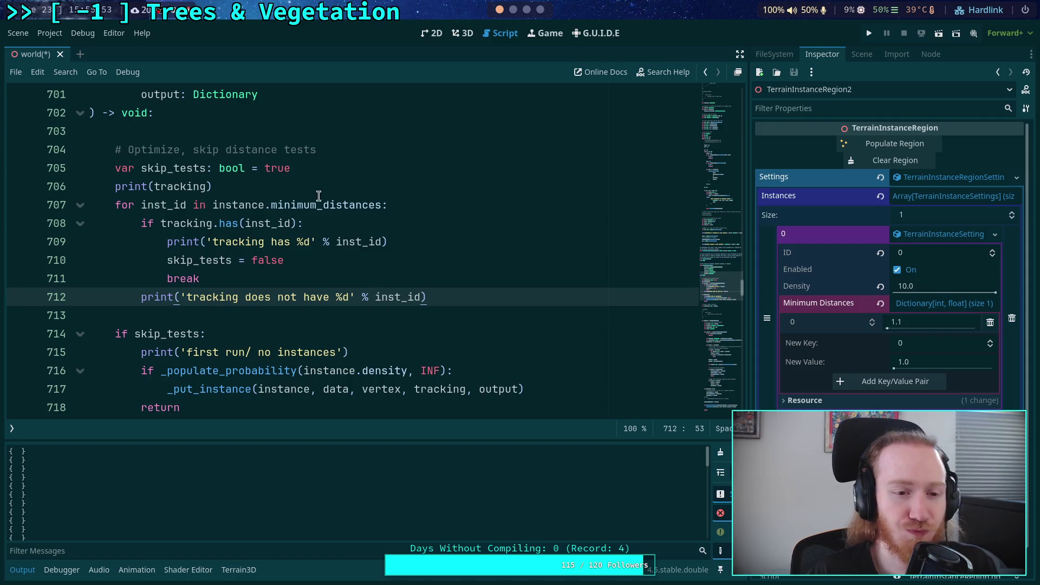
Delete the print(tracking) and per-ID tracking prints, comment out the 'first run' print, and save
{"action": "left_click_drag", "start_coordinate": [339, 190], "coordinate": [382, 174]}
{"action": "key", "text": "BackSpace"}
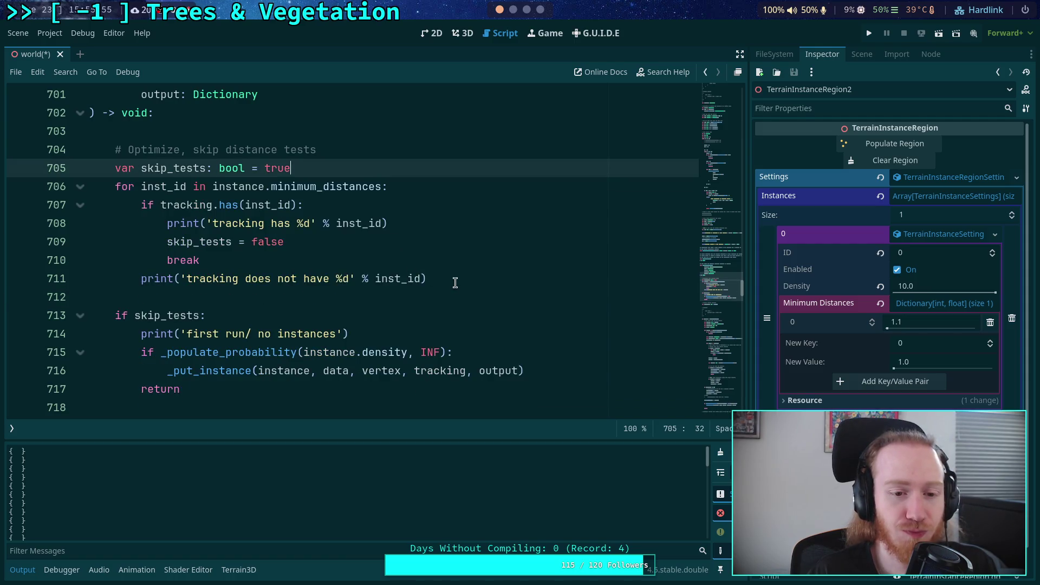
{"action": "left_click_drag", "start_coordinate": [455, 278], "coordinate": [455, 271]}
{"action": "key", "text": "BackSpace"}
{"action": "left_click_drag", "start_coordinate": [431, 225], "coordinate": [432, 213]}
{"action": "key", "text": "BackSpace"}
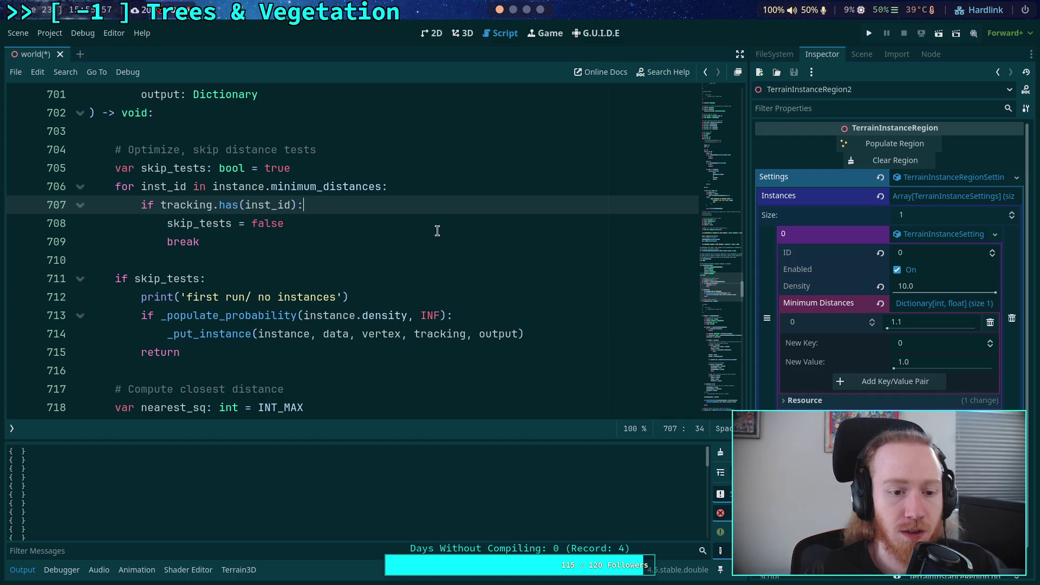
{"action": "left_click", "coordinate": [142, 297]}
{"action": "key", "text": "ctrl+k"}
{"action": "key", "text": "ctrl+s"}
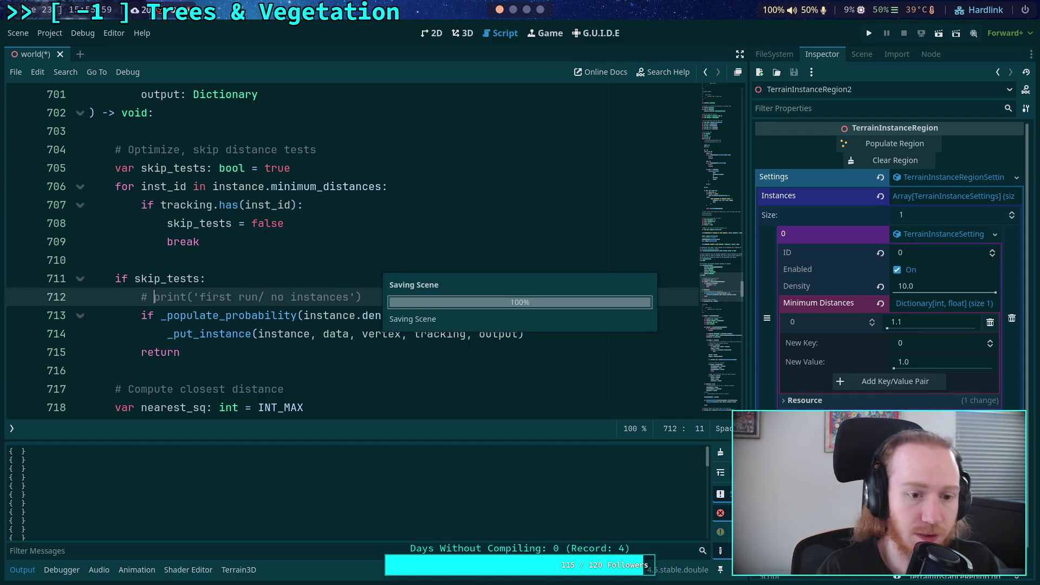
Scroll down to the 'First instance' print, then switch to the 3D view and clear the region
{"action": "scroll", "coordinate": [265, 277], "scroll_direction": "down", "scroll_amount": 10}
{"action": "scroll", "coordinate": [265, 275], "scroll_direction": "down", "scroll_amount": 20}
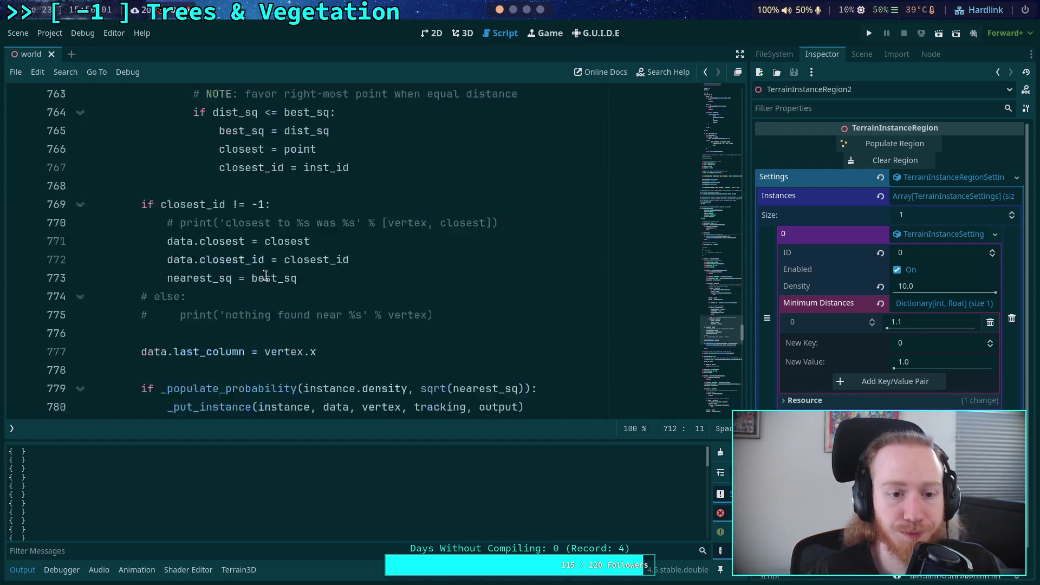
{"action": "scroll", "coordinate": [265, 276], "scroll_direction": "down", "scroll_amount": 5}
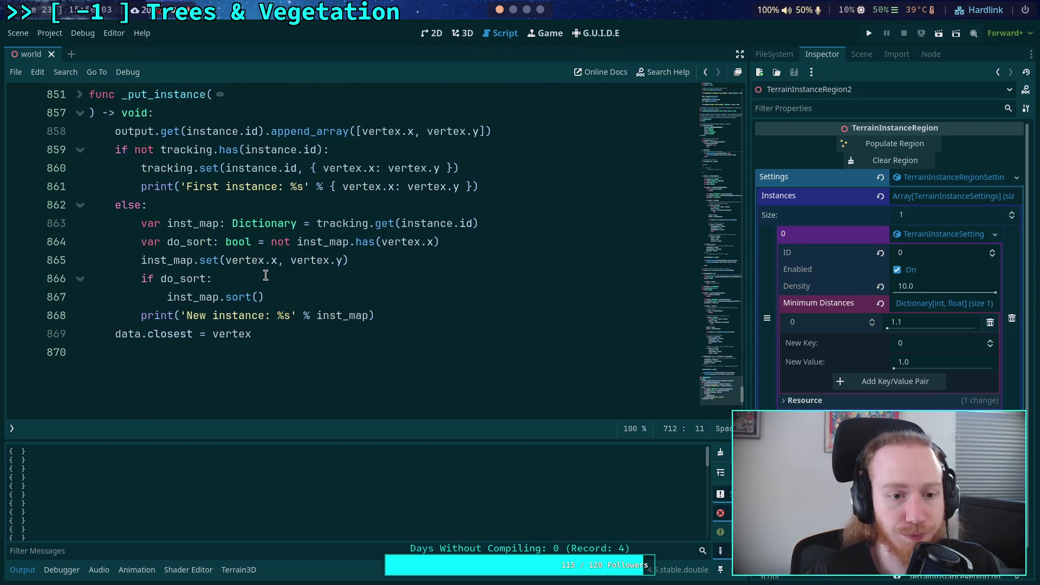
{"action": "left_click", "coordinate": [151, 188]}
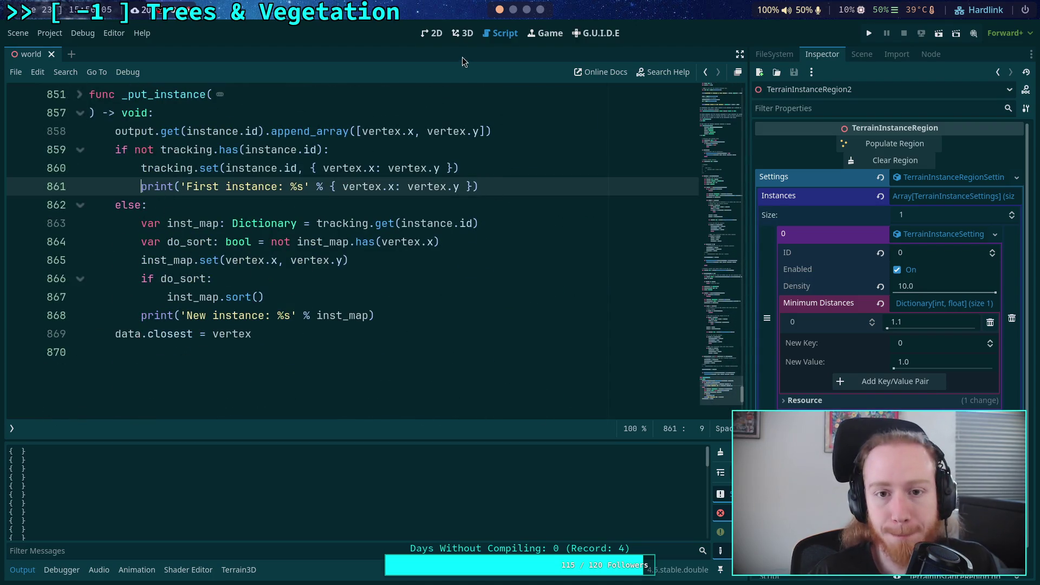
{"action": "left_click", "coordinate": [462, 33]}
{"action": "left_click", "coordinate": [881, 161]}
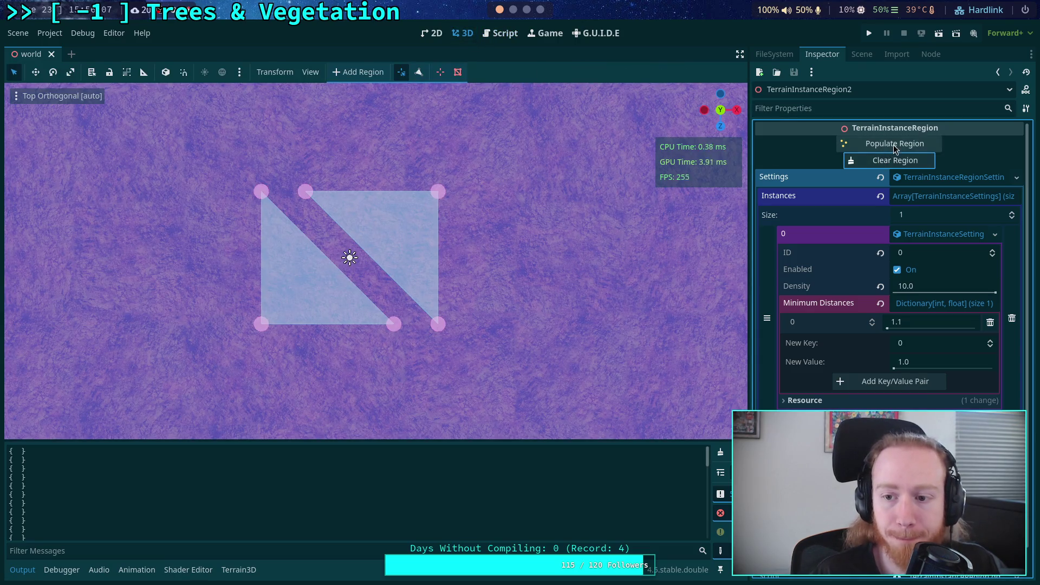
Populate and clear the region three times to compare layouts at minimum distance 1.1
{"action": "left_click", "coordinate": [894, 144]}
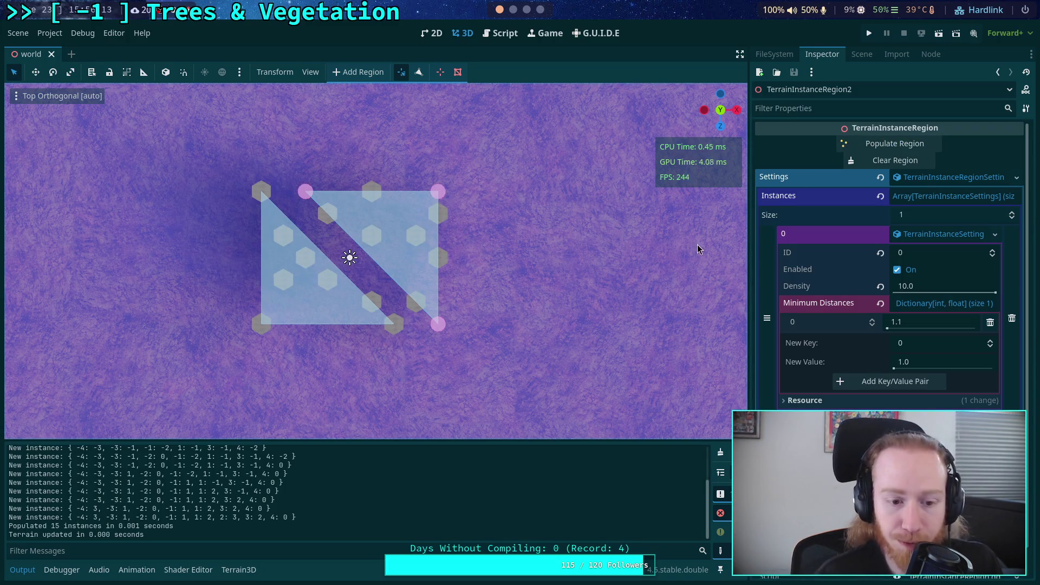
{"action": "left_click", "coordinate": [895, 160]}
{"action": "left_click", "coordinate": [894, 144]}
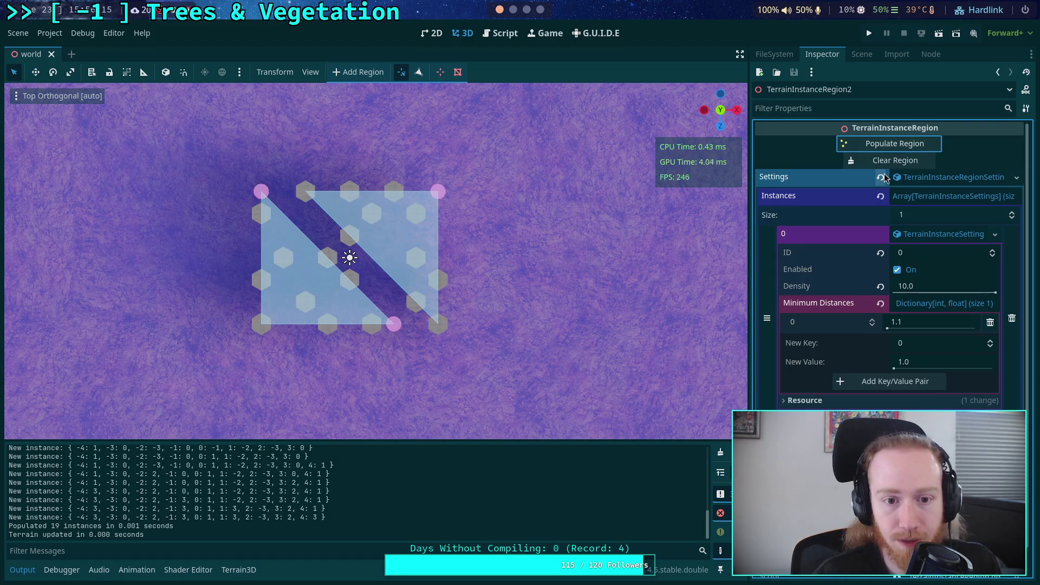
{"action": "left_click", "coordinate": [885, 162]}
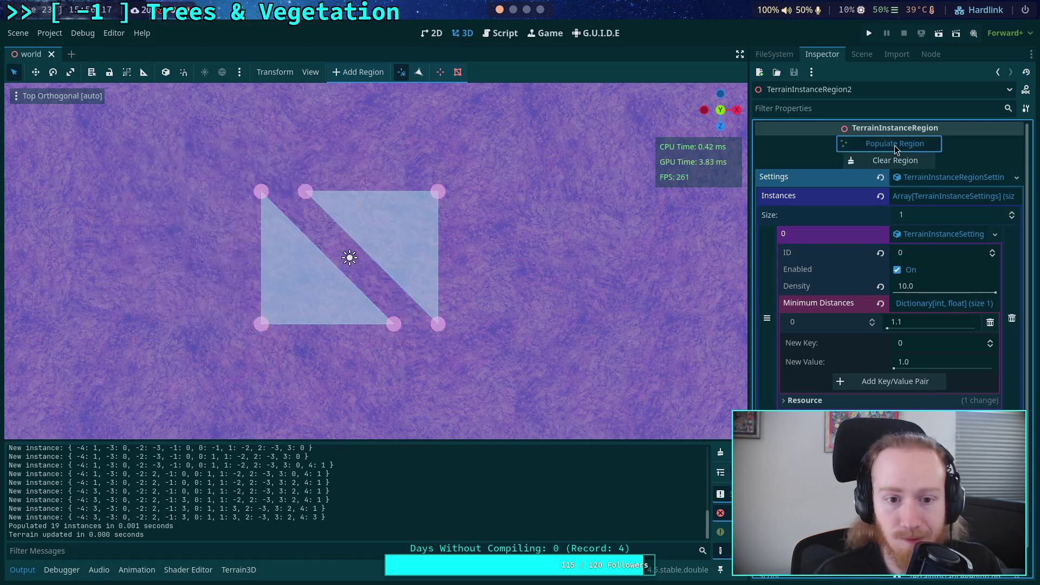
{"action": "left_click", "coordinate": [889, 144]}
{"action": "left_click", "coordinate": [881, 161]}
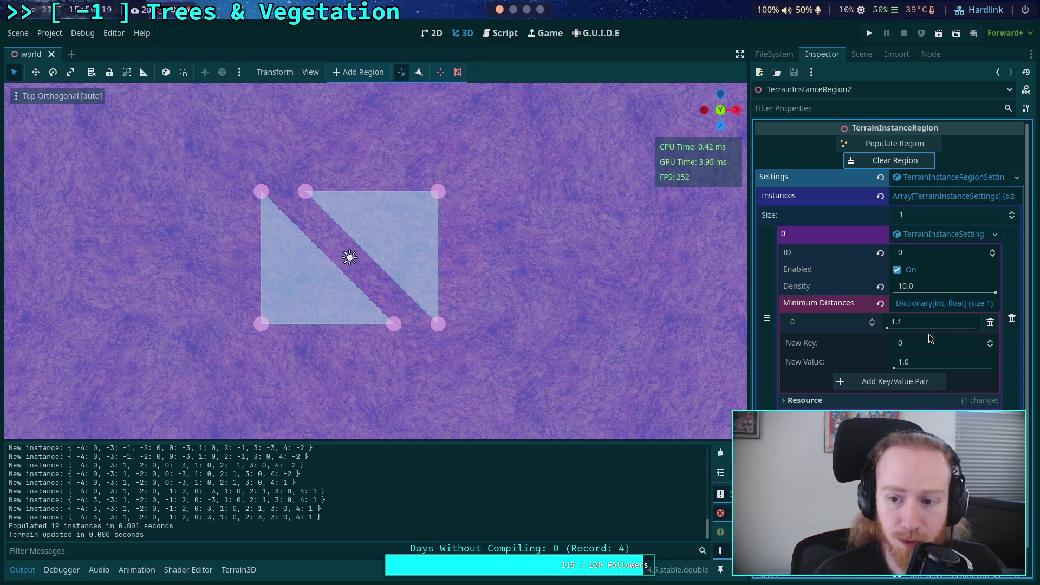
Change instance 0's minimum distance to 1.0 and save the scene
{"action": "left_click", "coordinate": [941, 322]}
{"action": "type", "text": "1"}
{"action": "key", "text": "Return"}
{"action": "key", "text": "ctrl+s"}
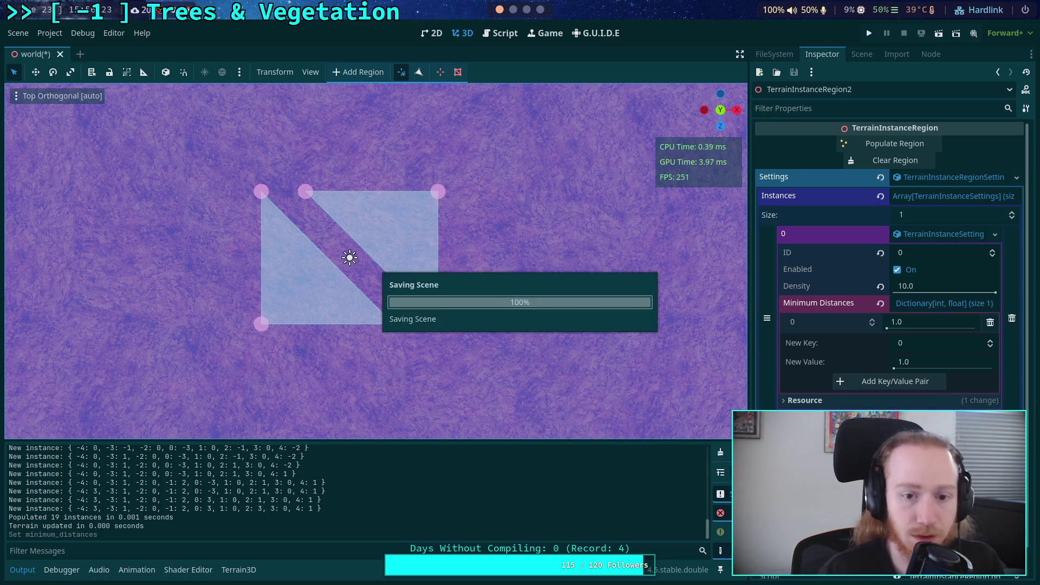
Repopulate and clear the region seven times, yielding 16–19 instances, ending cleared
{"action": "left_click", "coordinate": [881, 144]}
{"action": "left_click", "coordinate": [880, 161]}
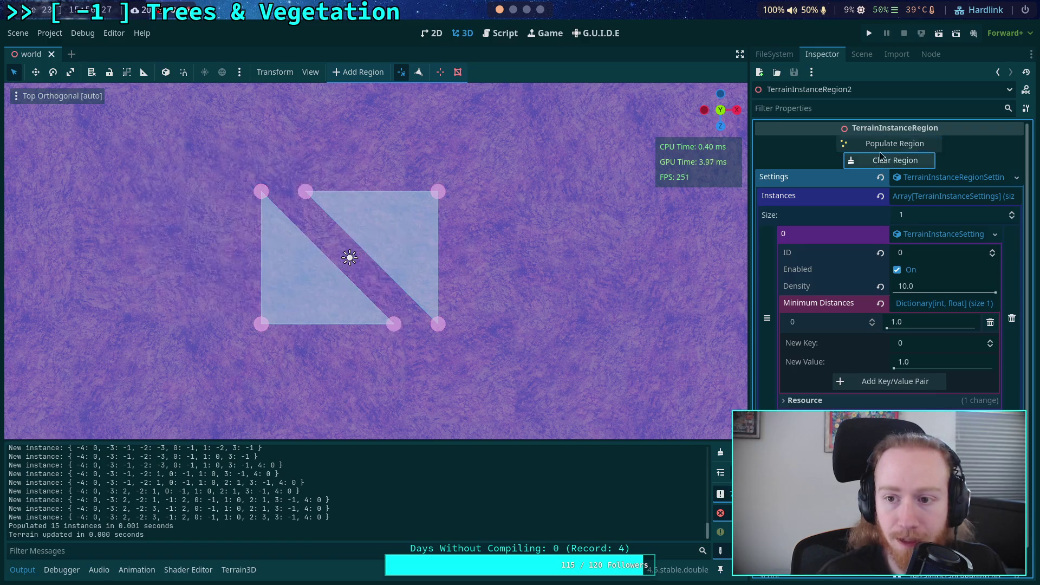
{"action": "left_click", "coordinate": [881, 144]}
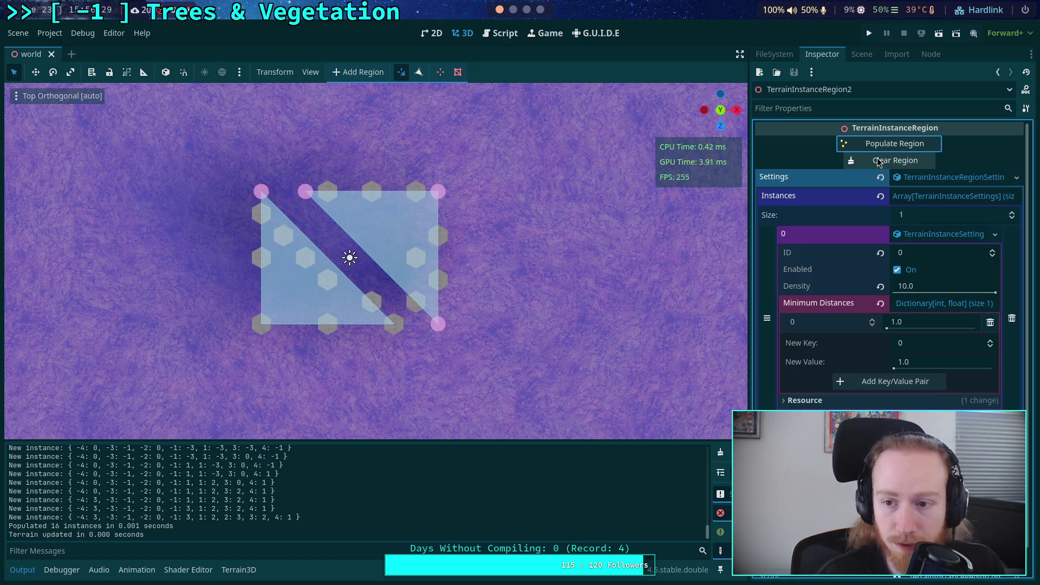
{"action": "left_click", "coordinate": [879, 161]}
{"action": "left_click", "coordinate": [887, 144]}
{"action": "left_click", "coordinate": [889, 161]}
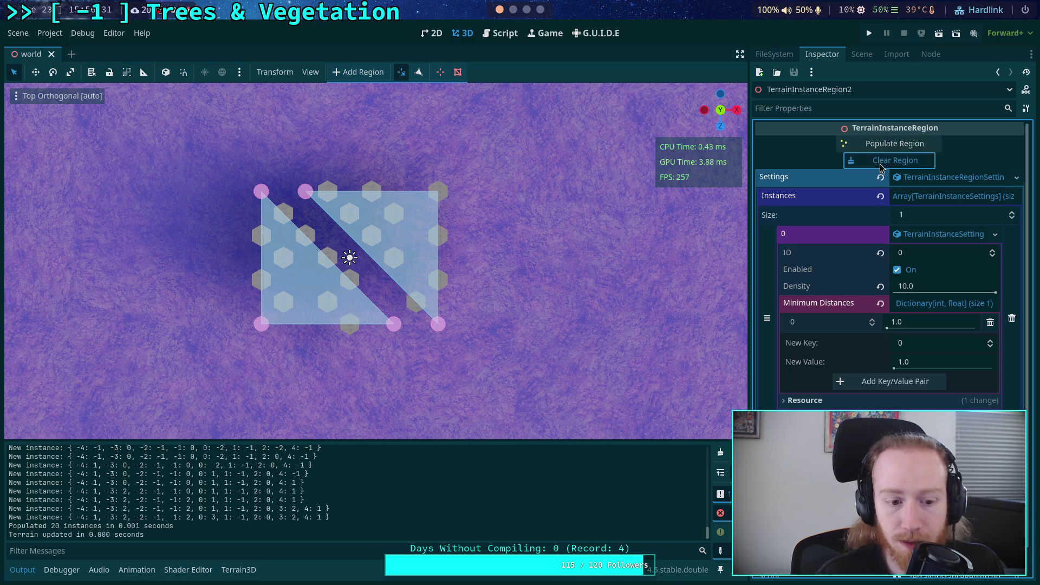
{"action": "left_click", "coordinate": [890, 145]}
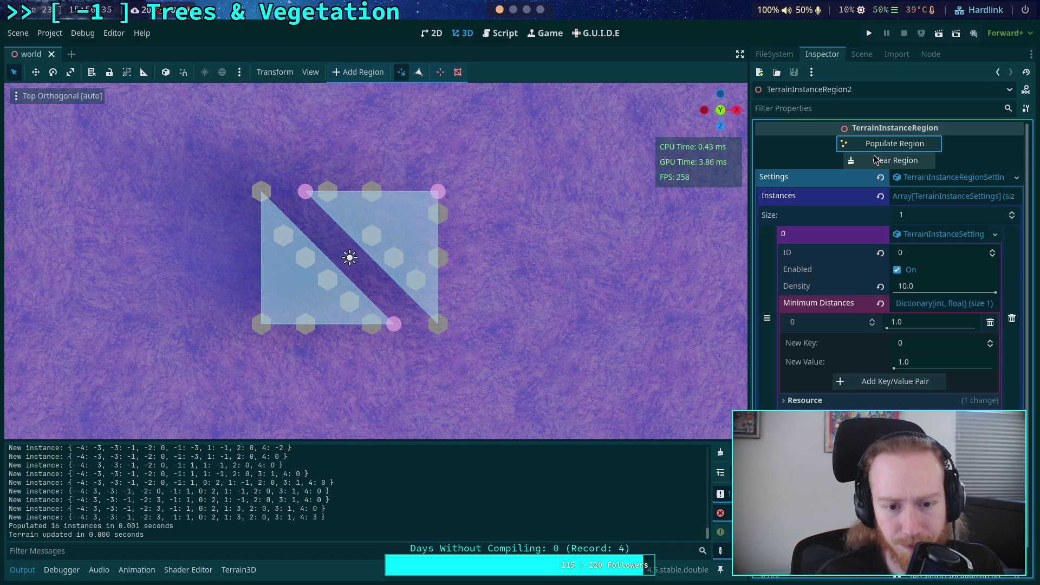
{"action": "left_click", "coordinate": [875, 160]}
{"action": "left_click", "coordinate": [888, 144]}
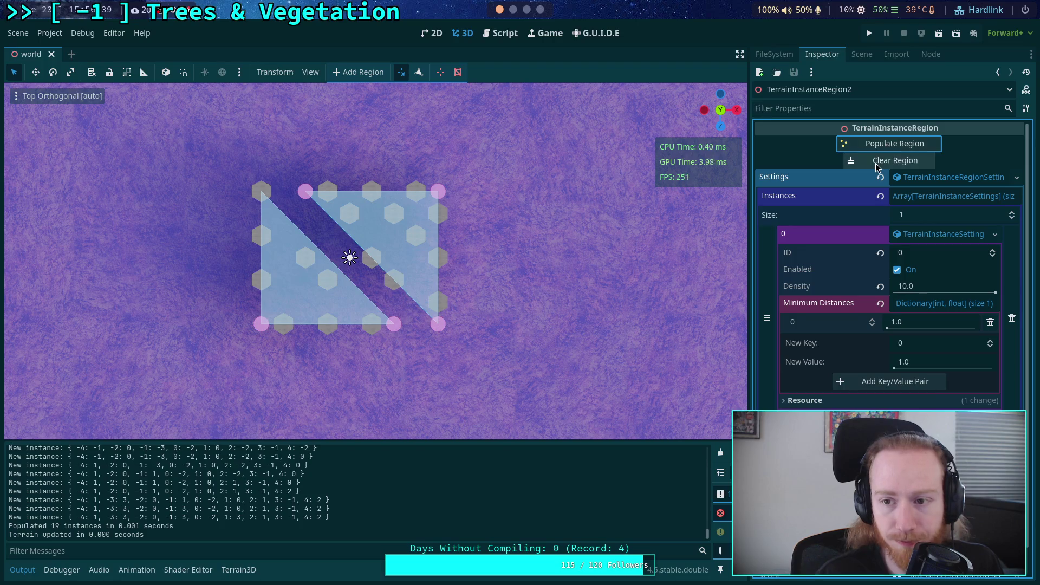
{"action": "left_click", "coordinate": [888, 160]}
{"action": "left_click", "coordinate": [891, 145]}
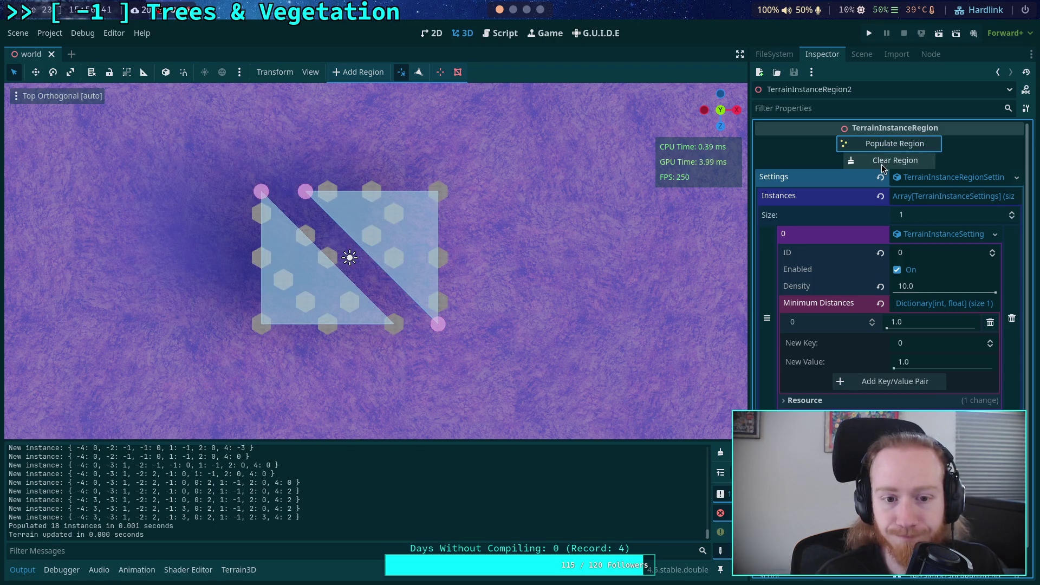
{"action": "left_click", "coordinate": [881, 162]}
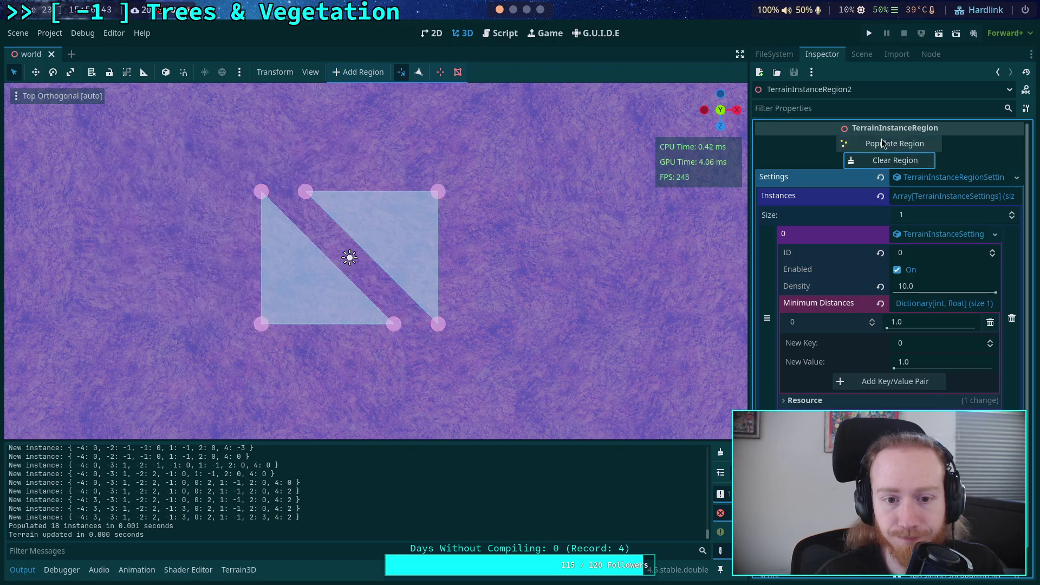
{"action": "left_click", "coordinate": [879, 147]}
{"action": "left_click", "coordinate": [878, 161]}
Enter 2 as the new Minimum Distances value, test-populate and clear twice, then save
{"action": "left_click", "coordinate": [924, 363]}
{"action": "type", "text": "2"}
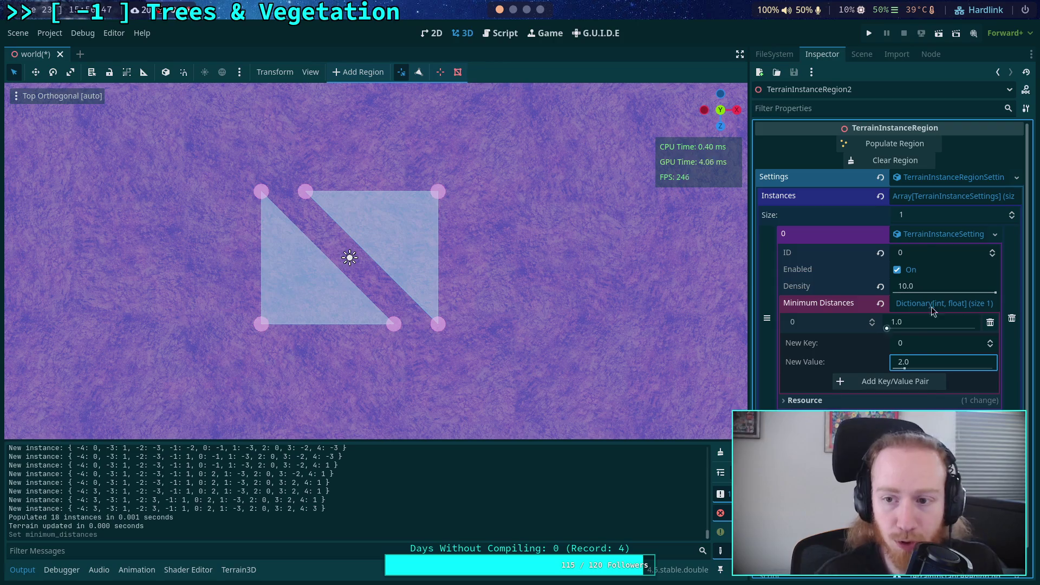
{"action": "left_click", "coordinate": [903, 164]}
{"action": "left_click", "coordinate": [888, 145]}
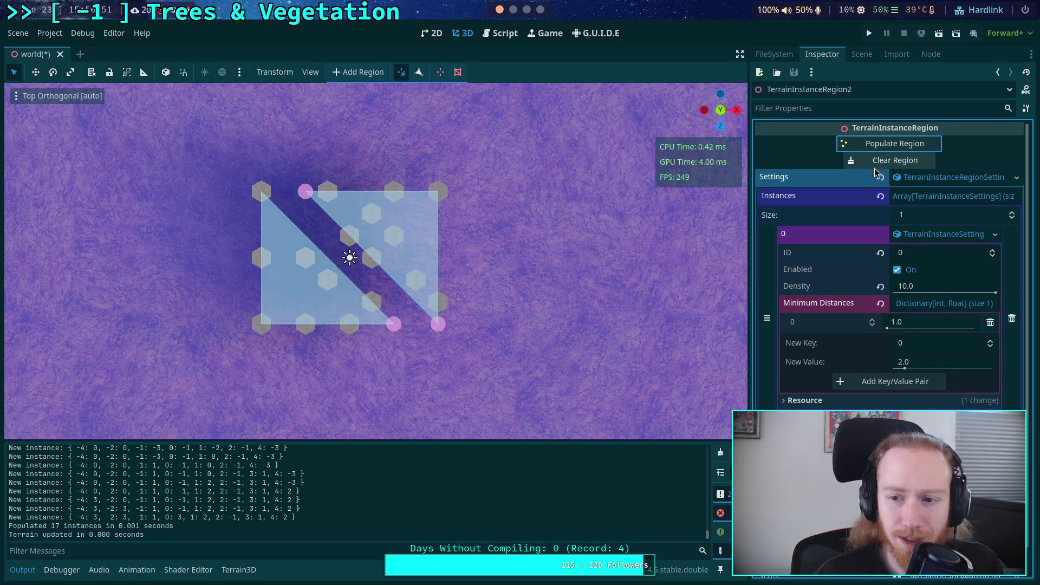
{"action": "left_click", "coordinate": [880, 161]}
{"action": "left_click", "coordinate": [888, 144]}
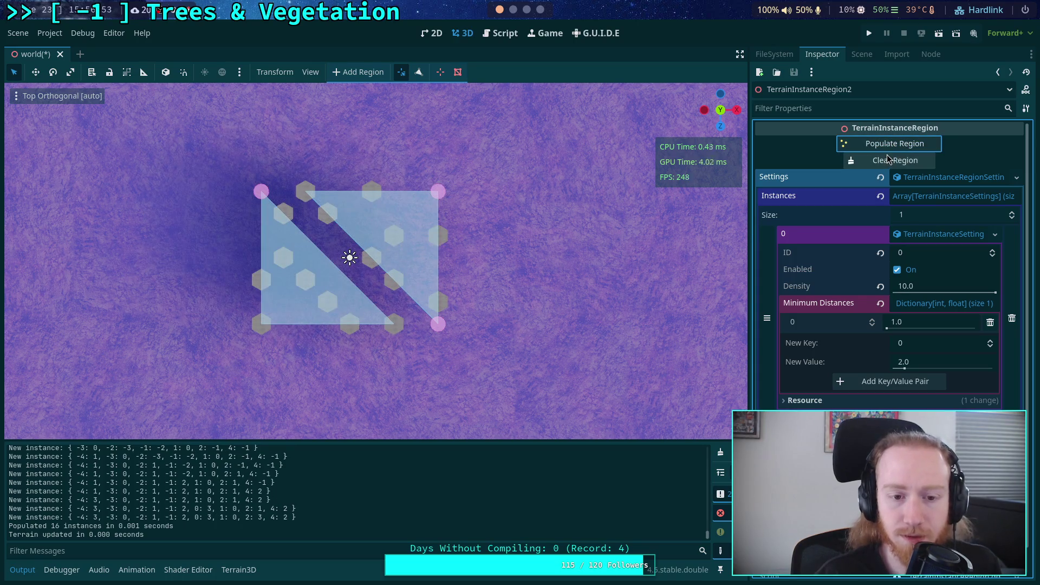
{"action": "left_click", "coordinate": [888, 159]}
{"action": "key", "text": "ctrl+s"}
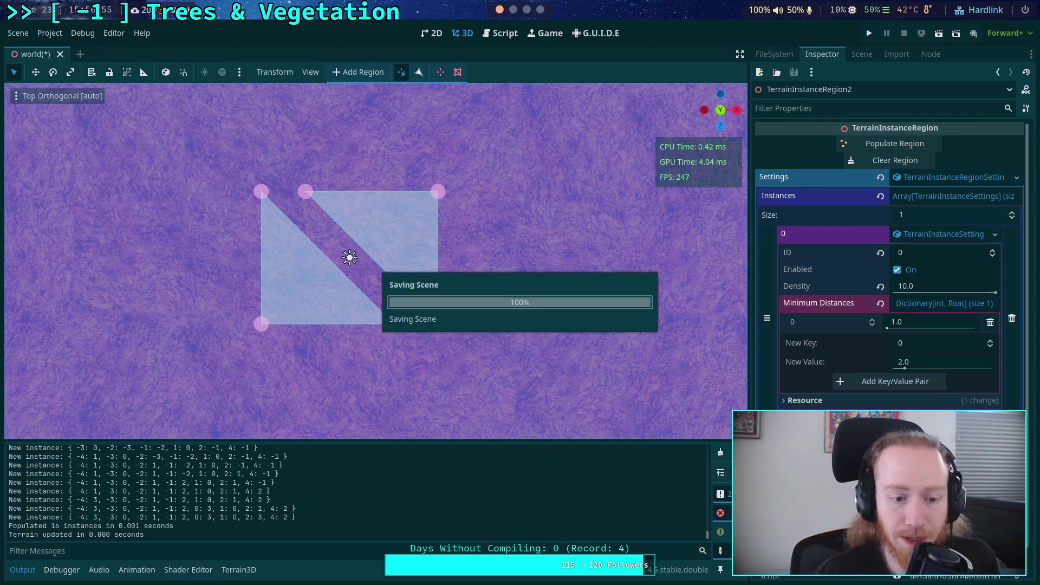
Commit instance 0's minimum distance as 2.0, repopulate with the wider spacing, and save
{"action": "left_click", "coordinate": [883, 143]}
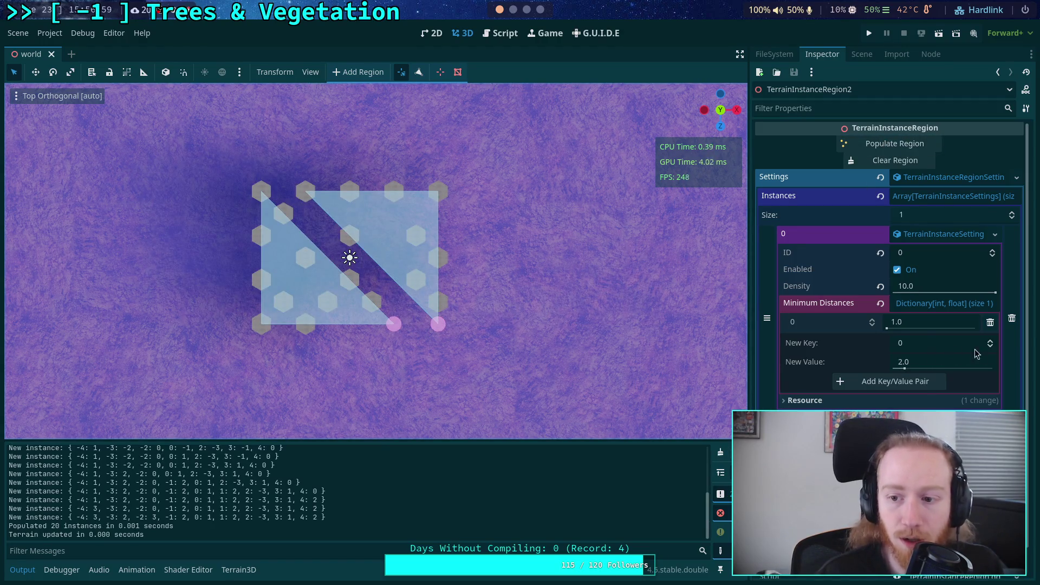
{"action": "left_click", "coordinate": [916, 323]}
{"action": "type", "text": "2"}
{"action": "key", "text": "Return"}
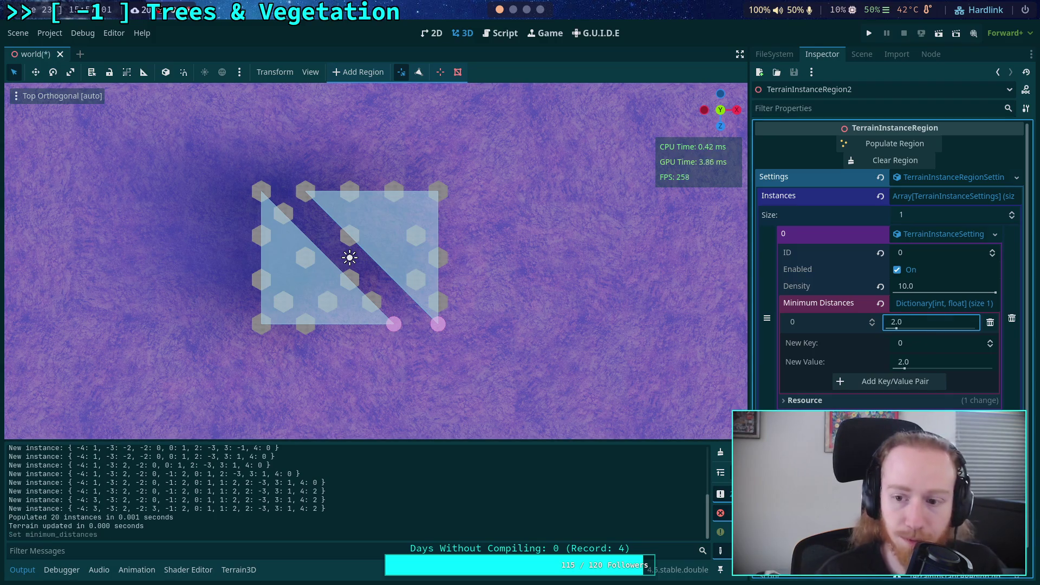
{"action": "left_click", "coordinate": [879, 141]}
{"action": "key", "text": "ctrl+s"}
Repopulate to compare the 9–10 instance spacing, then clear the Output log and the region
{"action": "left_click", "coordinate": [899, 160]}
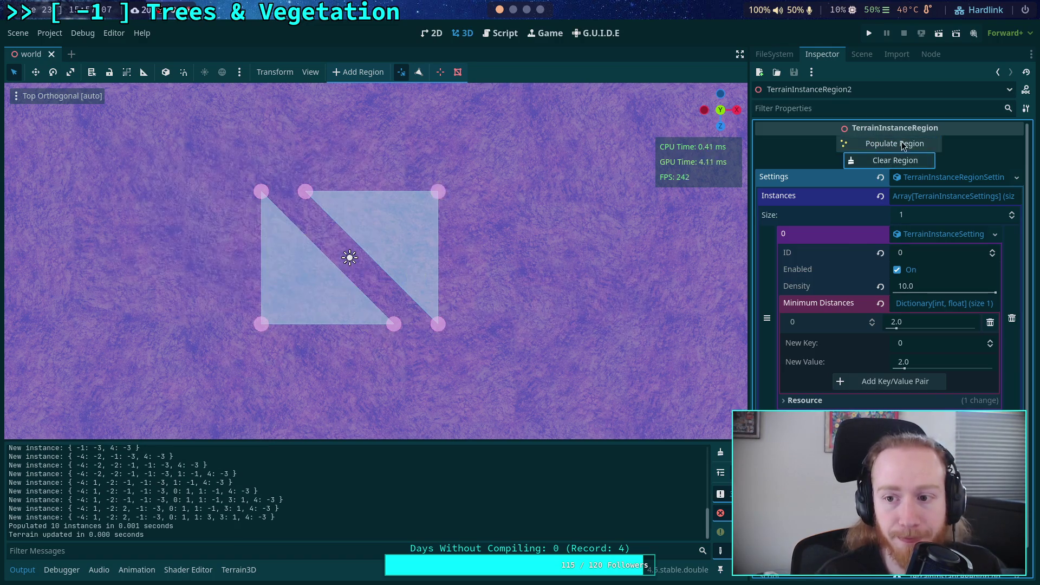
{"action": "left_click", "coordinate": [902, 145]}
{"action": "left_click", "coordinate": [902, 146]}
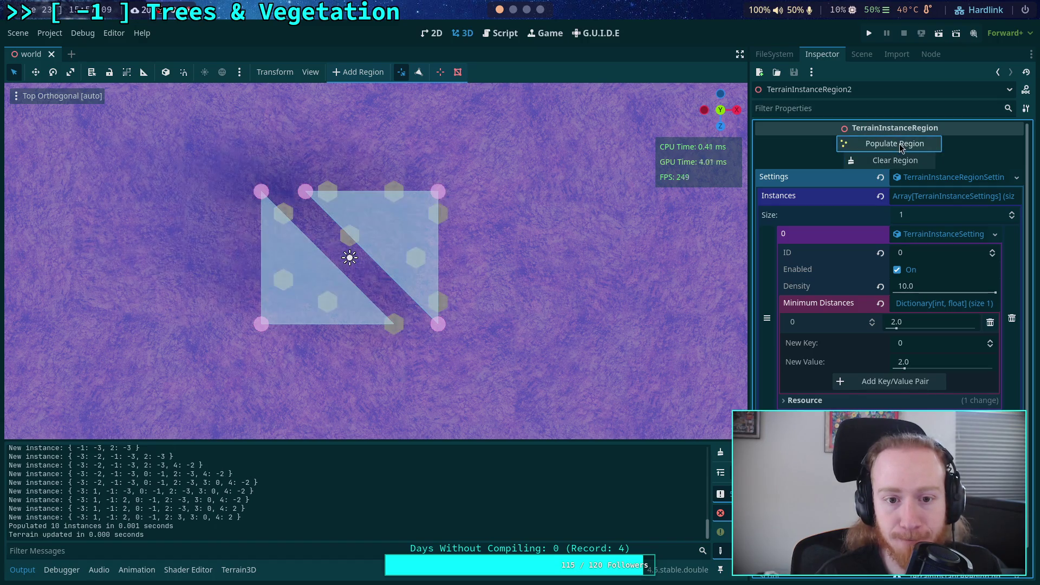
{"action": "left_click", "coordinate": [898, 147]}
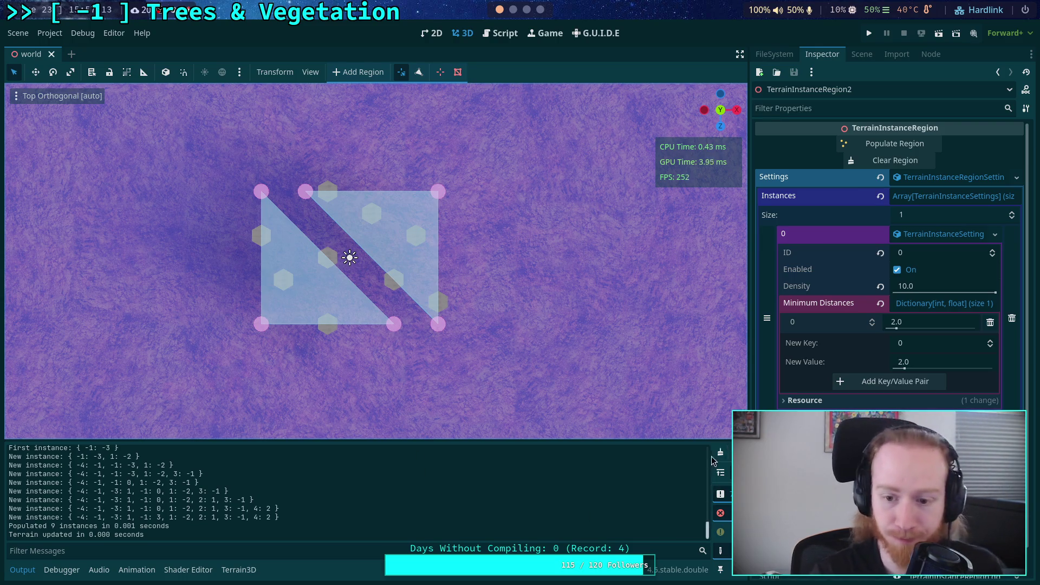
{"action": "left_click", "coordinate": [720, 455]}
{"action": "left_click", "coordinate": [895, 160]}
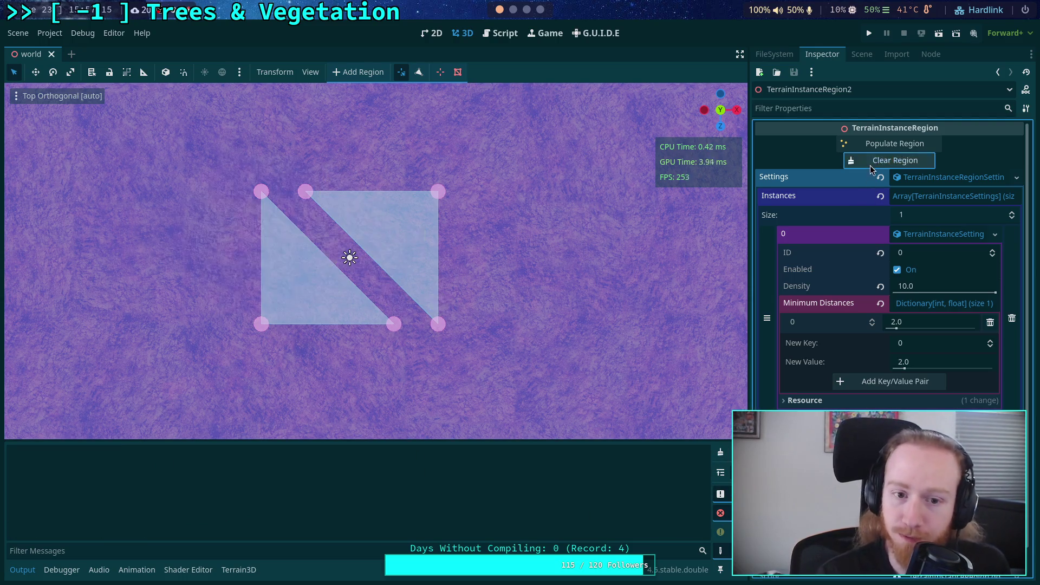
Select the first TerrainInstanceRegion in the Scene dock and frame it in the viewport
{"action": "left_click", "coordinate": [862, 54]}
{"action": "left_click", "coordinate": [834, 330]}
{"action": "key", "text": "f"}
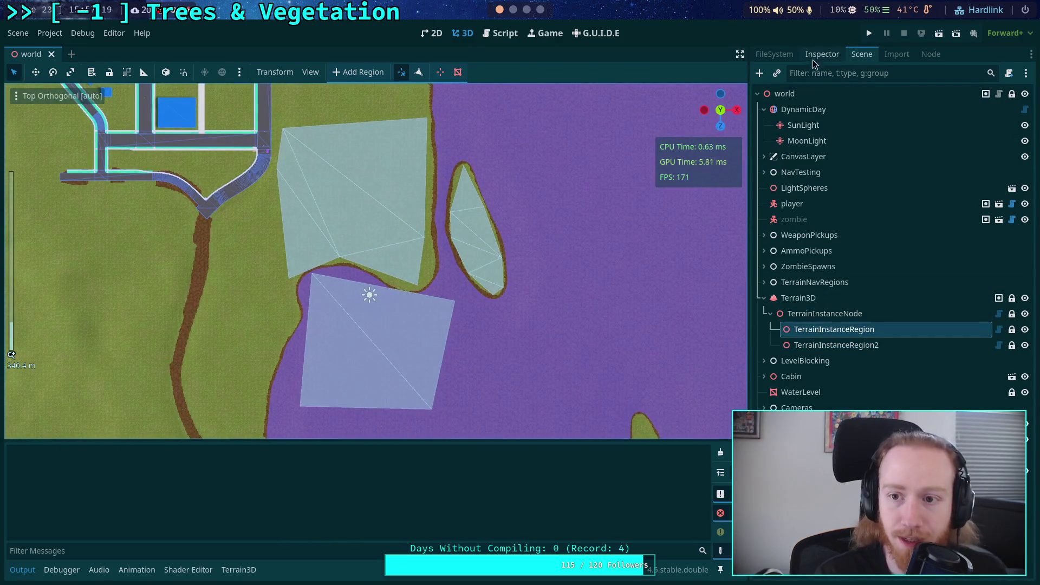
Comment out the 'New instance' and 'First instance' prints with # and save the script
{"action": "left_click", "coordinate": [821, 54]}
{"action": "left_click", "coordinate": [501, 33]}
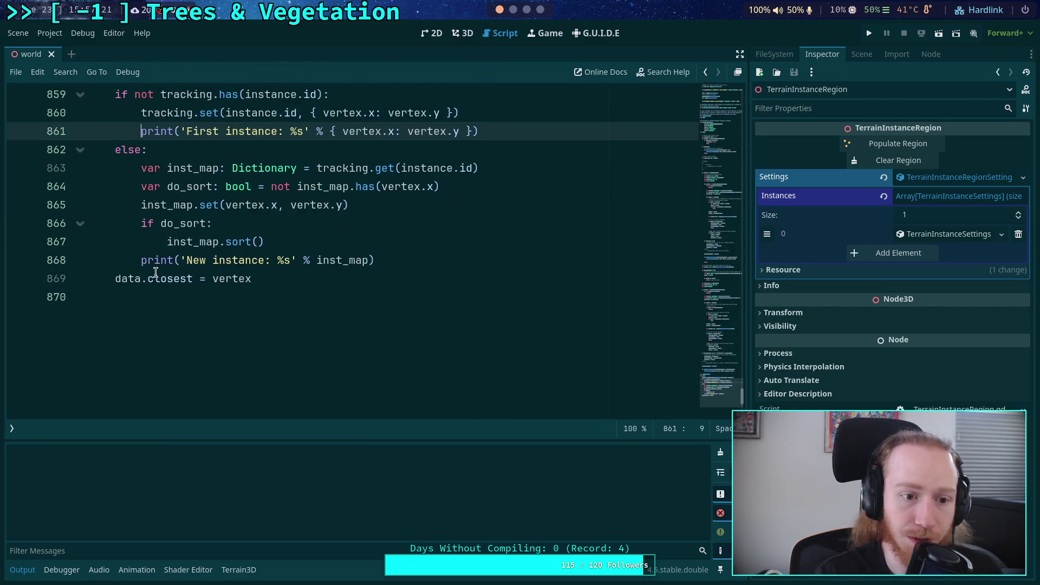
{"action": "left_click", "coordinate": [139, 260]}
{"action": "type", "text": "#"}
{"action": "left_click", "coordinate": [141, 131]}
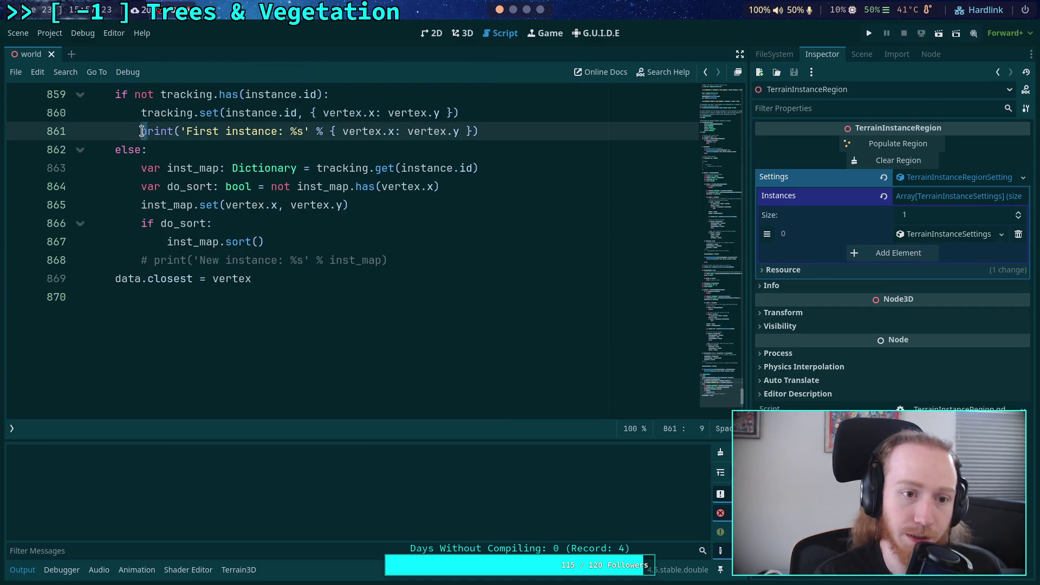
{"action": "type", "text": "#"}
{"action": "key", "text": "ctrl+s"}
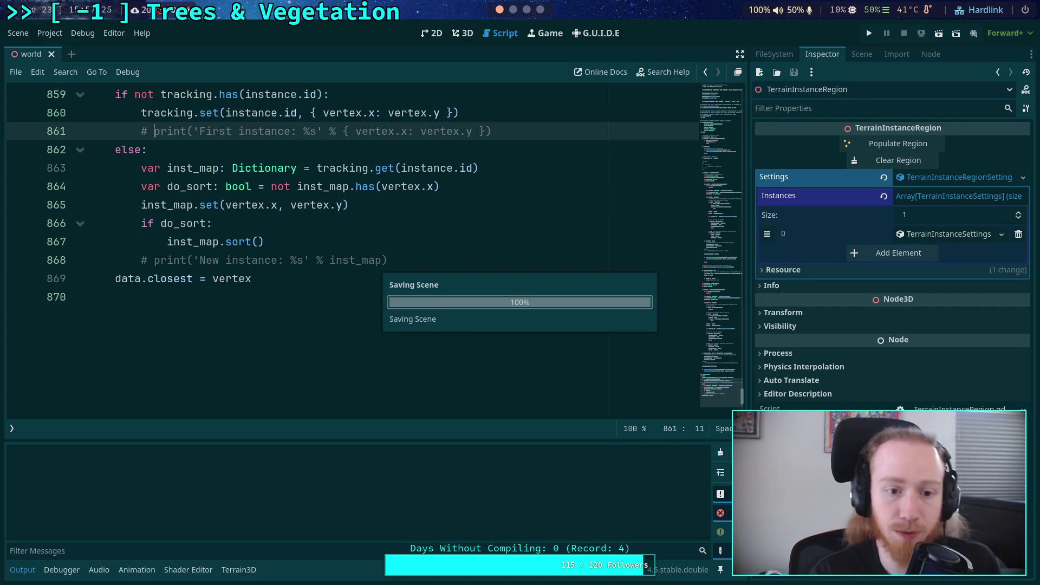
{"action": "scroll", "coordinate": [272, 263], "scroll_direction": "up", "scroll_amount": 12}
{"action": "left_click", "coordinate": [463, 33]}
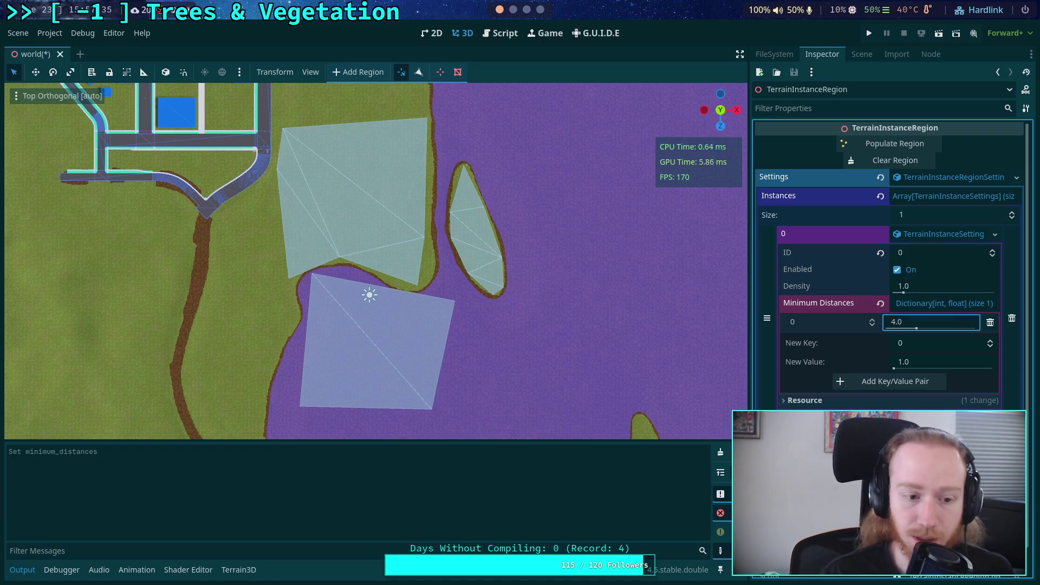
Repopulate the region with 3552 pillars 4.0 apart, tilt into perspective, then select TerrainNavRegions
{"action": "key", "text": "ctrl+s"}
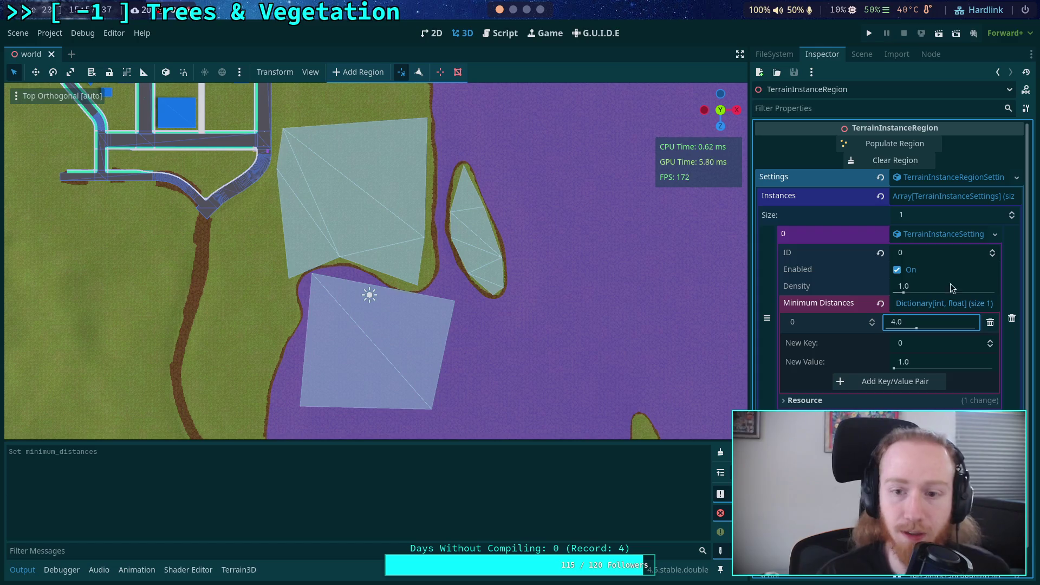
{"action": "left_click", "coordinate": [893, 161]}
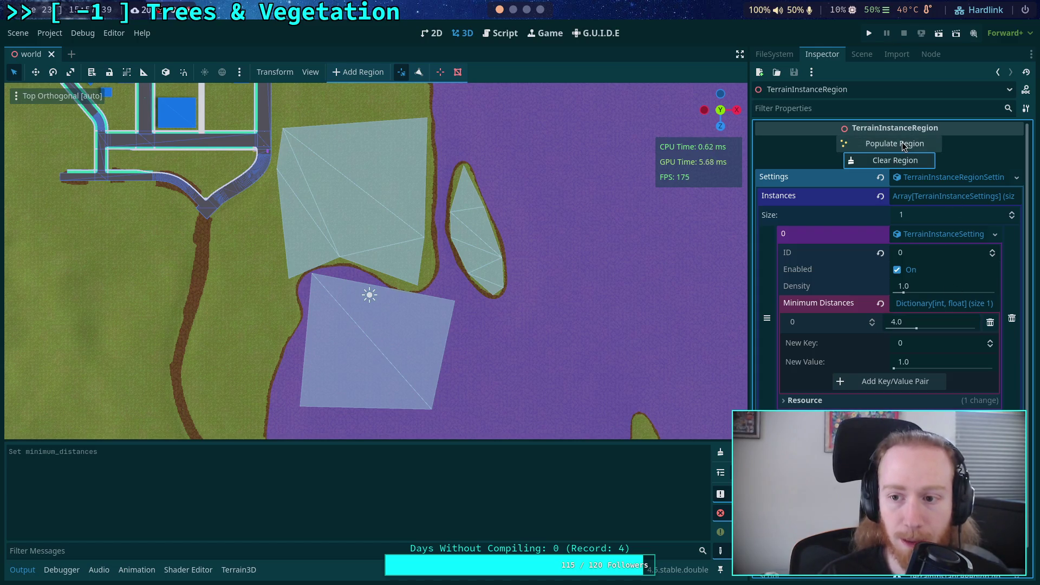
{"action": "left_click", "coordinate": [902, 142]}
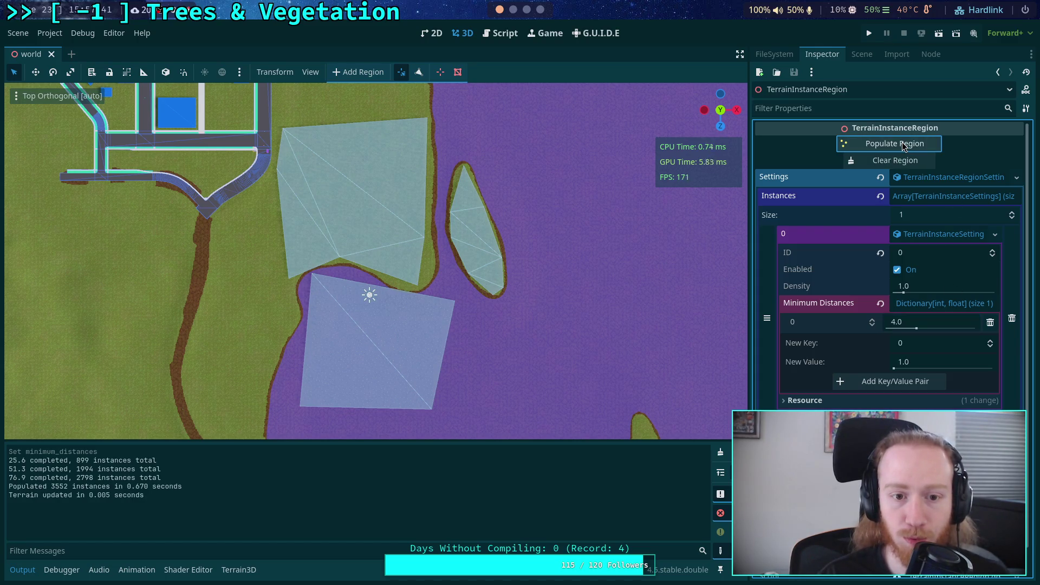
{"action": "scroll", "coordinate": [405, 245], "scroll_direction": "up", "scroll_amount": 8}
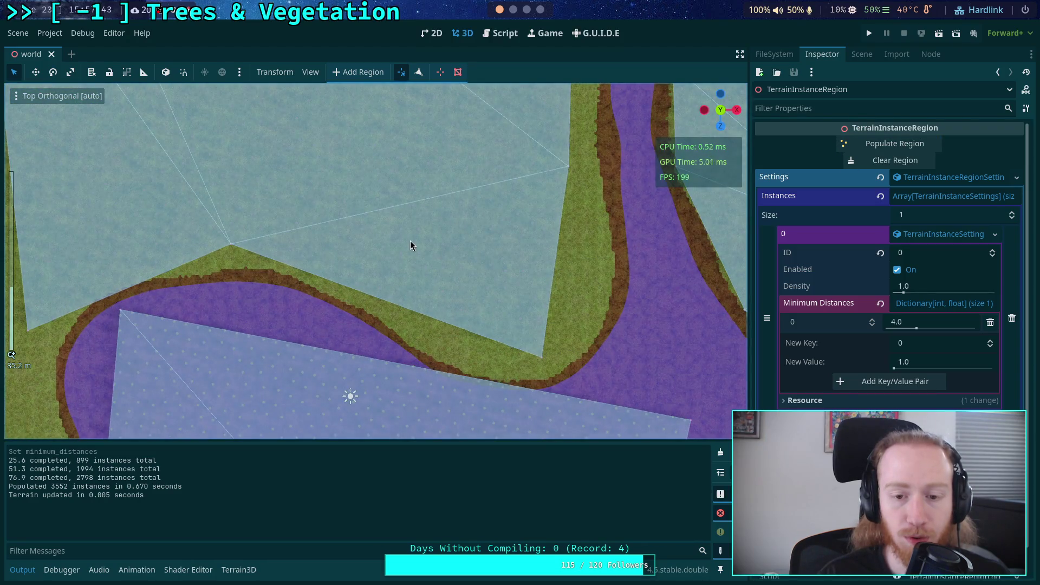
{"action": "mouse_move", "coordinate": [410, 240]}
{"action": "left_mouse_down"}
{"action": "mouse_move", "coordinate": [427, 264]}
{"action": "mouse_move", "coordinate": [415, 293]}
{"action": "mouse_move", "coordinate": [388, 223]}
{"action": "left_mouse_up"}
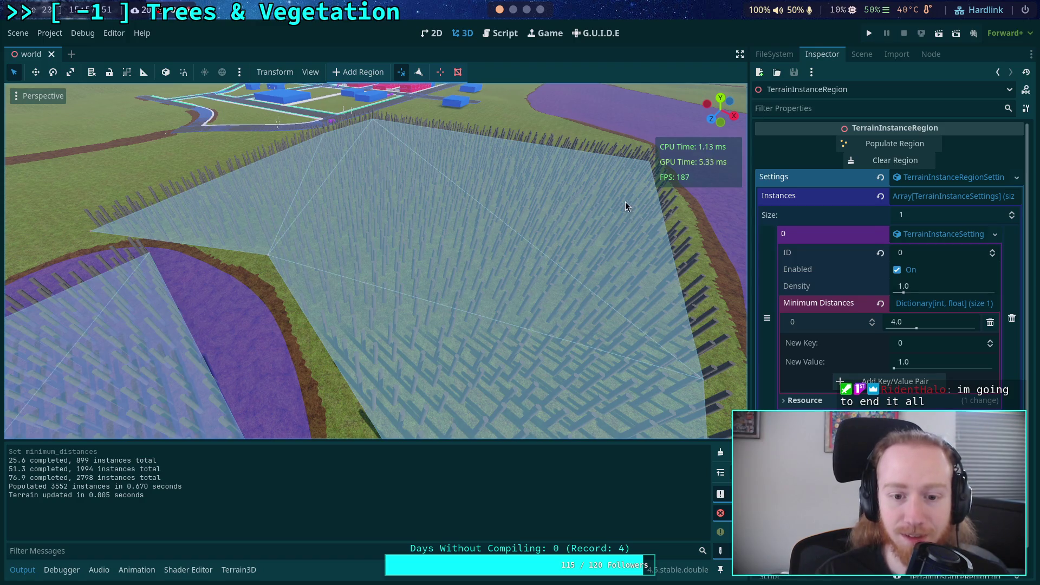
{"action": "left_click", "coordinate": [860, 54]}
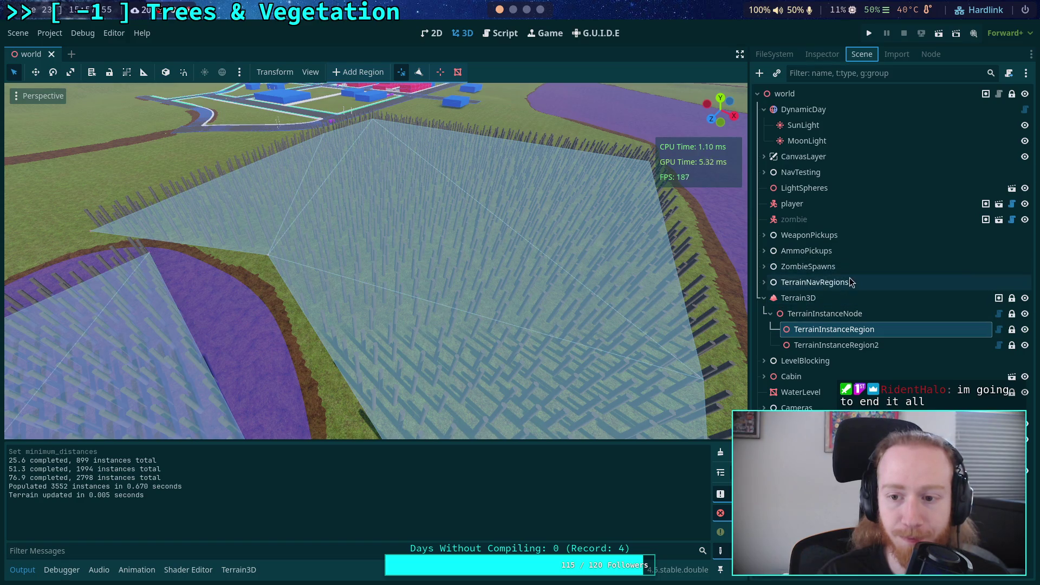
{"action": "left_click", "coordinate": [849, 282]}
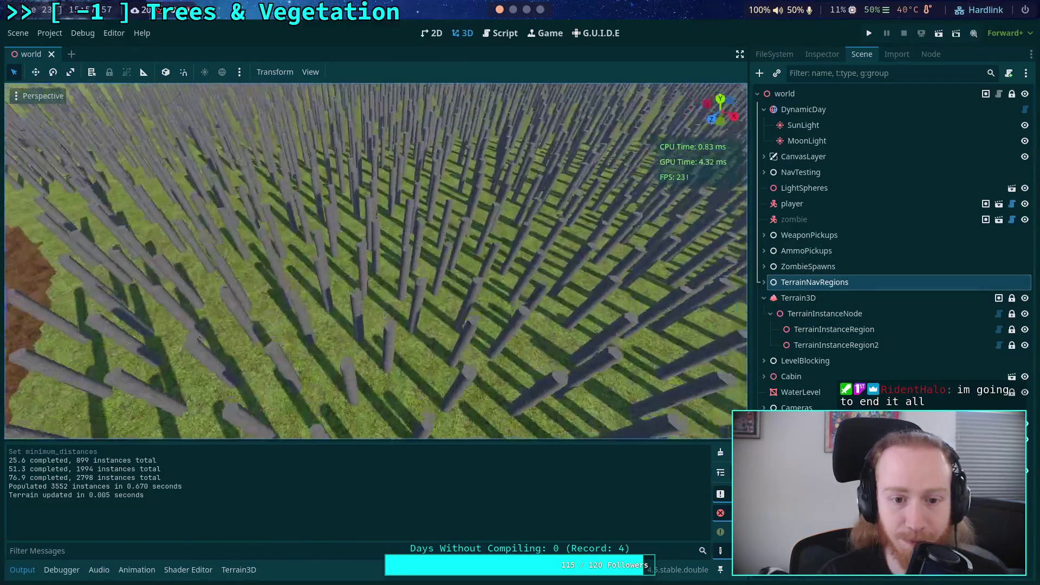
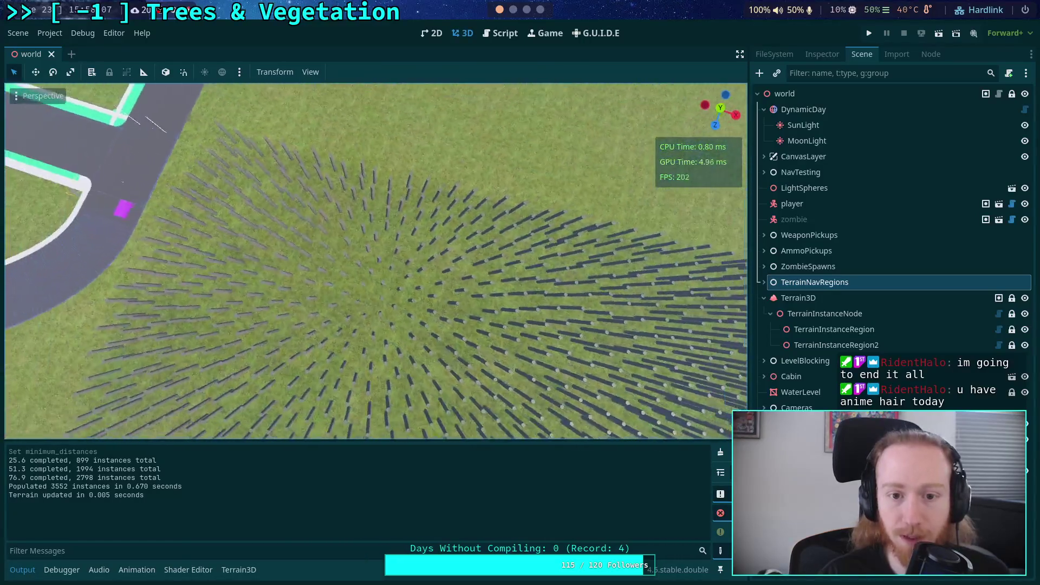
Check the post spacing from top view, then show TerrainInstanceRegion's properties in the Inspector
{"action": "key", "text": "KP_7"}
{"action": "scroll", "coordinate": [644, 176], "scroll_direction": "up", "scroll_amount": 3}
{"action": "scroll", "coordinate": [437, 306], "scroll_direction": "up", "scroll_amount": 5}
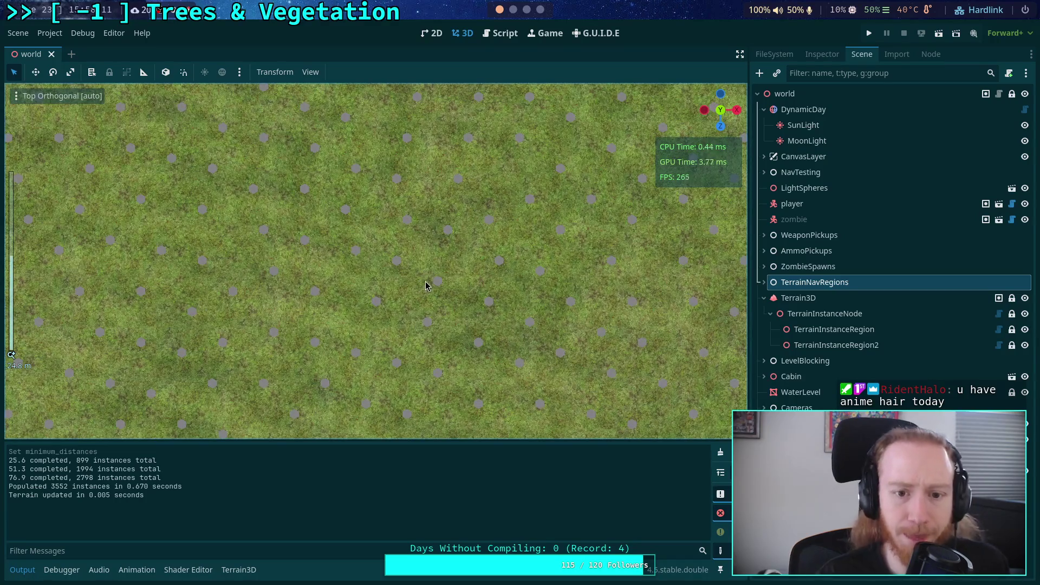
{"action": "scroll", "coordinate": [448, 274], "scroll_direction": "down", "scroll_amount": 2}
{"action": "mouse_move", "coordinate": [447, 274]}
{"action": "left_mouse_down"}
{"action": "mouse_move", "coordinate": [491, 262]}
{"action": "mouse_move", "coordinate": [188, 261]}
{"action": "mouse_move", "coordinate": [379, 309]}
{"action": "mouse_move", "coordinate": [299, 230]}
{"action": "mouse_move", "coordinate": [320, 284]}
{"action": "mouse_move", "coordinate": [363, 315]}
{"action": "mouse_move", "coordinate": [387, 298]}
{"action": "mouse_move", "coordinate": [415, 350]}
{"action": "mouse_move", "coordinate": [469, 276]}
{"action": "mouse_move", "coordinate": [388, 309]}
{"action": "mouse_move", "coordinate": [405, 319]}
{"action": "mouse_move", "coordinate": [394, 281]}
{"action": "left_mouse_up"}
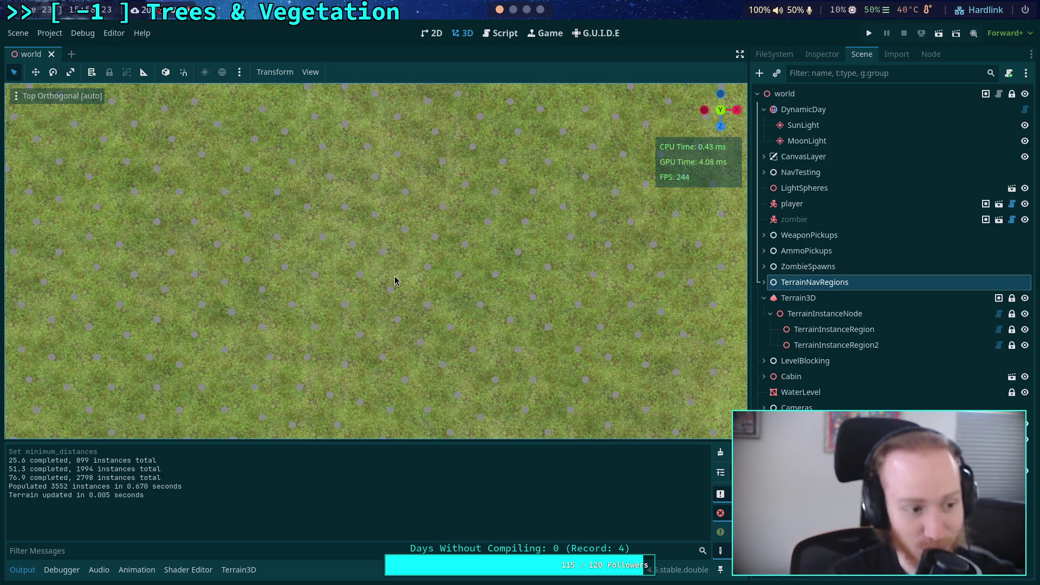
{"action": "mouse_move", "coordinate": [394, 281]}
{"action": "left_mouse_down"}
{"action": "mouse_move", "coordinate": [466, 181]}
{"action": "mouse_move", "coordinate": [341, 302]}
{"action": "mouse_move", "coordinate": [499, 288]}
{"action": "mouse_move", "coordinate": [396, 299]}
{"action": "left_mouse_up"}
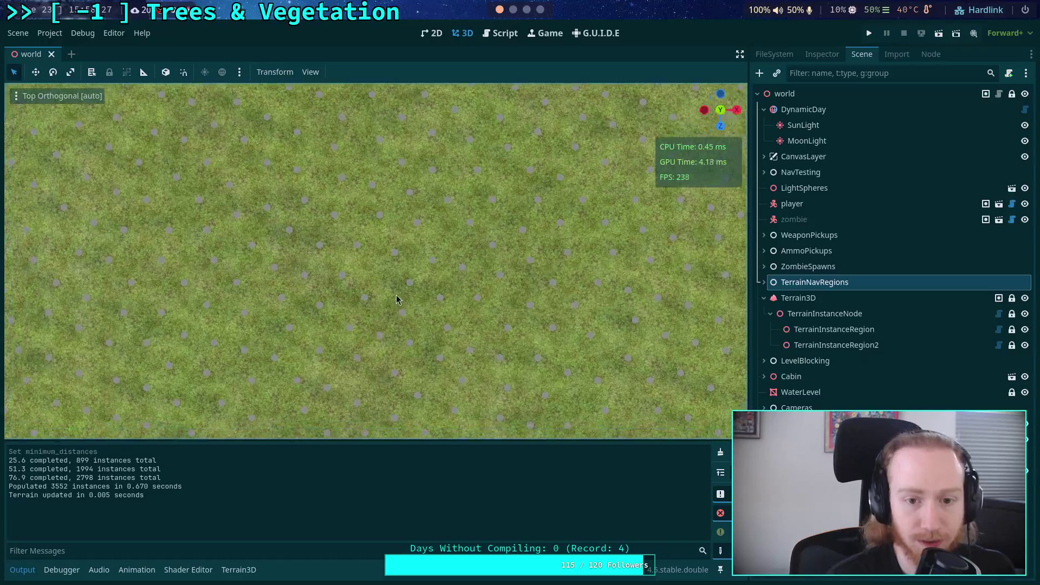
{"action": "left_click", "coordinate": [860, 330]}
{"action": "left_click", "coordinate": [829, 55]}
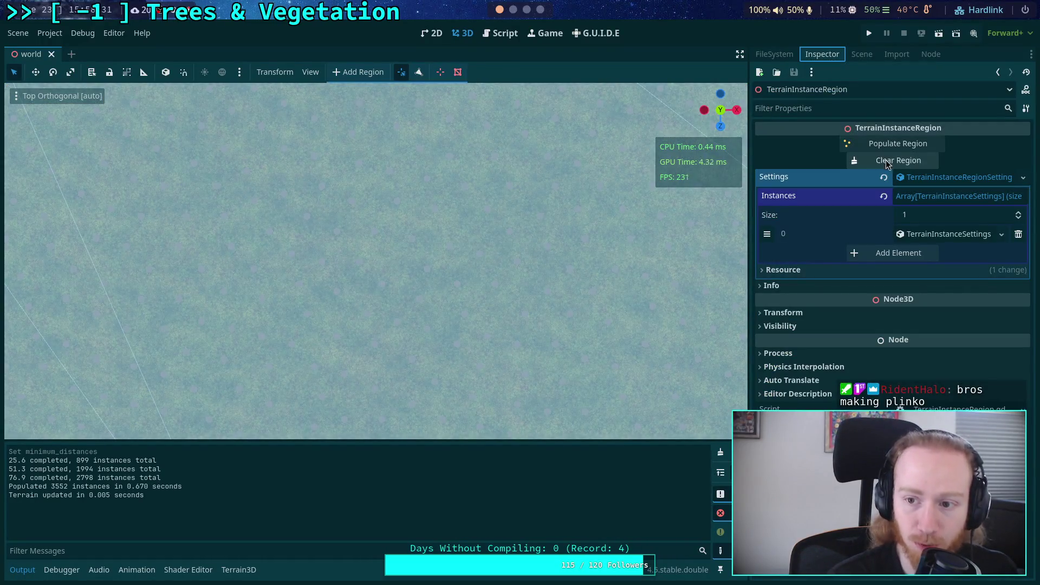
Open the region's script and expand the folded keys loop to reach the wiggle lines
{"action": "left_click", "coordinate": [499, 35]}
{"action": "scroll", "coordinate": [440, 253], "scroll_direction": "up", "scroll_amount": 10}
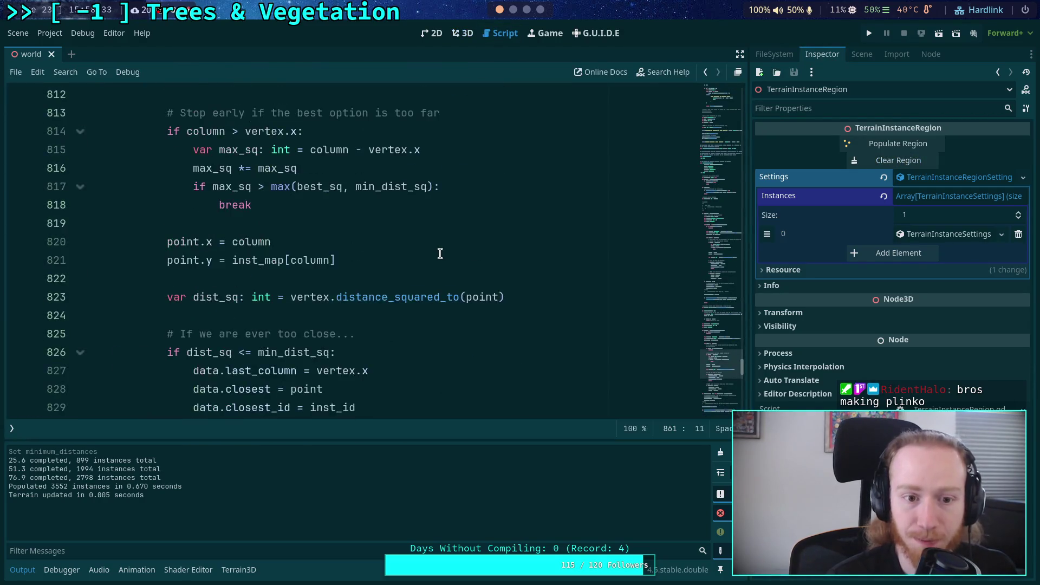
{"action": "scroll", "coordinate": [440, 253], "scroll_direction": "up", "scroll_amount": 10}
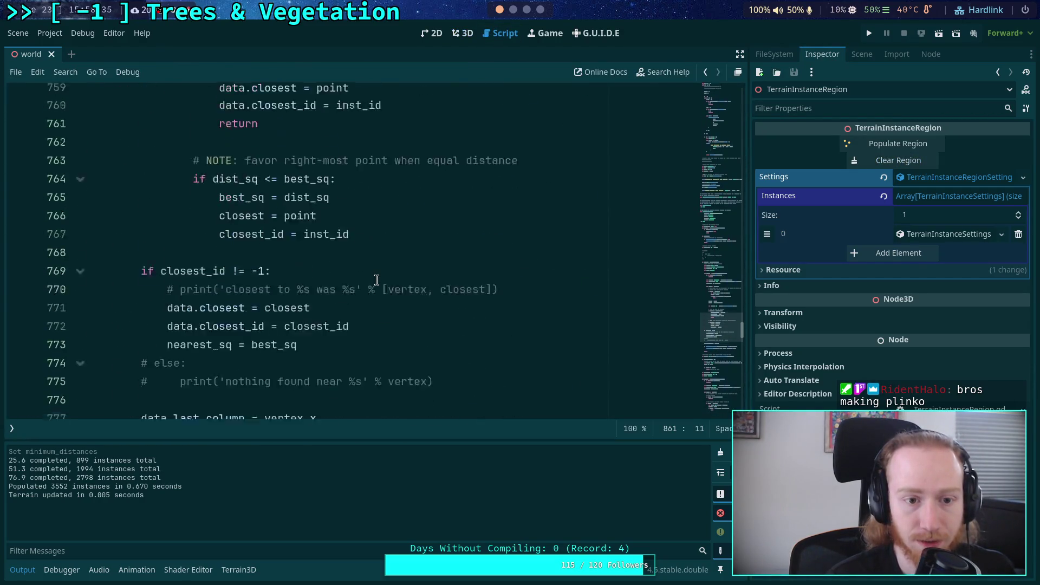
{"action": "scroll", "coordinate": [322, 279], "scroll_direction": "up", "scroll_amount": 15}
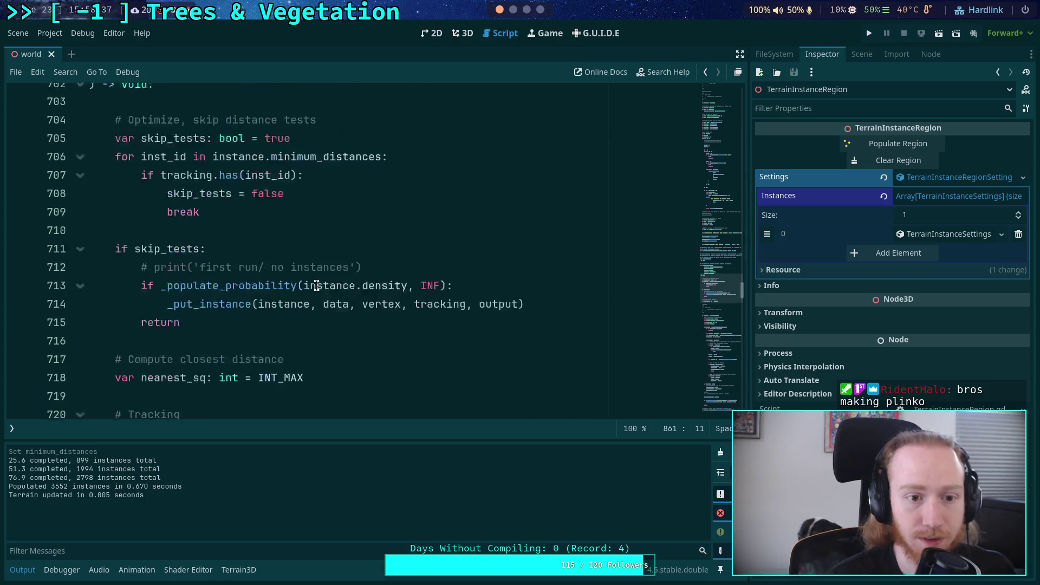
{"action": "scroll", "coordinate": [328, 287], "scroll_direction": "up", "scroll_amount": 20}
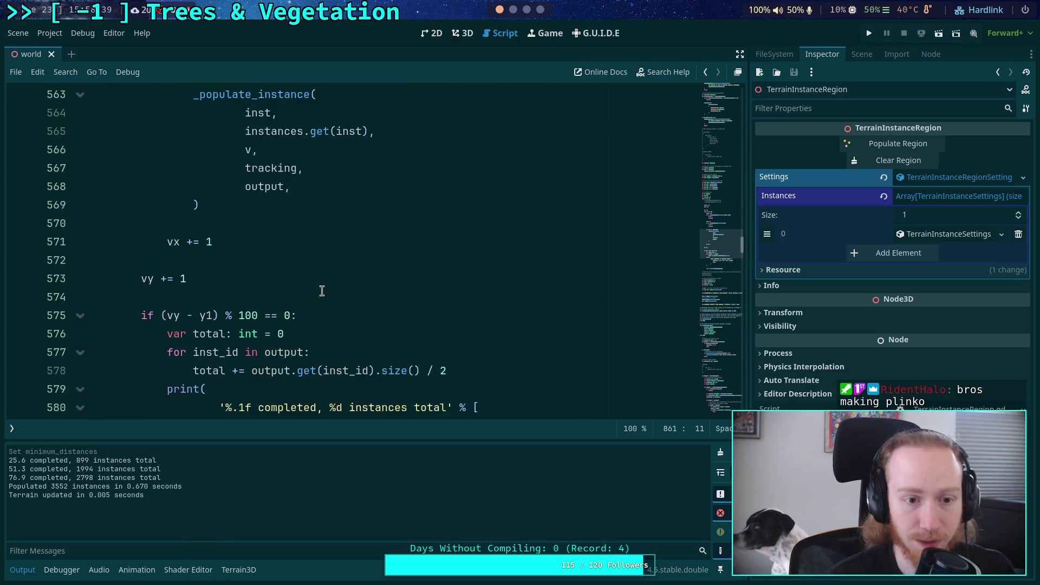
{"action": "scroll", "coordinate": [299, 293], "scroll_direction": "up", "scroll_amount": 7}
{"action": "scroll", "coordinate": [290, 283], "scroll_direction": "down", "scroll_amount": 10}
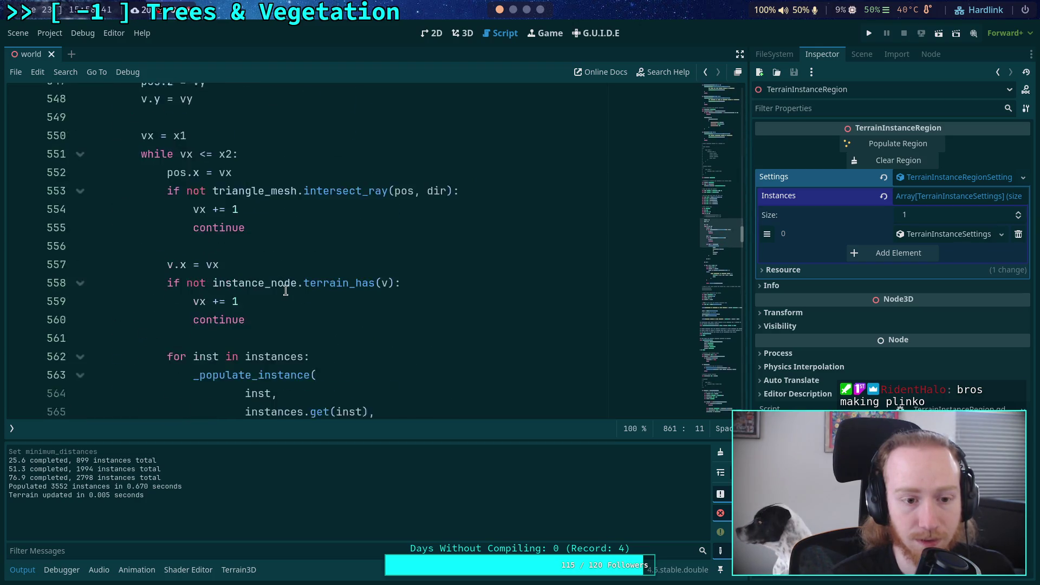
{"action": "scroll", "coordinate": [225, 279], "scroll_direction": "down", "scroll_amount": 8}
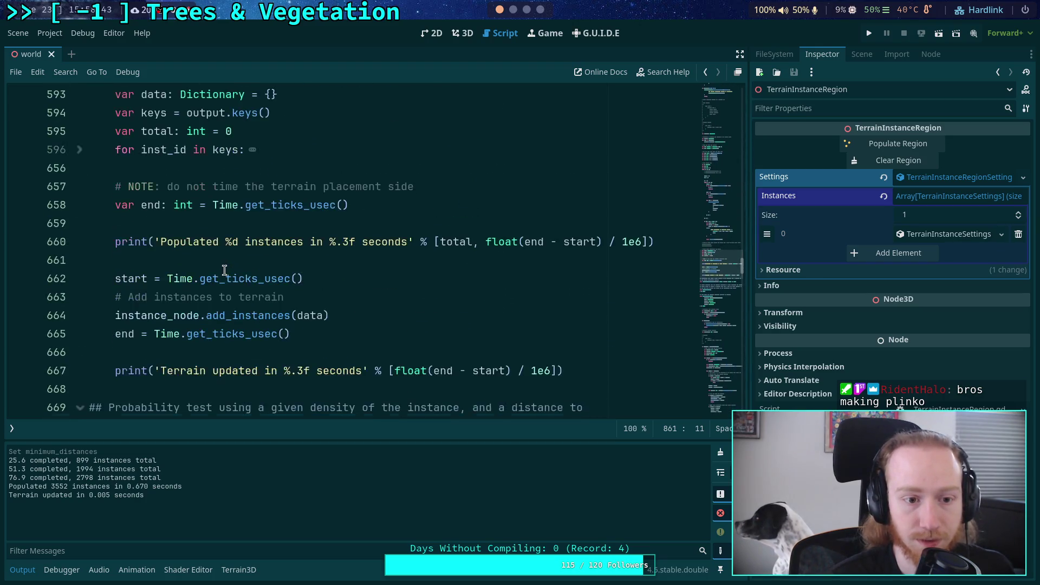
{"action": "left_click", "coordinate": [80, 150]}
Uncomment the tx and tz wiggle offset lines (0.7 * randf() - 0.35), then return to 3D
{"action": "scroll", "coordinate": [204, 216], "scroll_direction": "down", "scroll_amount": 4}
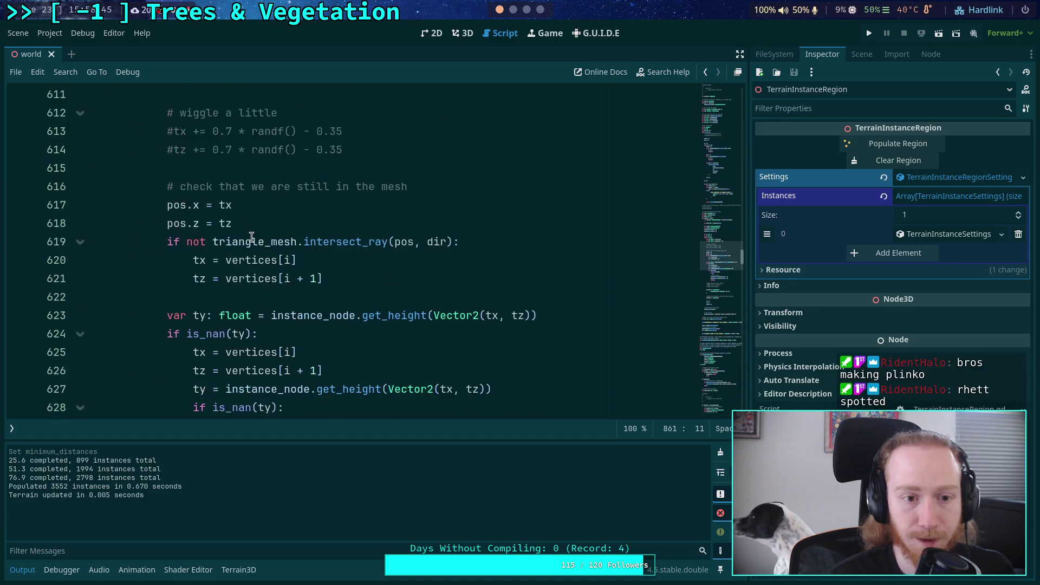
{"action": "scroll", "coordinate": [195, 217], "scroll_direction": "up", "scroll_amount": 1}
{"action": "left_click_drag", "start_coordinate": [206, 186], "coordinate": [219, 209]}
{"action": "key", "text": "ctrl+s"}
{"action": "left_click", "coordinate": [228, 189]}
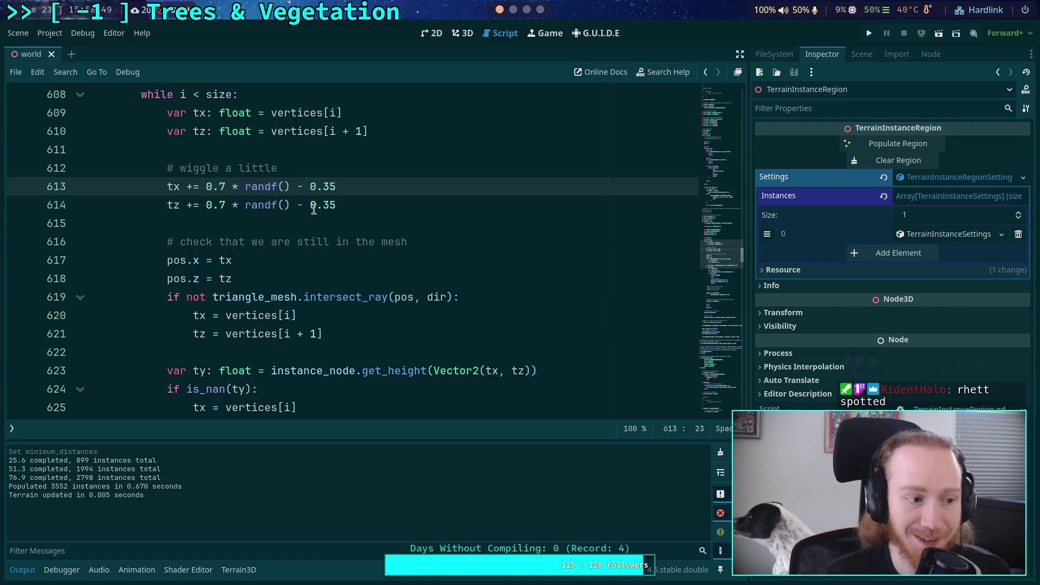
{"action": "left_click", "coordinate": [460, 35]}
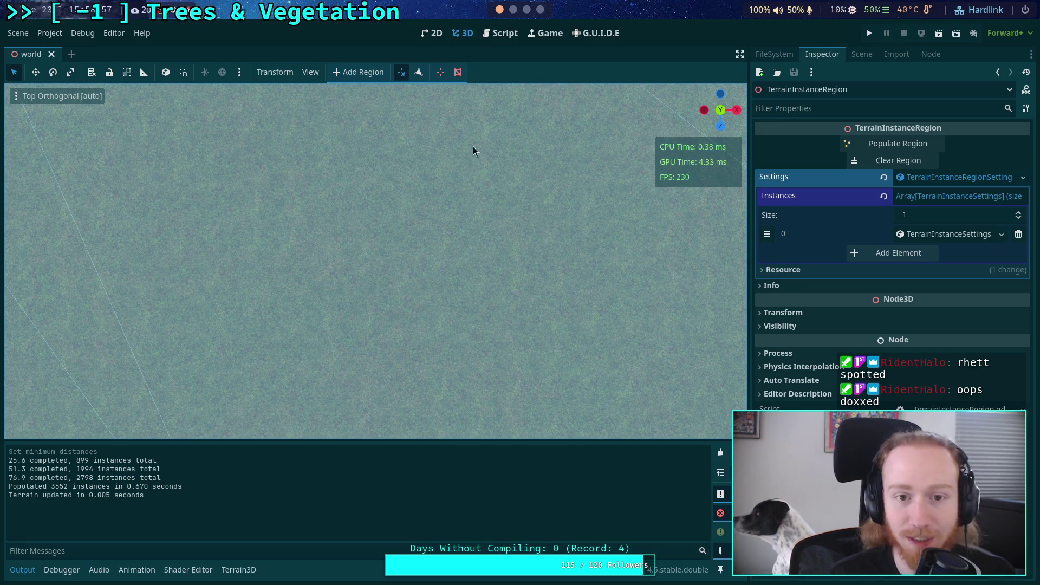
Zoom out and tilt into a perspective view over the terrain, enabling a region editing tool
{"action": "scroll", "coordinate": [323, 275], "scroll_direction": "up", "scroll_amount": 3}
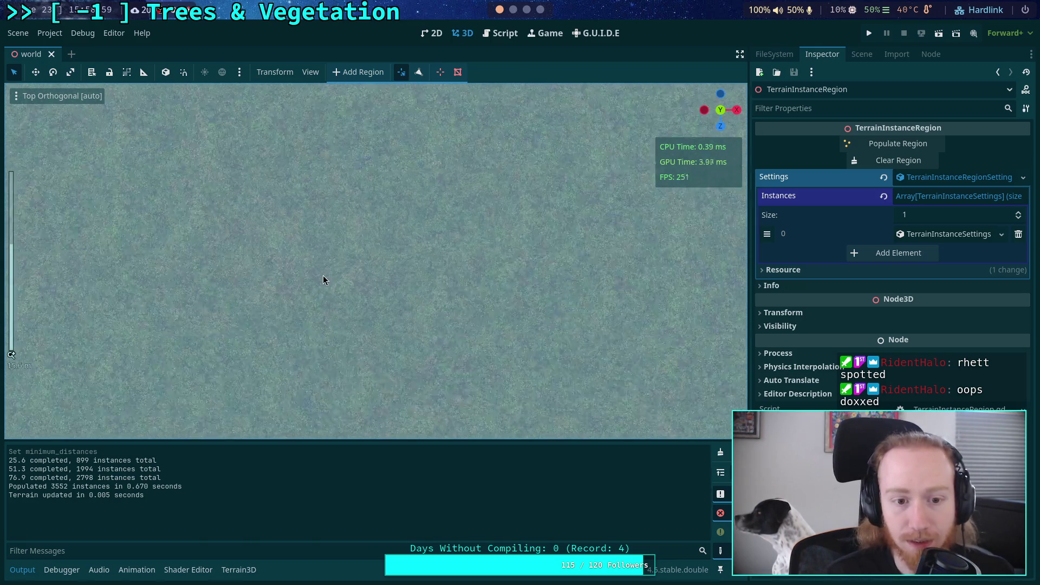
{"action": "scroll", "coordinate": [337, 269], "scroll_direction": "down", "scroll_amount": 5}
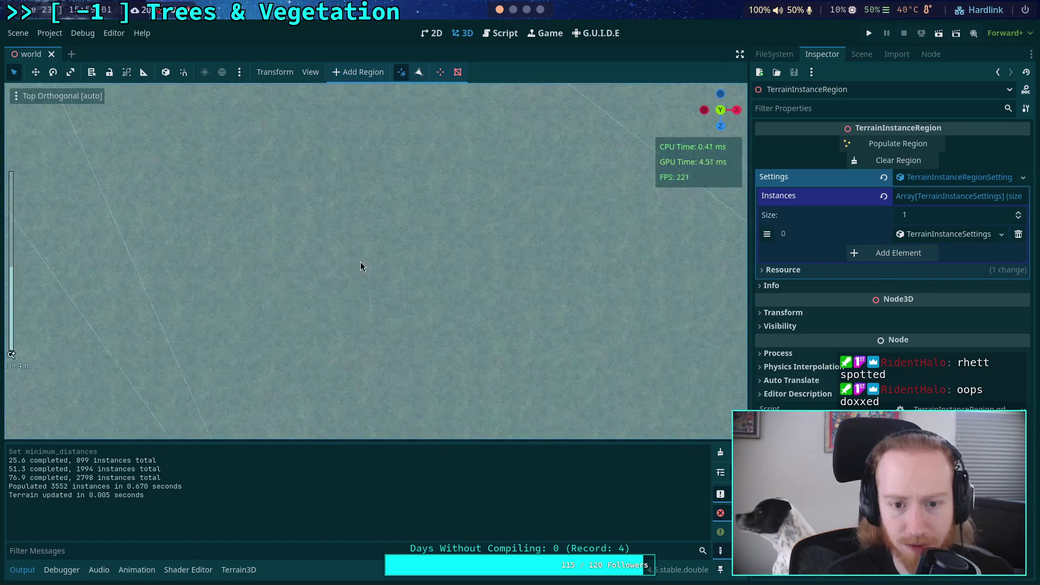
{"action": "scroll", "coordinate": [530, 250], "scroll_direction": "down", "scroll_amount": 5}
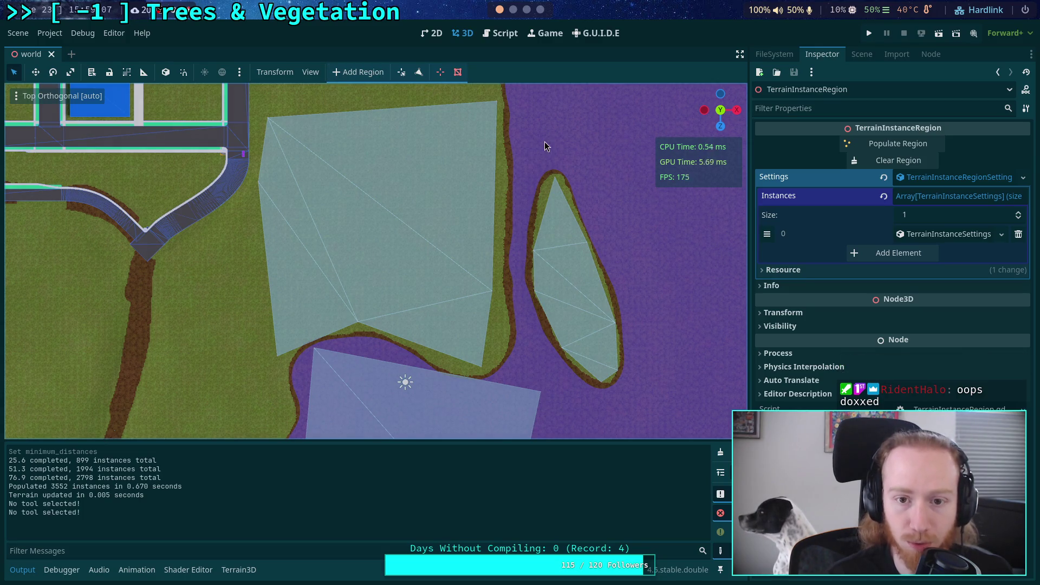
{"action": "scroll", "coordinate": [522, 182], "scroll_direction": "up", "scroll_amount": 4}
{"action": "mouse_move", "coordinate": [464, 197]}
{"action": "left_mouse_down"}
{"action": "mouse_move", "coordinate": [349, 193]}
{"action": "mouse_move", "coordinate": [417, 193]}
{"action": "mouse_move", "coordinate": [339, 144]}
{"action": "mouse_move", "coordinate": [347, 179]}
{"action": "mouse_move", "coordinate": [502, 206]}
{"action": "left_mouse_up"}
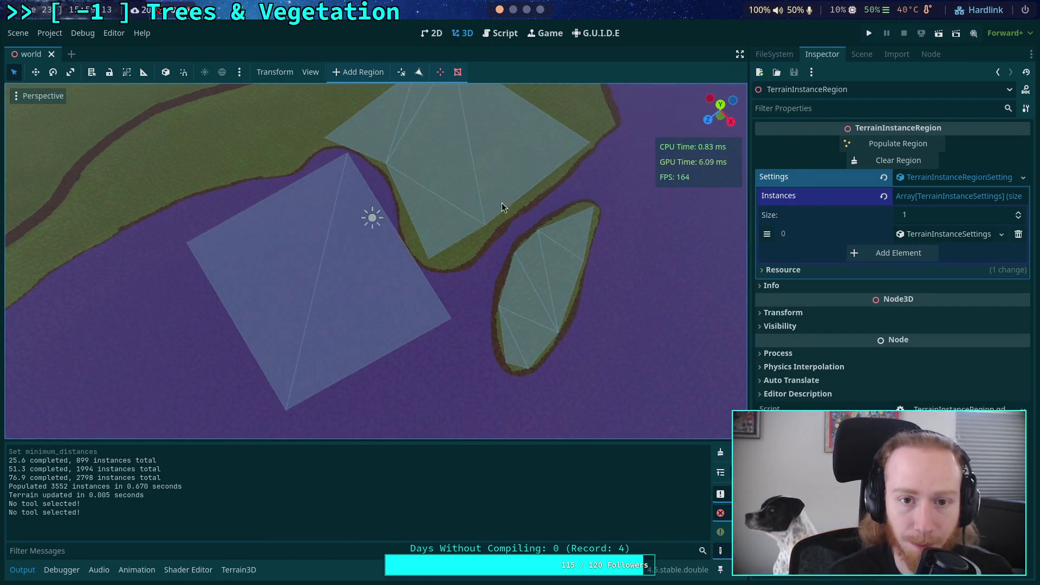
{"action": "left_click", "coordinate": [441, 72]}
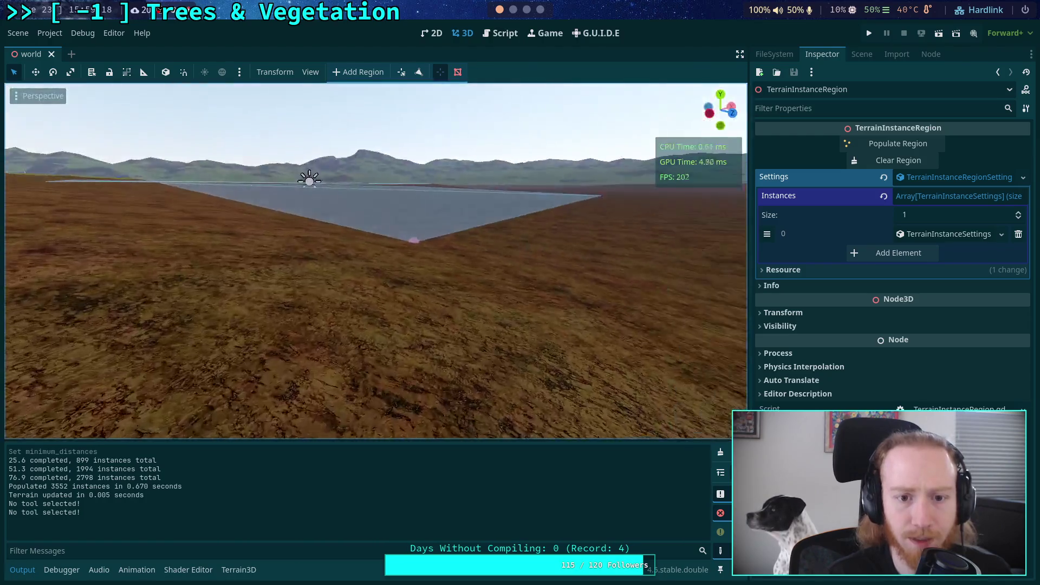
Orbit to a wide overview of both region polygons, save the scene and clear the output log
{"action": "left_click_drag", "start_coordinate": [309, 177], "coordinate": [509, 313]}
{"action": "mouse_move", "coordinate": [404, 248]}
{"action": "left_mouse_down"}
{"action": "mouse_move", "coordinate": [434, 167]}
{"action": "mouse_move", "coordinate": [490, 211]}
{"action": "mouse_move", "coordinate": [746, 303]}
{"action": "mouse_move", "coordinate": [497, 301]}
{"action": "left_mouse_up"}
{"action": "mouse_move", "coordinate": [383, 297]}
{"action": "left_mouse_down"}
{"action": "mouse_move", "coordinate": [379, 254]}
{"action": "mouse_move", "coordinate": [369, 255]}
{"action": "mouse_move", "coordinate": [385, 250]}
{"action": "mouse_move", "coordinate": [390, 233]}
{"action": "mouse_move", "coordinate": [447, 281]}
{"action": "left_mouse_up"}
{"action": "mouse_move", "coordinate": [373, 262]}
{"action": "left_mouse_down"}
{"action": "mouse_move", "coordinate": [396, 232]}
{"action": "mouse_move", "coordinate": [373, 304]}
{"action": "left_mouse_up"}
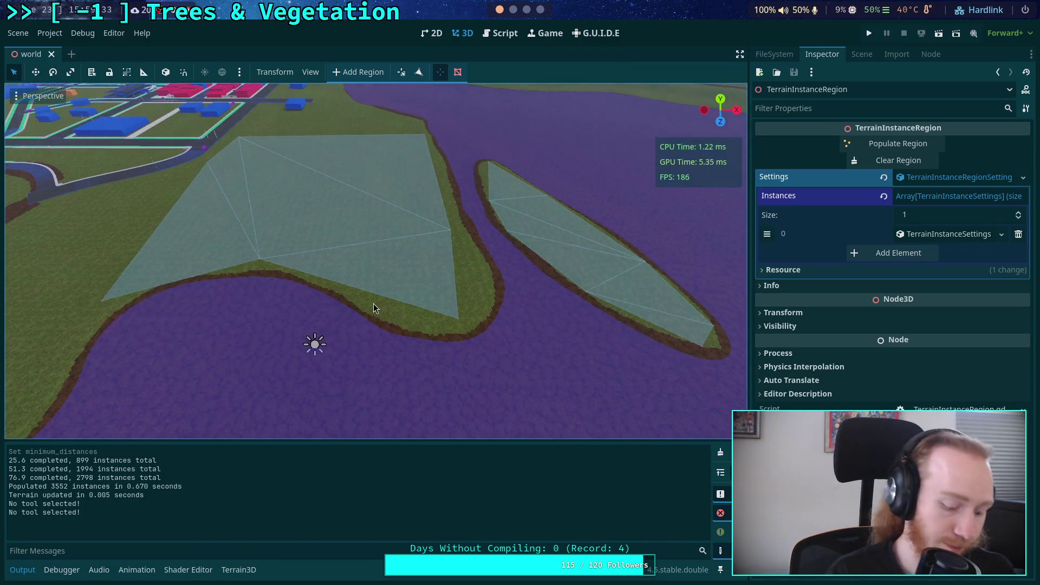
{"action": "key", "text": "ctrl+s"}
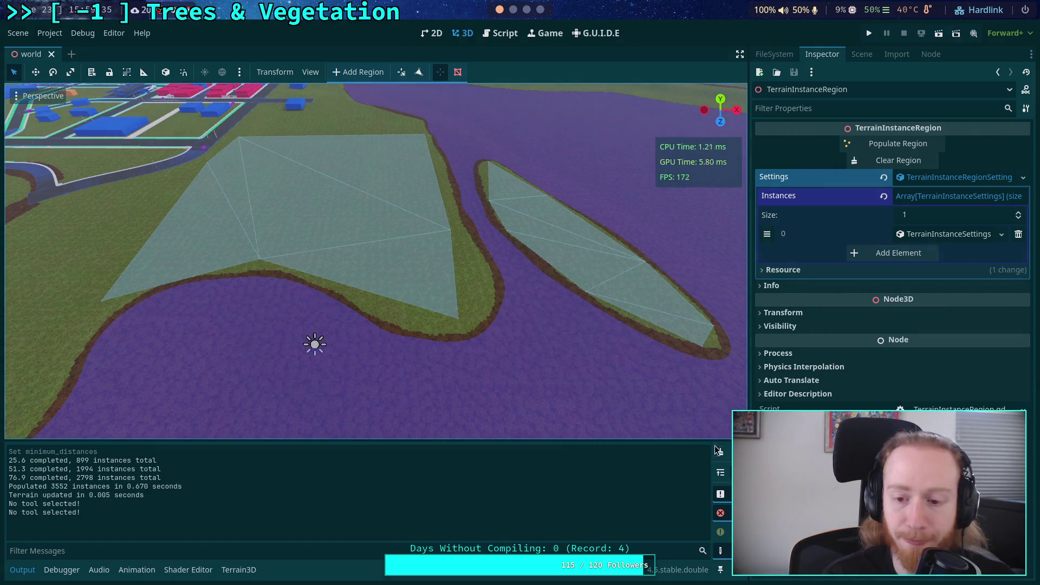
{"action": "left_click", "coordinate": [721, 454]}
Repopulate the region to 2125 trunk instances and hide the region overlay
{"action": "left_click", "coordinate": [897, 145]}
{"action": "scroll", "coordinate": [581, 304], "scroll_direction": "up", "scroll_amount": 6}
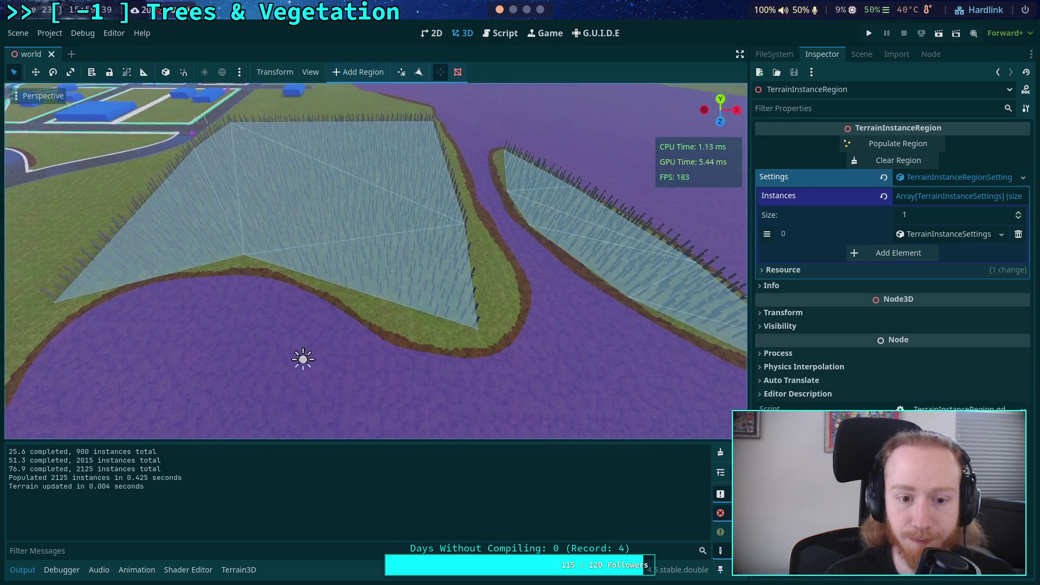
{"action": "scroll", "coordinate": [541, 289], "scroll_direction": "up", "scroll_amount": 3}
{"action": "left_click", "coordinate": [861, 54]}
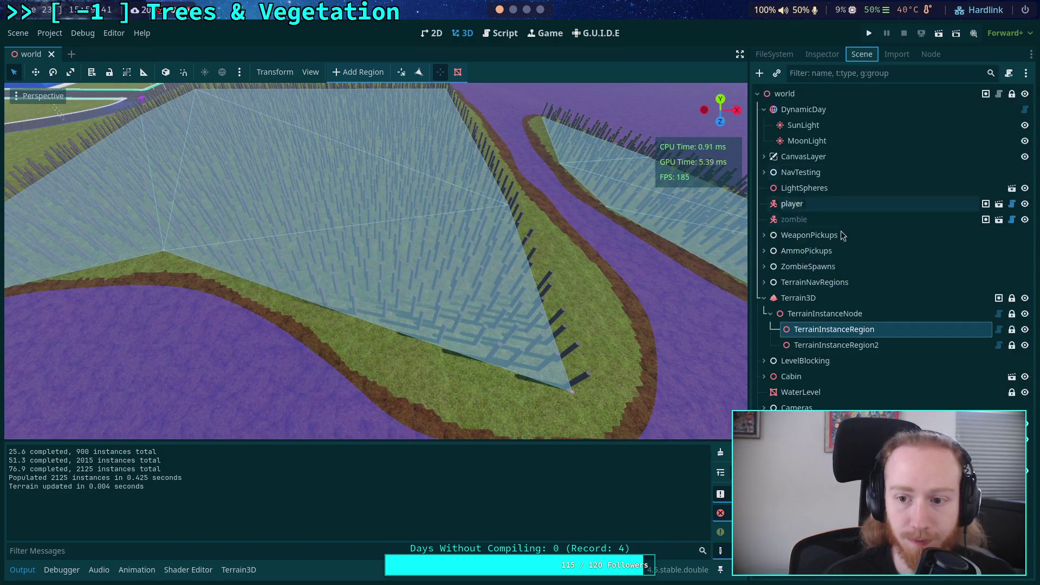
{"action": "left_click", "coordinate": [840, 278]}
Inspect the trunk spacing from above, then fly down into the forest and back out
{"action": "mouse_move", "coordinate": [612, 294]}
{"action": "left_mouse_down"}
{"action": "mouse_move", "coordinate": [574, 306]}
{"action": "mouse_move", "coordinate": [538, 280]}
{"action": "left_mouse_up"}
{"action": "left_click", "coordinate": [725, 103]}
{"action": "scroll", "coordinate": [391, 246], "scroll_direction": "up", "scroll_amount": 5}
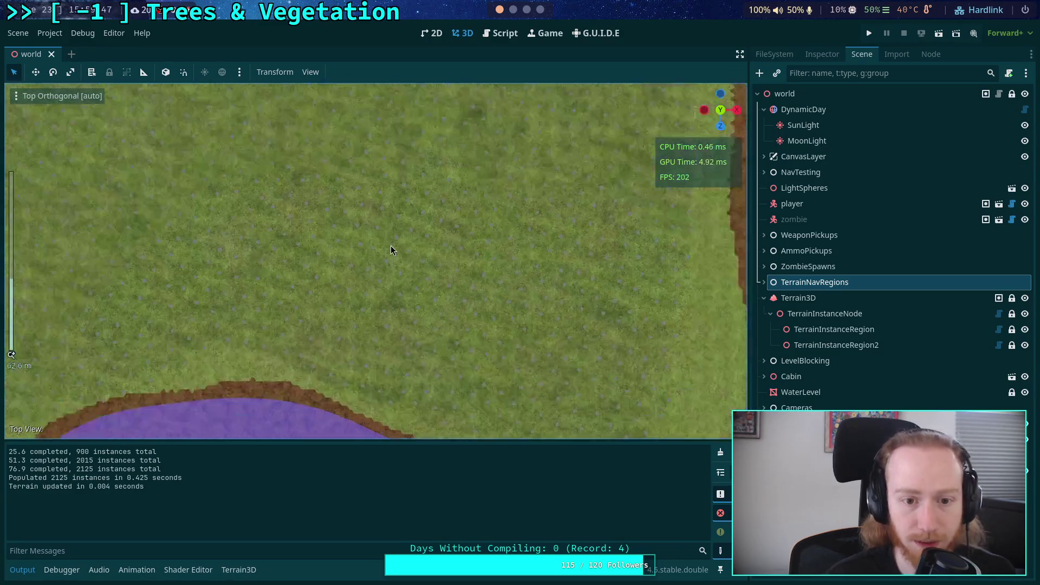
{"action": "mouse_move", "coordinate": [335, 247]}
{"action": "left_mouse_down"}
{"action": "mouse_move", "coordinate": [443, 314]}
{"action": "mouse_move", "coordinate": [479, 394]}
{"action": "left_mouse_up"}
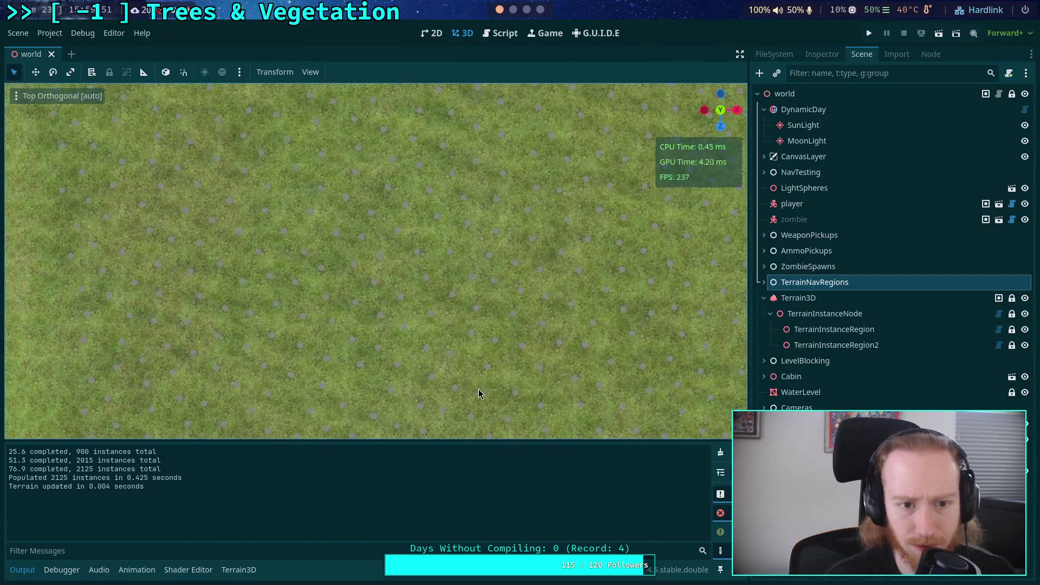
{"action": "scroll", "coordinate": [434, 260], "scroll_direction": "down", "scroll_amount": 5}
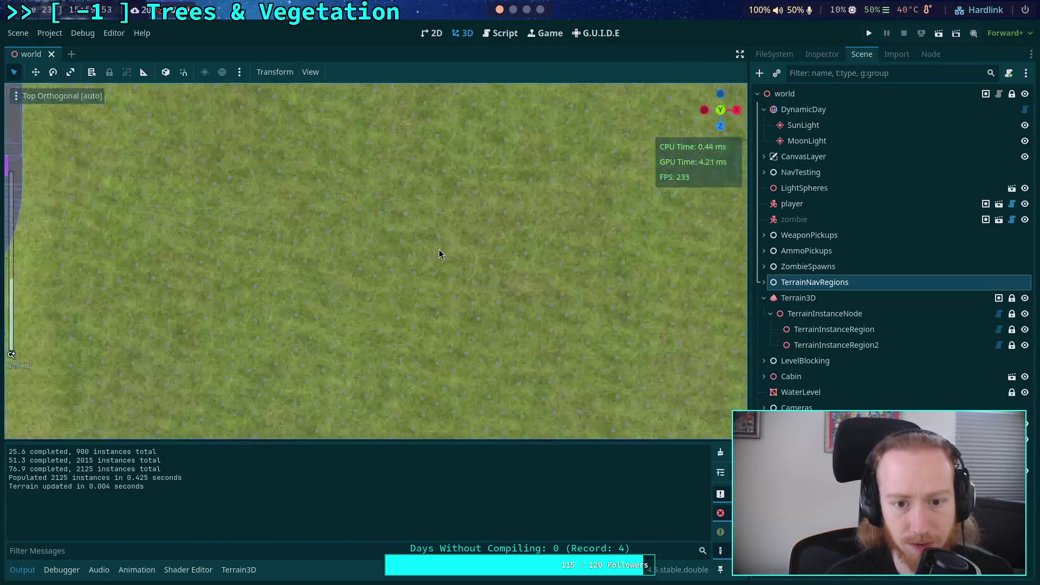
{"action": "scroll", "coordinate": [439, 282], "scroll_direction": "down", "scroll_amount": 3}
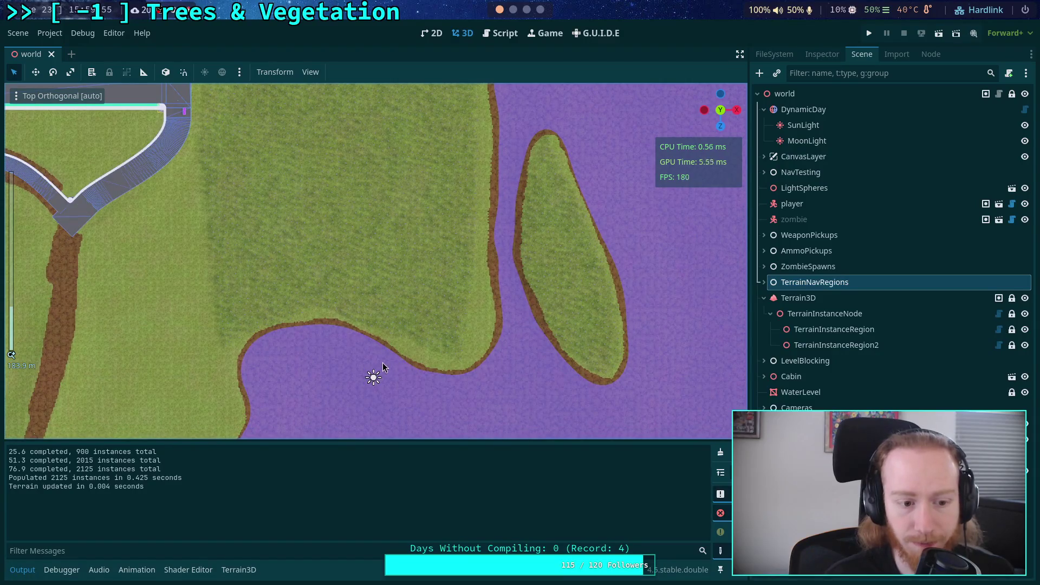
{"action": "scroll", "coordinate": [383, 358], "scroll_direction": "up", "scroll_amount": 7}
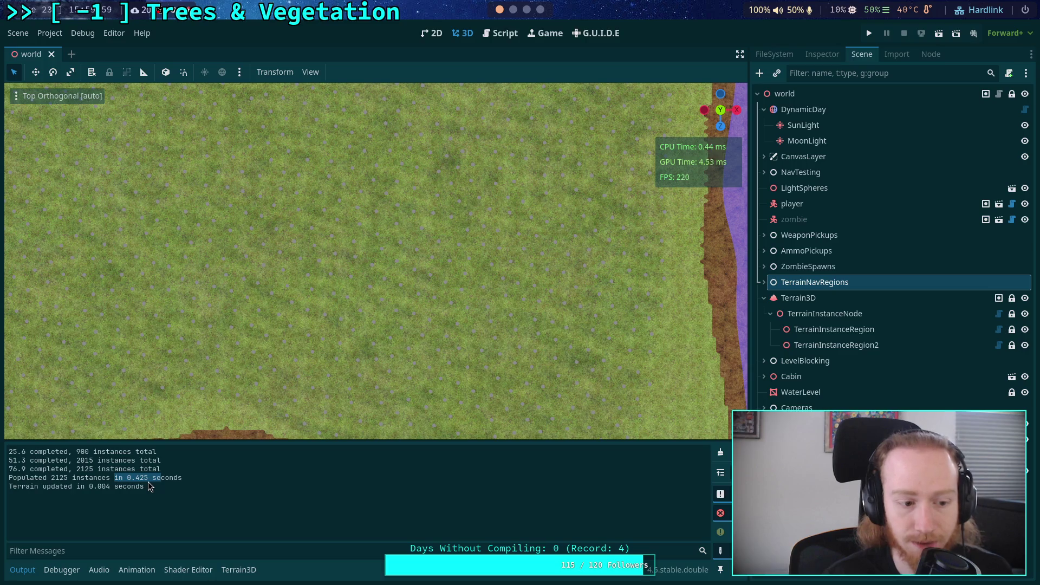
{"action": "mouse_move", "coordinate": [391, 401]}
{"action": "left_mouse_down"}
{"action": "mouse_move", "coordinate": [324, 320]}
{"action": "mouse_move", "coordinate": [333, 313]}
{"action": "left_mouse_up"}
{"action": "key", "text": "w"}
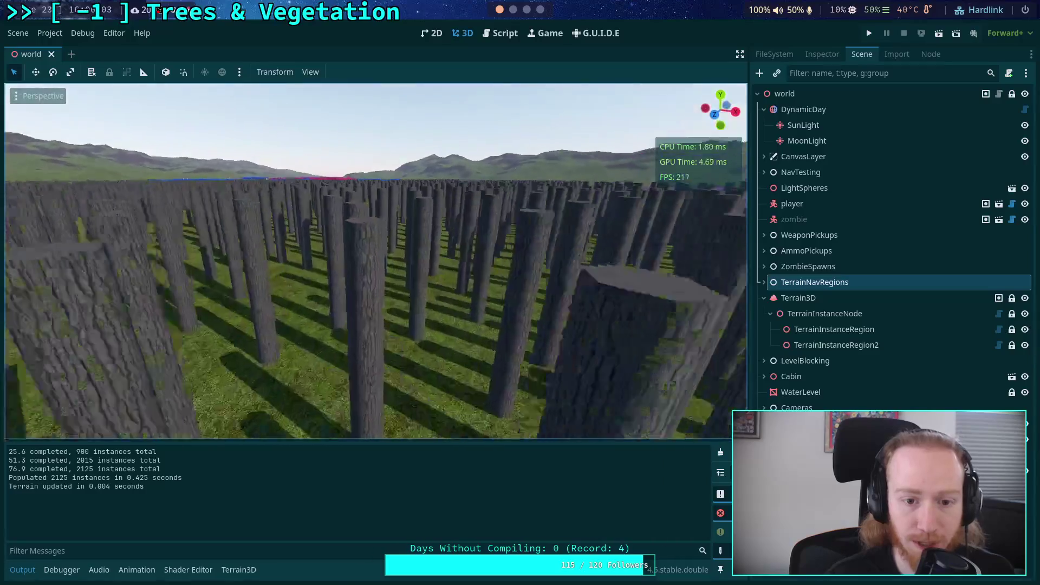
{"action": "key", "text": "s"}
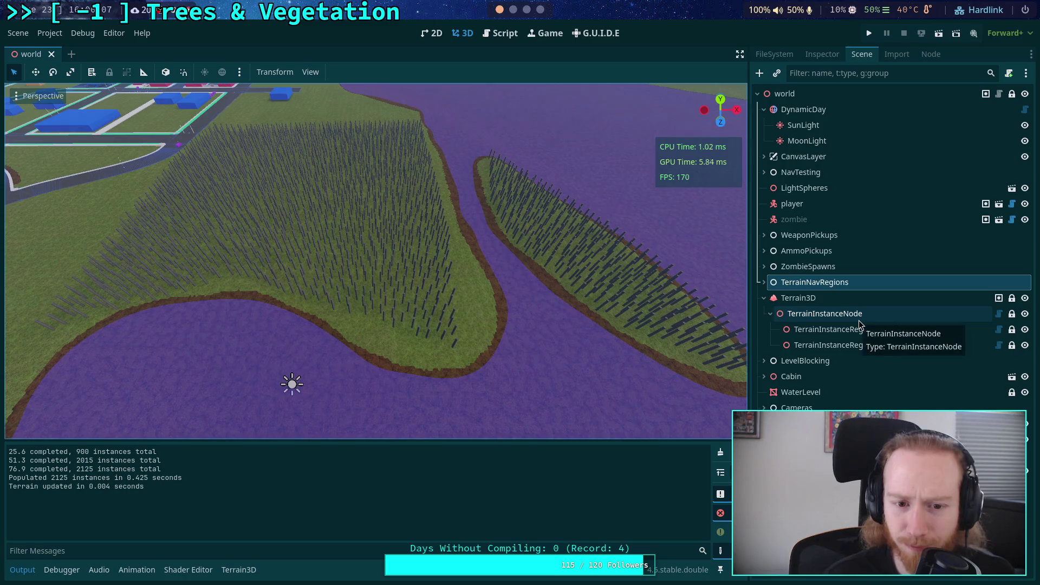
{"action": "left_click", "coordinate": [845, 330]}
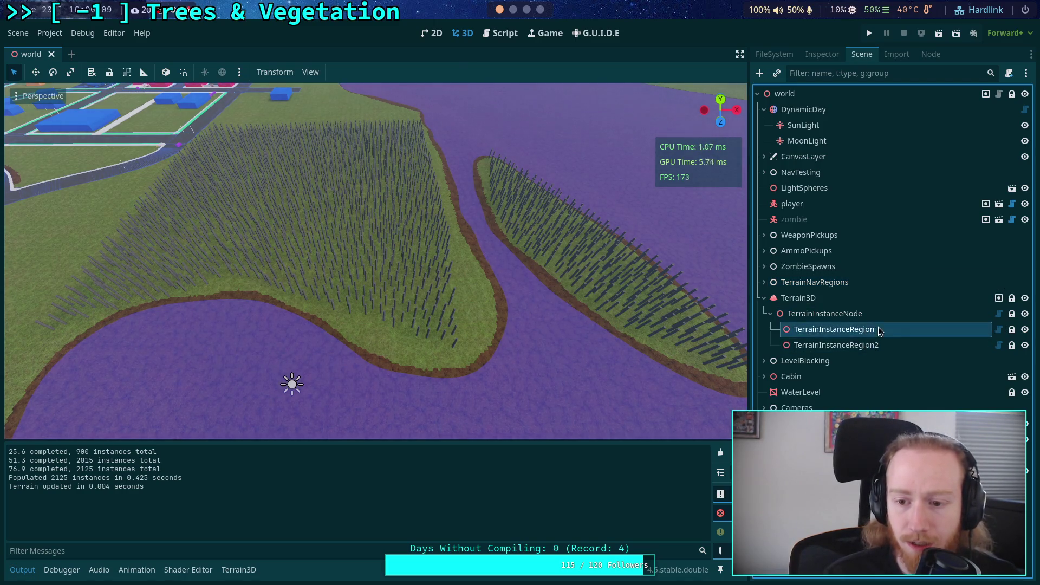
Clear the region and repopulate it with Density set to 0.5
{"action": "left_click", "coordinate": [822, 54]}
{"action": "left_click", "coordinate": [871, 163]}
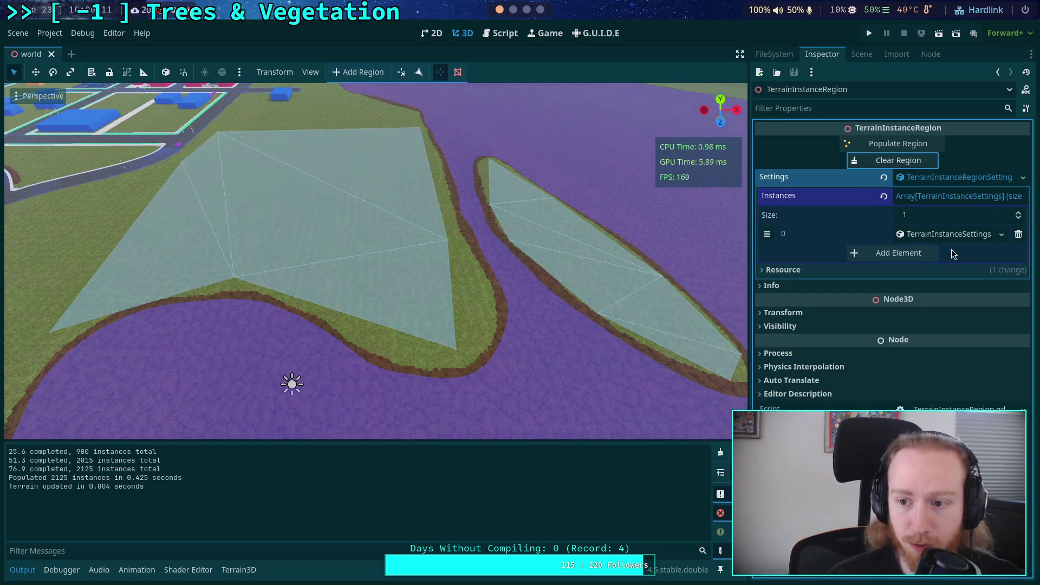
{"action": "left_click", "coordinate": [962, 237]}
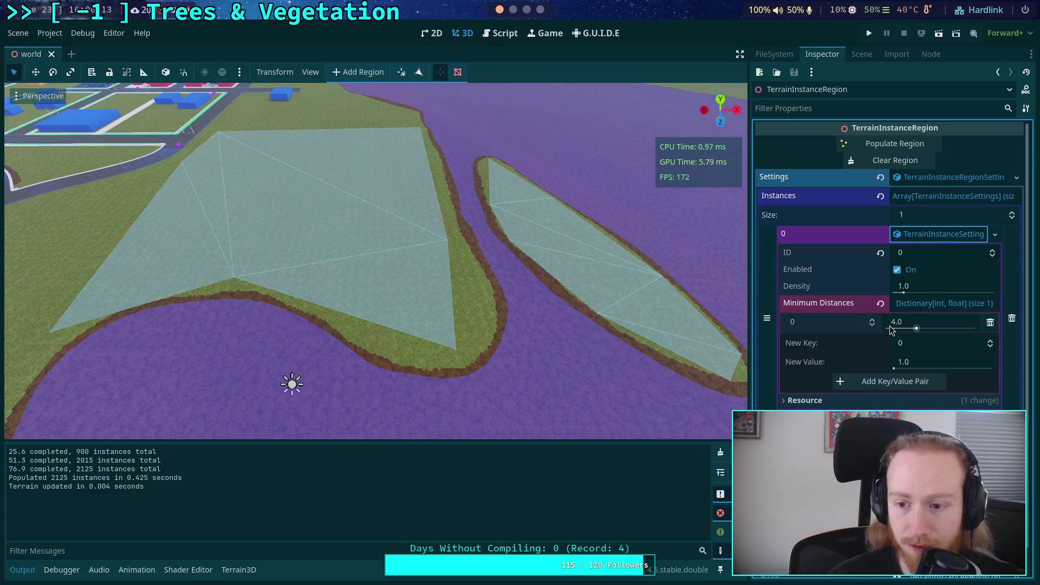
{"action": "left_click", "coordinate": [933, 287]}
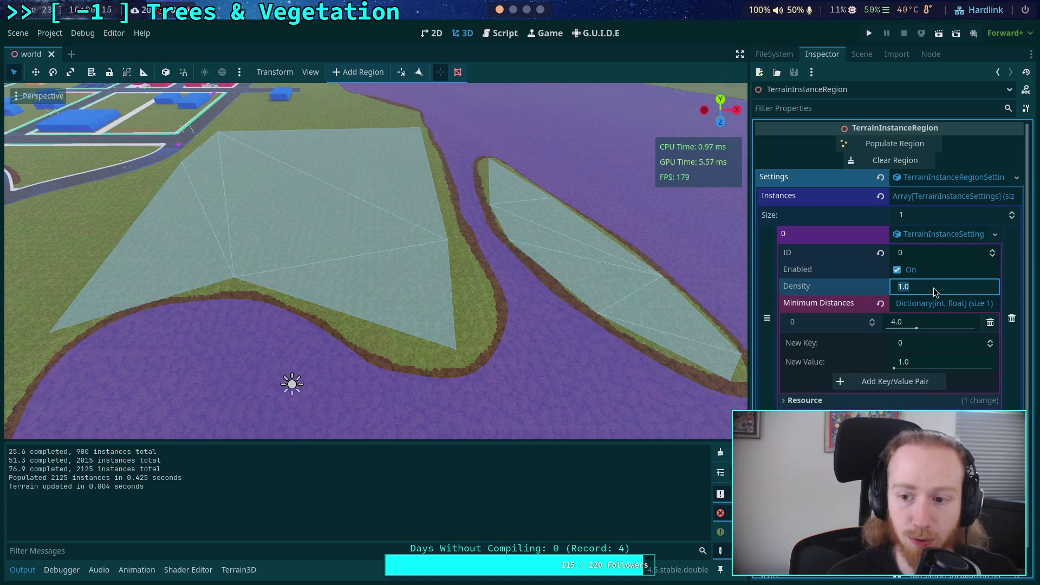
{"action": "type", "text": "0.5"}
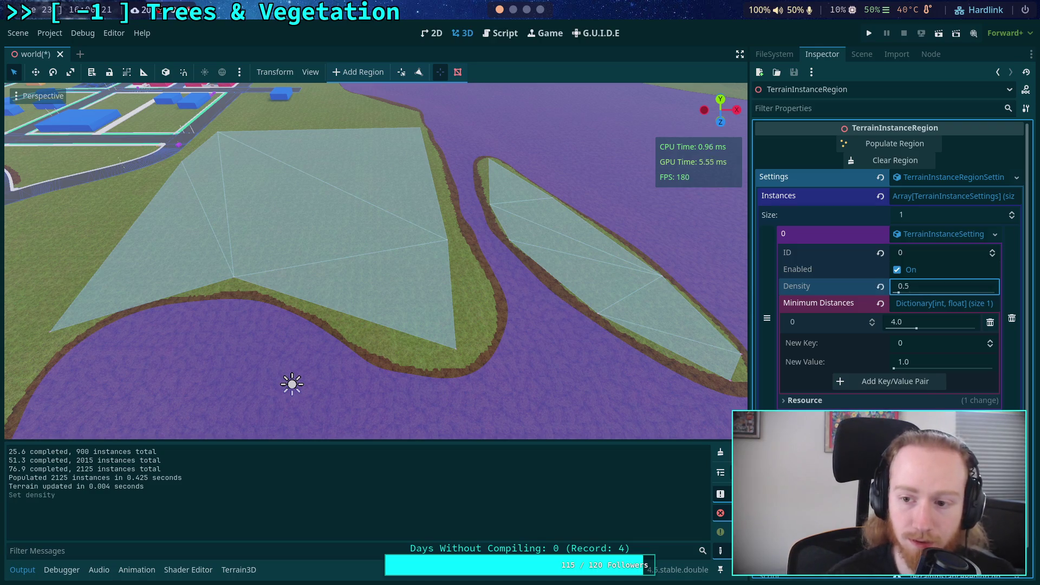
{"action": "left_click", "coordinate": [922, 145]}
Fly over the left forest and look down among the sparser trunks
{"action": "key", "text": "w"}
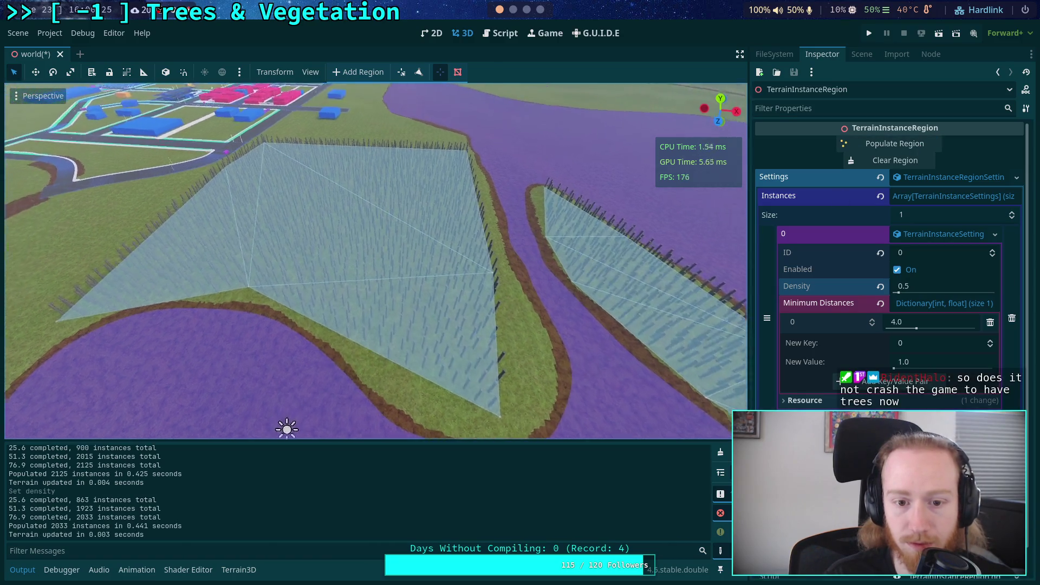
{"action": "key", "text": "w"}
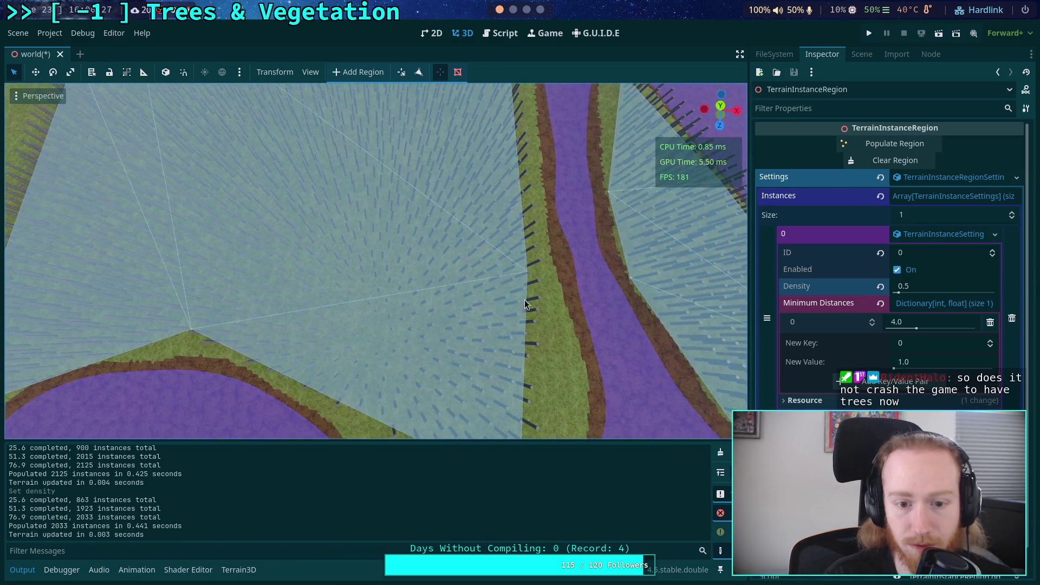
{"action": "left_click", "coordinate": [719, 106]}
{"action": "left_click", "coordinate": [685, 253]}
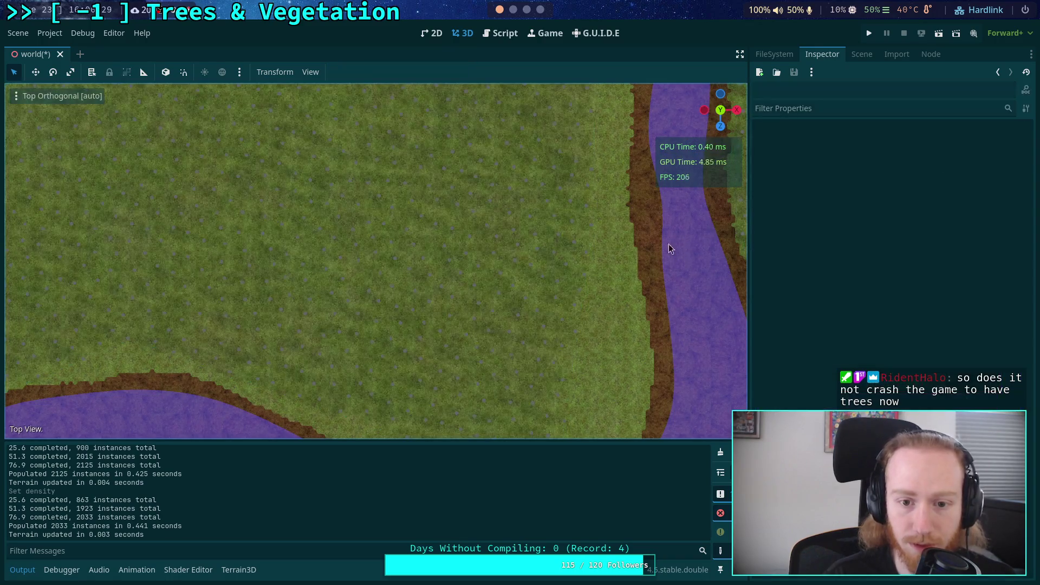
{"action": "scroll", "coordinate": [386, 235], "scroll_direction": "up", "scroll_amount": 6}
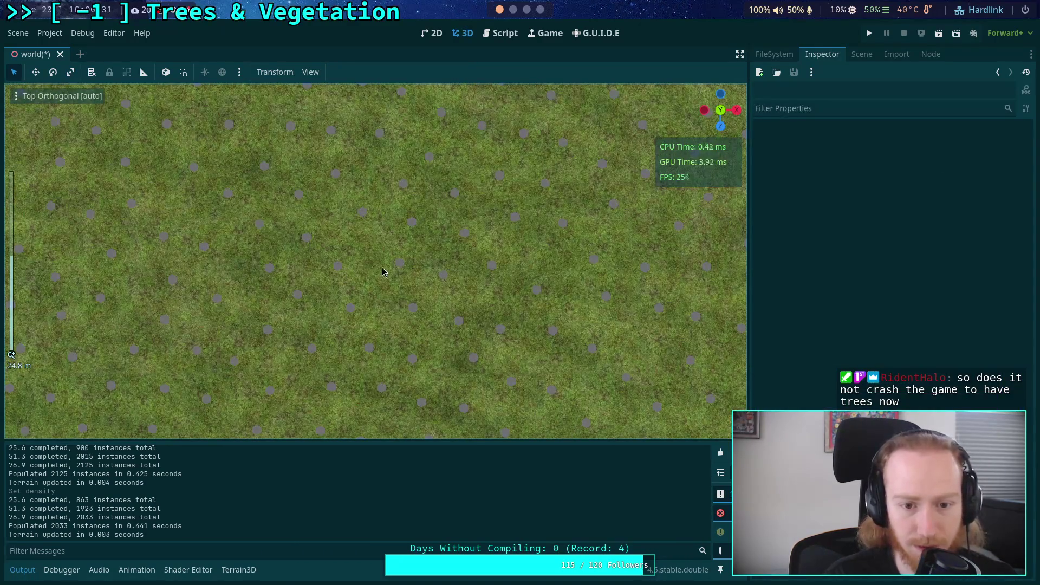
{"action": "key", "text": "w"}
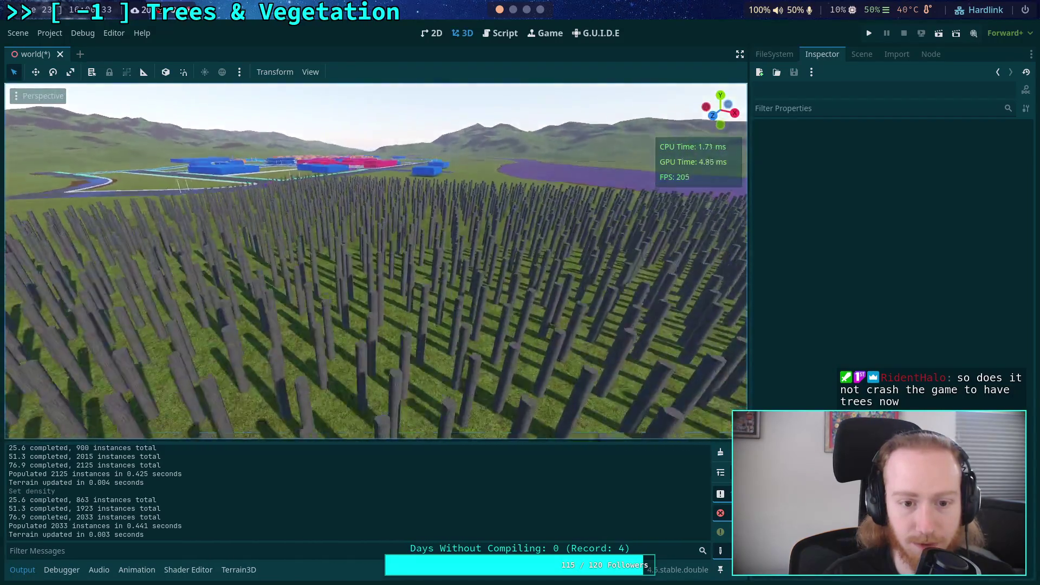
{"action": "key", "text": "e"}
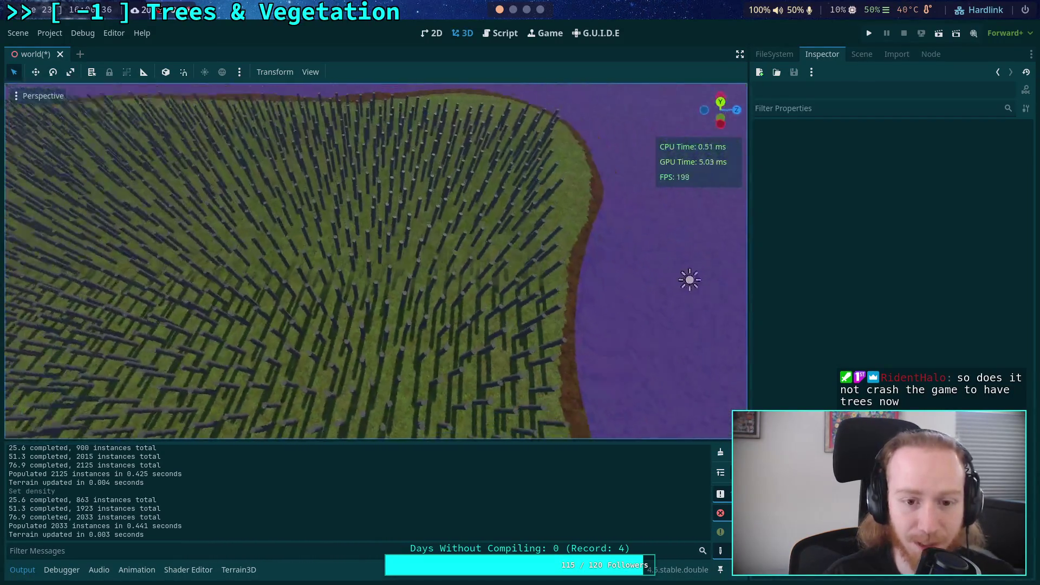
Pull back and orbit to view the whole forested island and the town
{"action": "scroll", "coordinate": [611, 290], "scroll_direction": "down", "scroll_amount": 5}
{"action": "left_click_drag", "start_coordinate": [611, 291], "coordinate": [258, 405]}
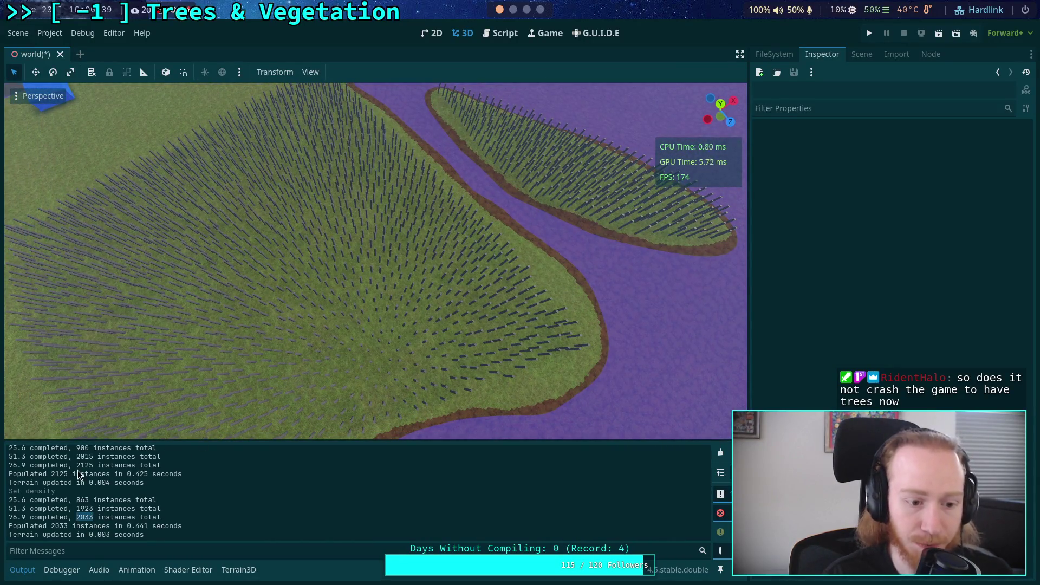
{"action": "mouse_move", "coordinate": [333, 299]}
{"action": "left_mouse_down"}
{"action": "mouse_move", "coordinate": [371, 404]}
{"action": "mouse_move", "coordinate": [343, 409]}
{"action": "mouse_move", "coordinate": [333, 437]}
{"action": "left_mouse_up"}
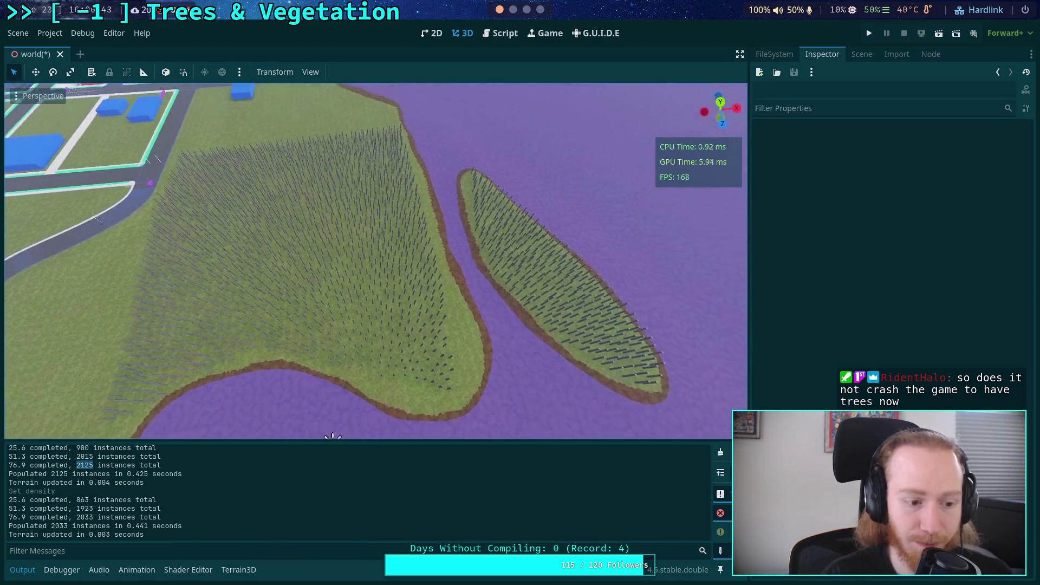
{"action": "scroll", "coordinate": [333, 433], "scroll_direction": "up", "scroll_amount": 4}
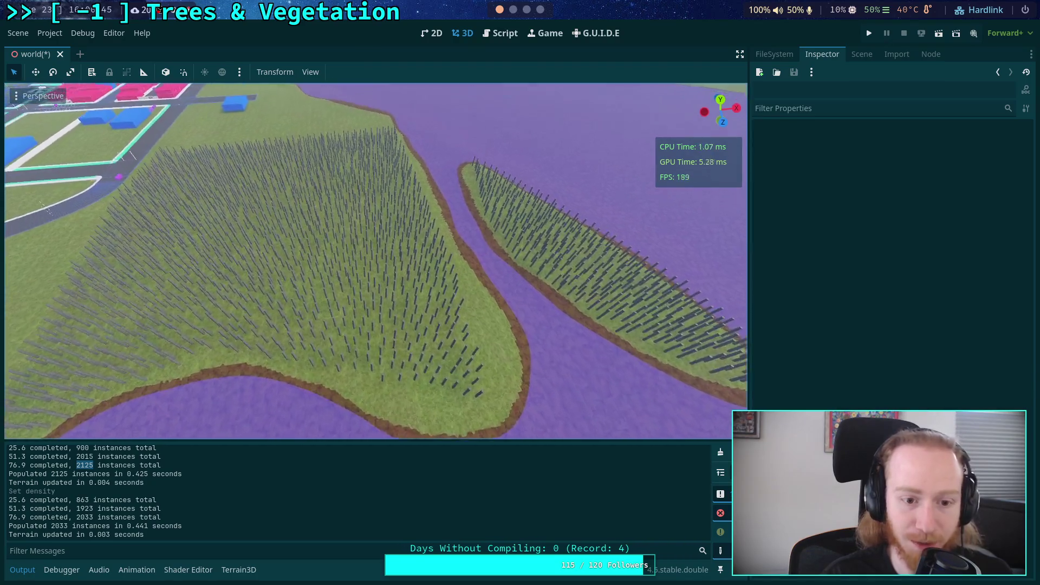
{"action": "scroll", "coordinate": [376, 260], "scroll_direction": "up", "scroll_amount": 4}
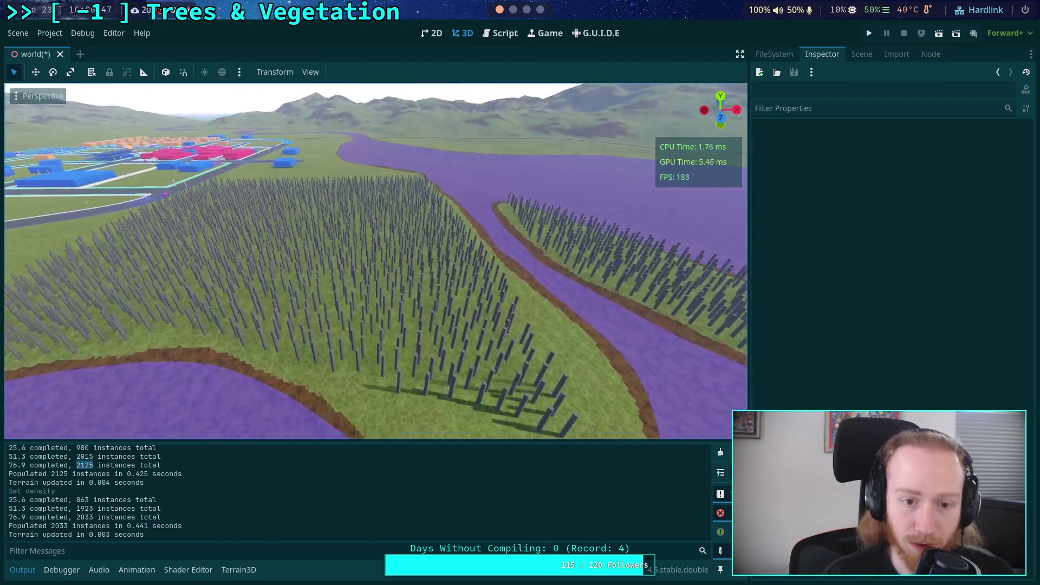
{"action": "key", "text": "w"}
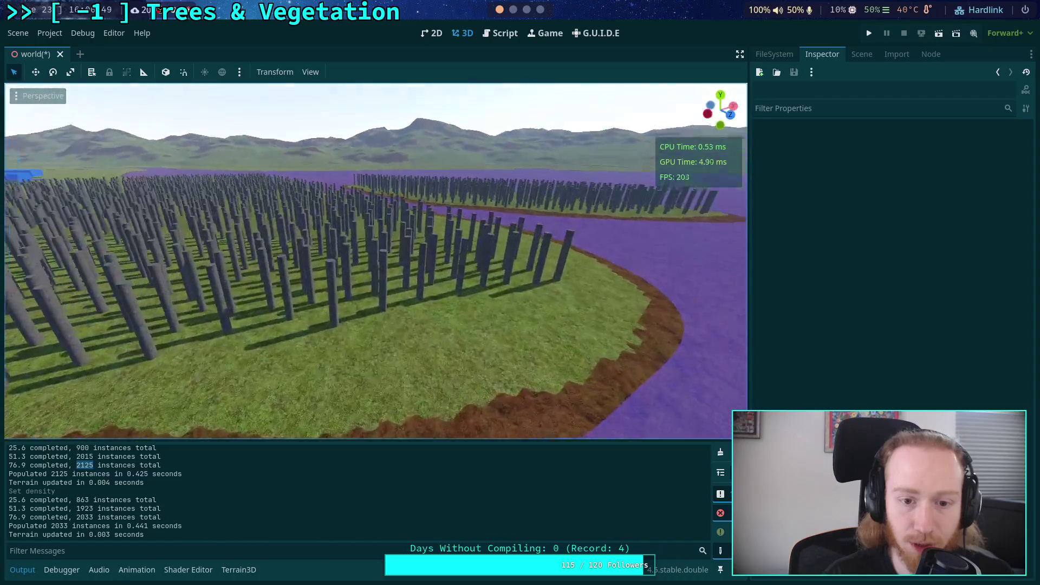
{"action": "key", "text": "s"}
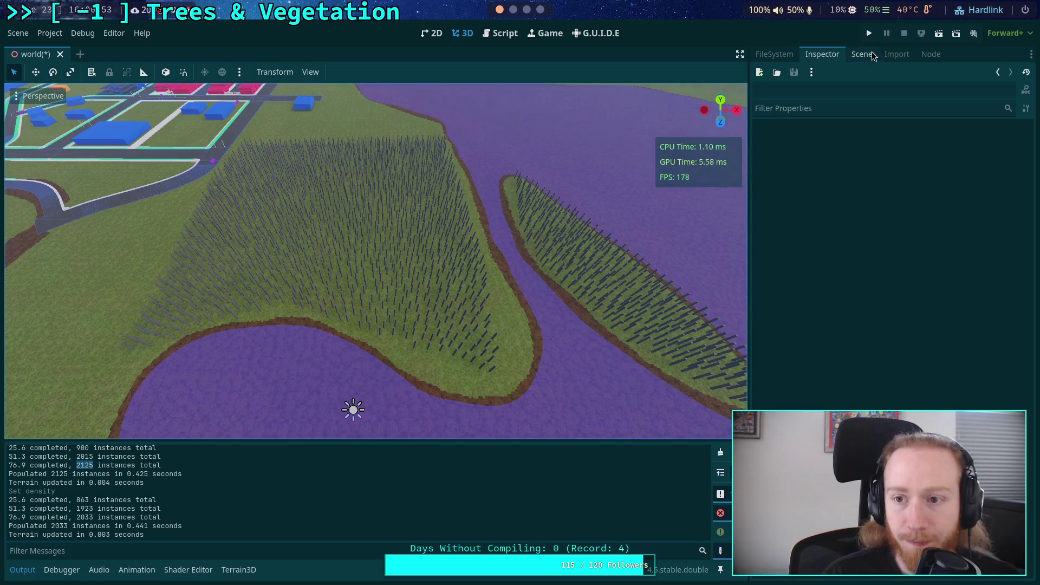
Delete both TerrainInstanceRegion nodes, then undo the deletion
{"action": "left_click", "coordinate": [865, 54]}
{"action": "left_click_drag", "start_coordinate": [599, 274], "coordinate": [599, 274]}
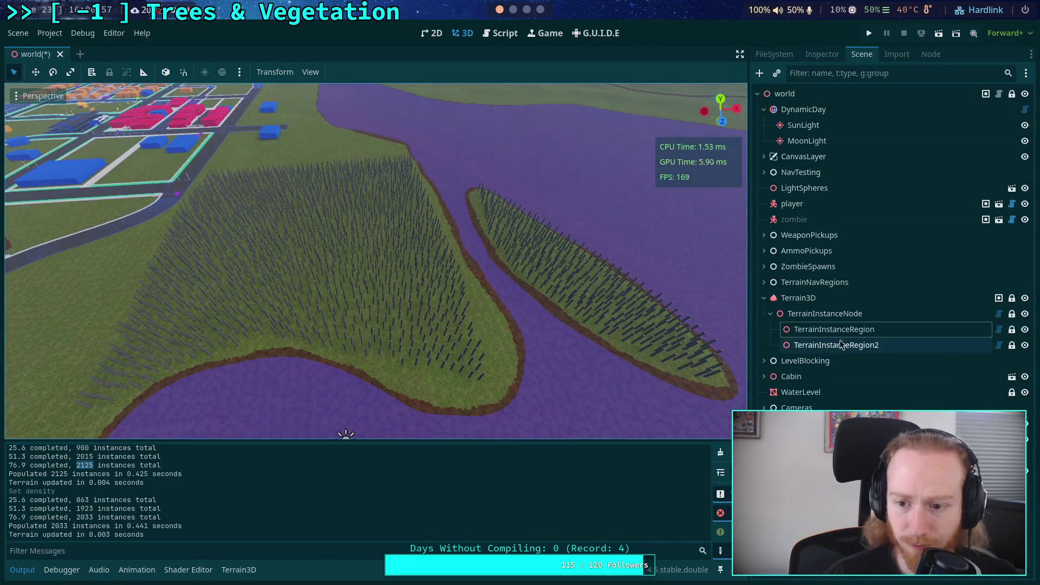
{"action": "left_click", "coordinate": [837, 330]}
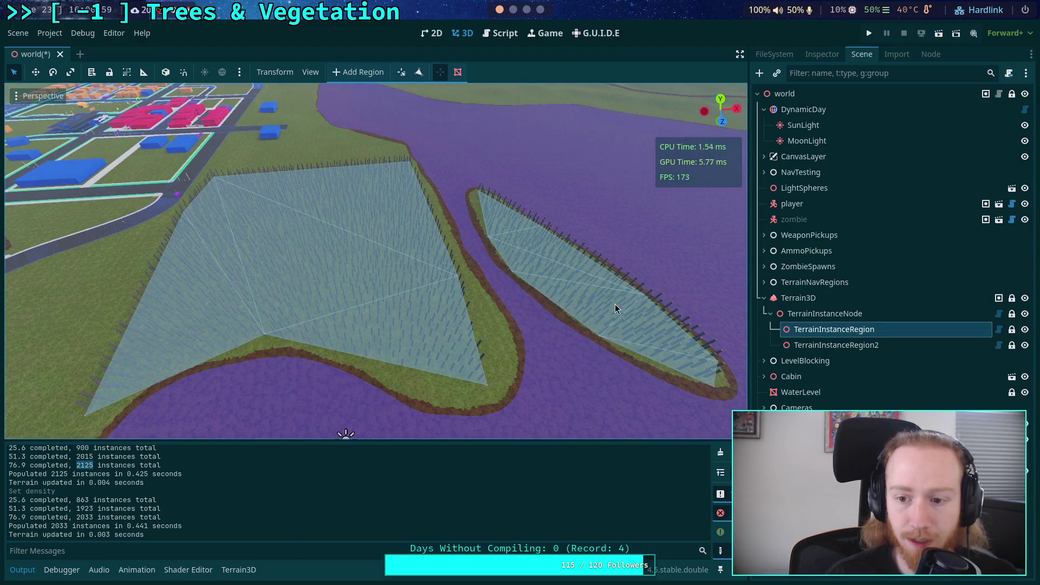
{"action": "left_click", "coordinate": [840, 347], "text": "ctrl"}
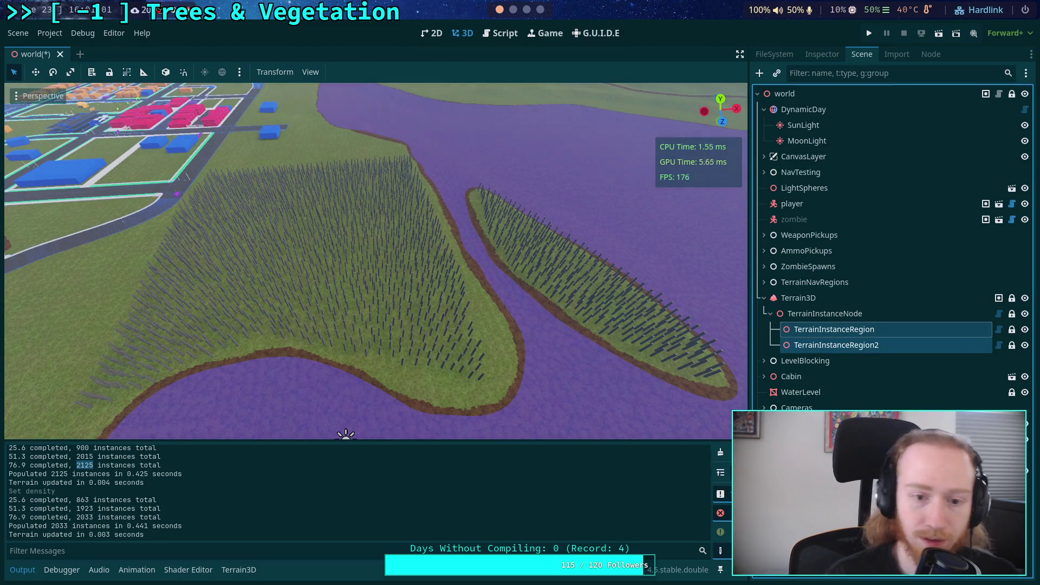
{"action": "key", "text": "Delete"}
{"action": "key", "text": "Return"}
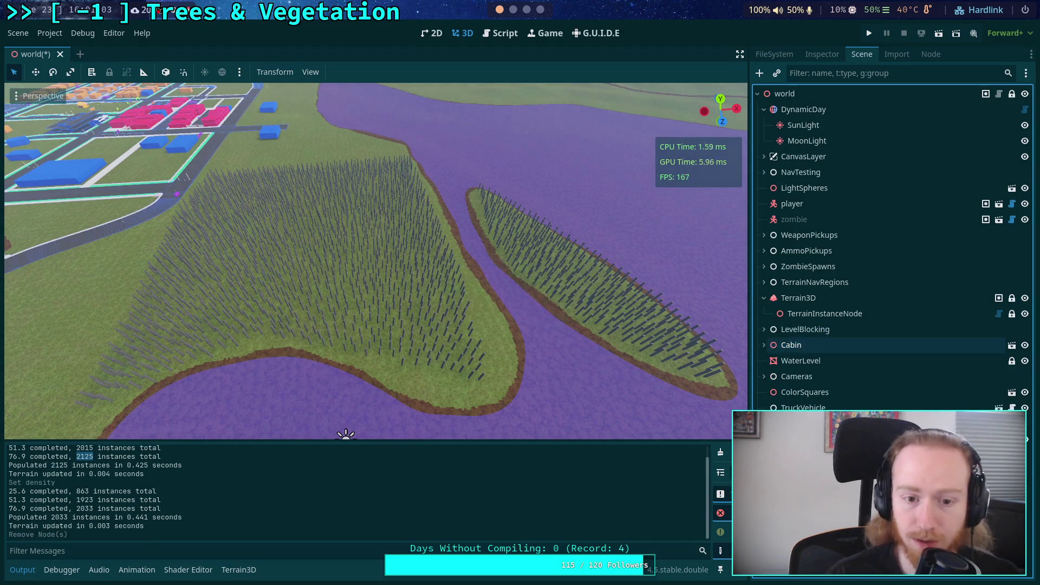
{"action": "left_click", "coordinate": [821, 315]}
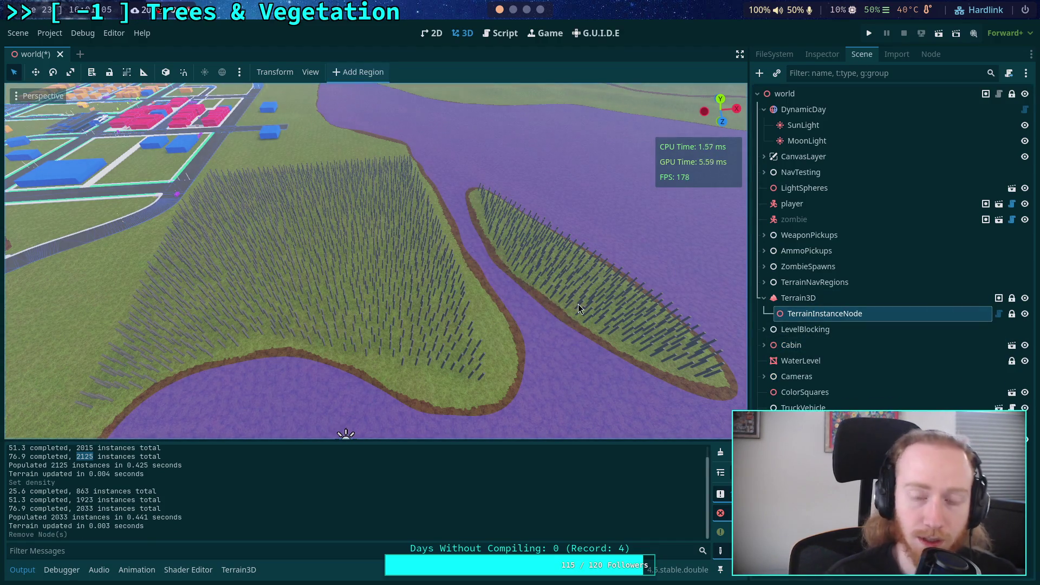
{"action": "key", "text": "ctrl+z"}
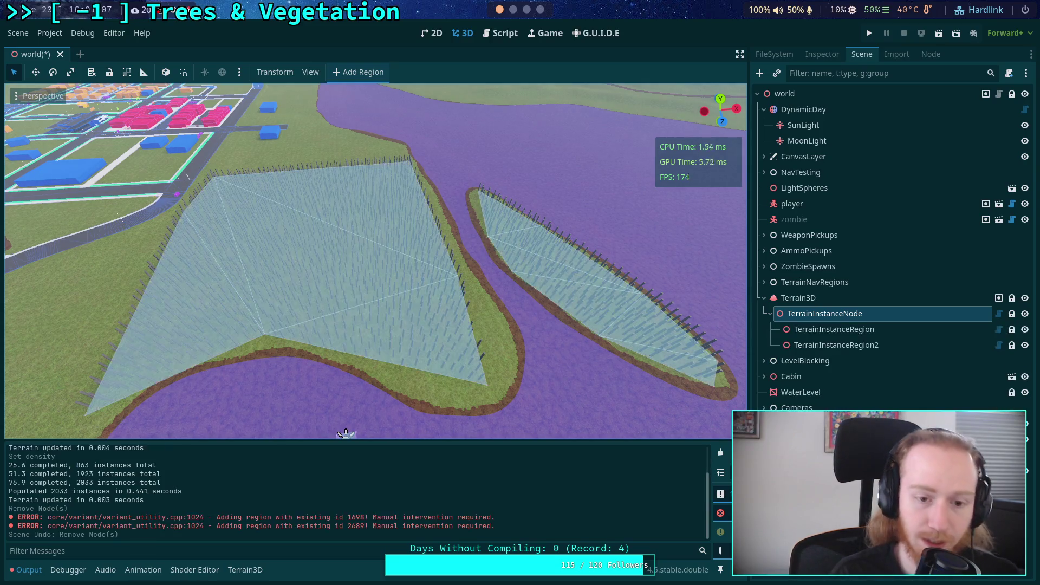
Clear the trees from the first region and delete both region nodes again
{"action": "left_click", "coordinate": [841, 331]}
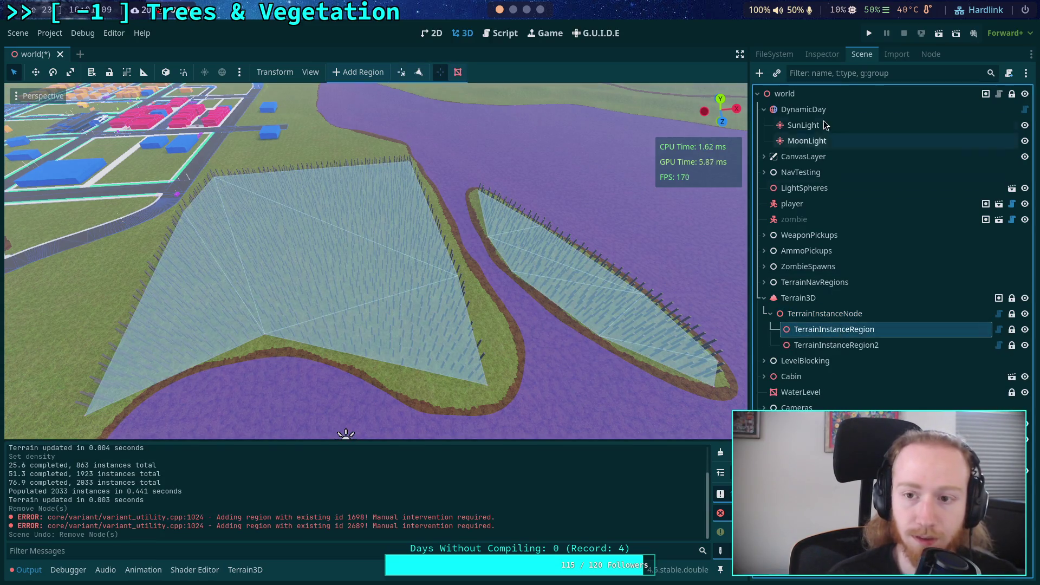
{"action": "left_click", "coordinate": [822, 54]}
{"action": "left_click", "coordinate": [892, 162]}
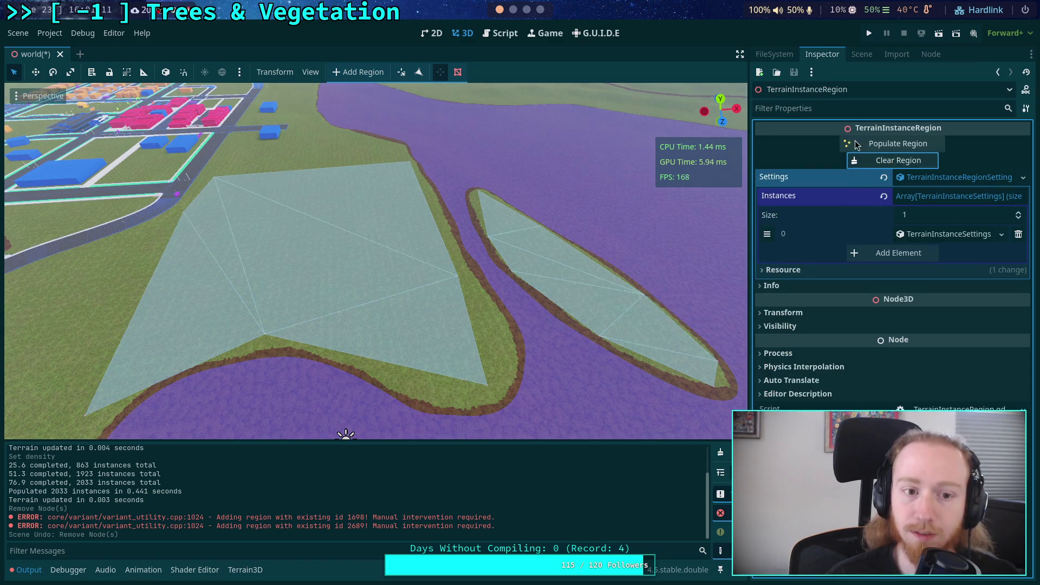
{"action": "left_click", "coordinate": [862, 55]}
{"action": "left_click", "coordinate": [839, 343], "text": "shift"}
{"action": "key", "text": "Delete"}
{"action": "key", "text": "Return"}
{"action": "left_click", "coordinate": [824, 314]}
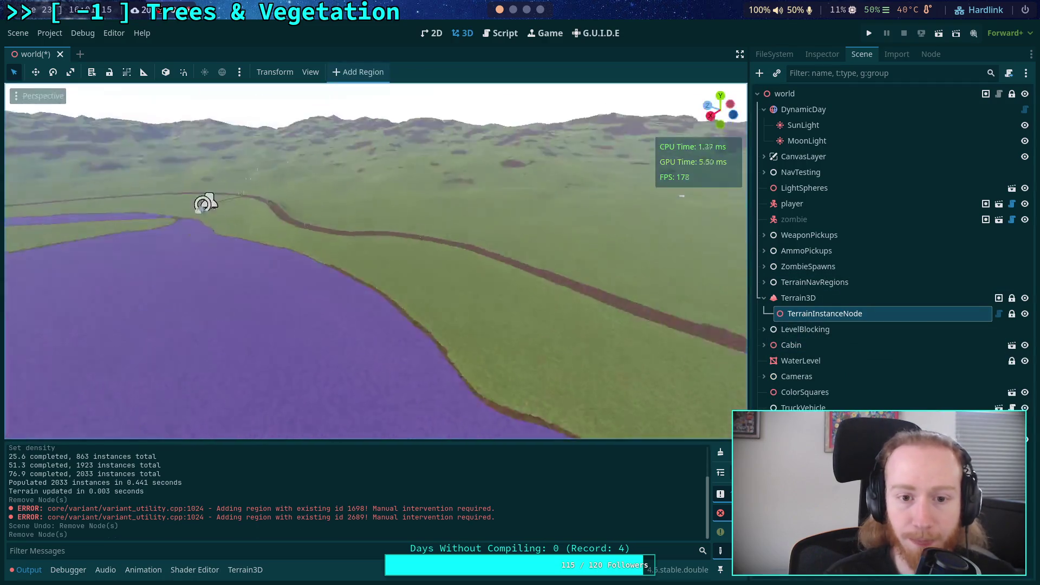
Add a new empty instance region under TerrainInstanceNode and select it
{"action": "key", "text": "w"}
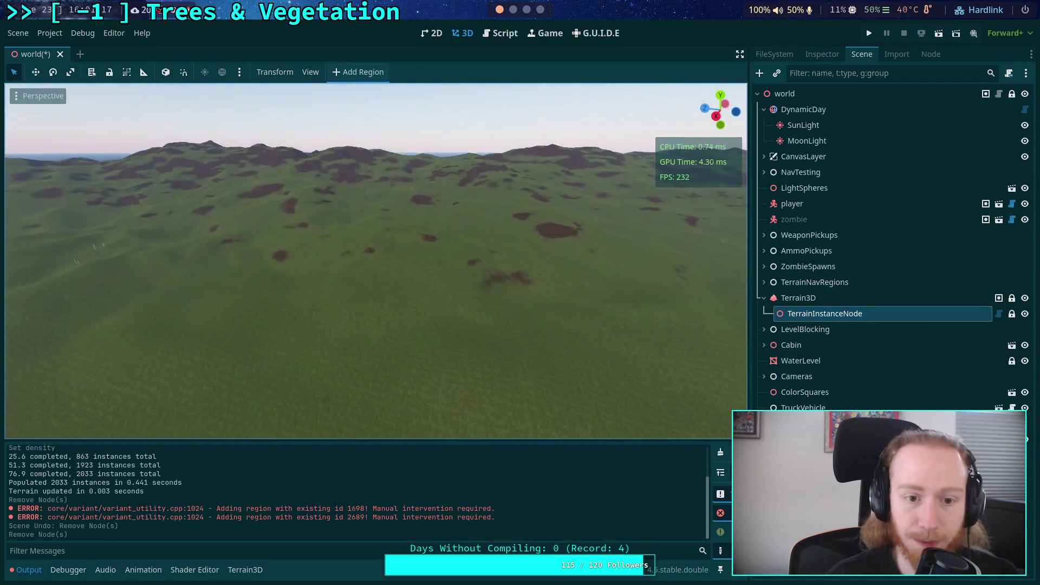
{"action": "key", "text": "w"}
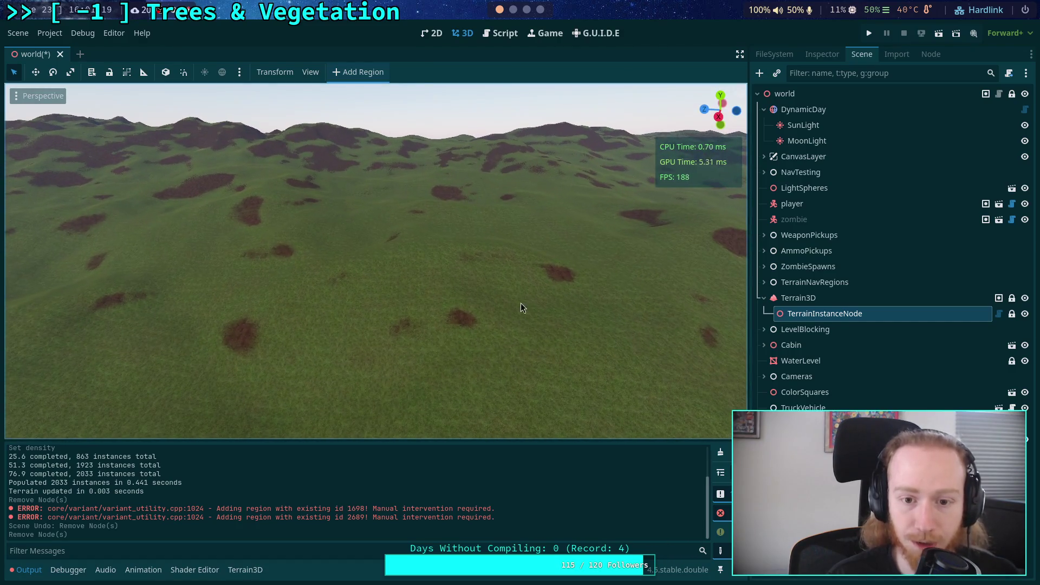
{"action": "left_click", "coordinate": [349, 73]}
{"action": "left_click", "coordinate": [830, 325]}
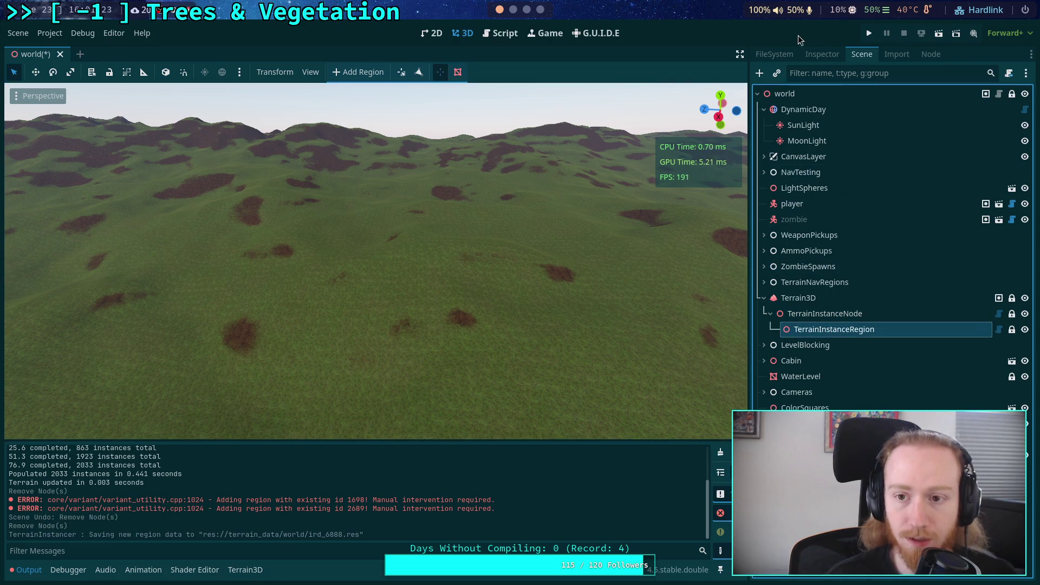
Fly the camera over the grassy slope to frame the small region triangle up close
{"action": "mouse_move", "coordinate": [454, 199]}
{"action": "left_mouse_down"}
{"action": "mouse_move", "coordinate": [433, 238]}
{"action": "mouse_move", "coordinate": [433, 206]}
{"action": "mouse_move", "coordinate": [433, 220]}
{"action": "left_mouse_up"}
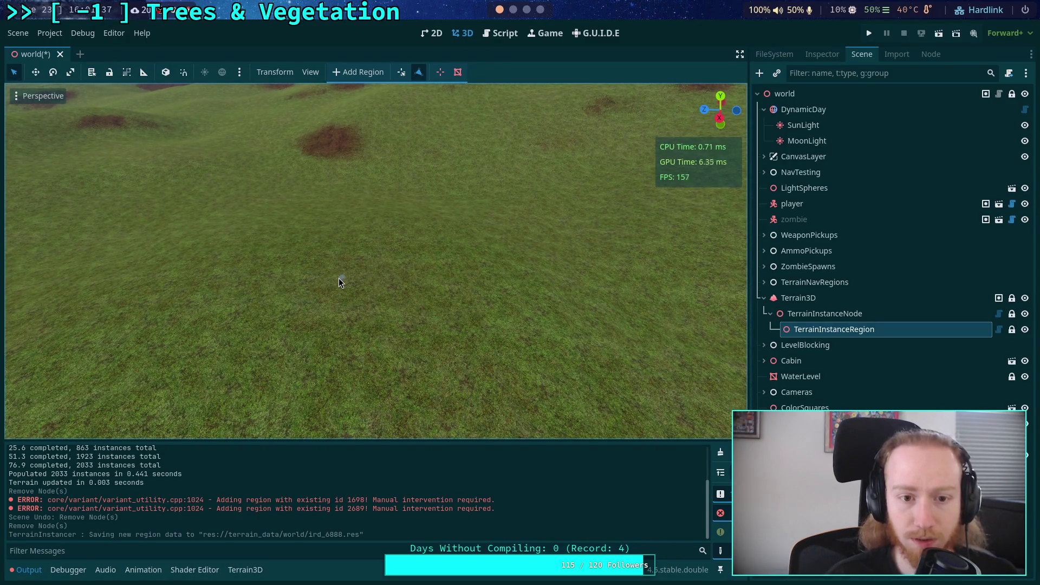
{"action": "left_click_drag", "start_coordinate": [336, 282], "coordinate": [328, 261]}
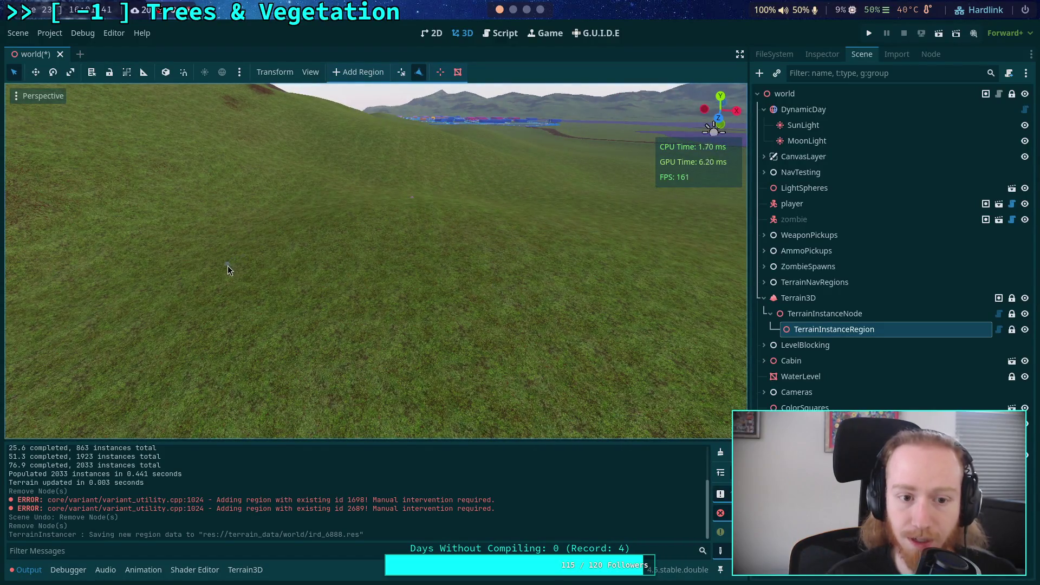
{"action": "mouse_move", "coordinate": [604, 356]}
{"action": "left_mouse_down"}
{"action": "mouse_move", "coordinate": [307, 255]}
{"action": "mouse_move", "coordinate": [340, 280]}
{"action": "left_mouse_up"}
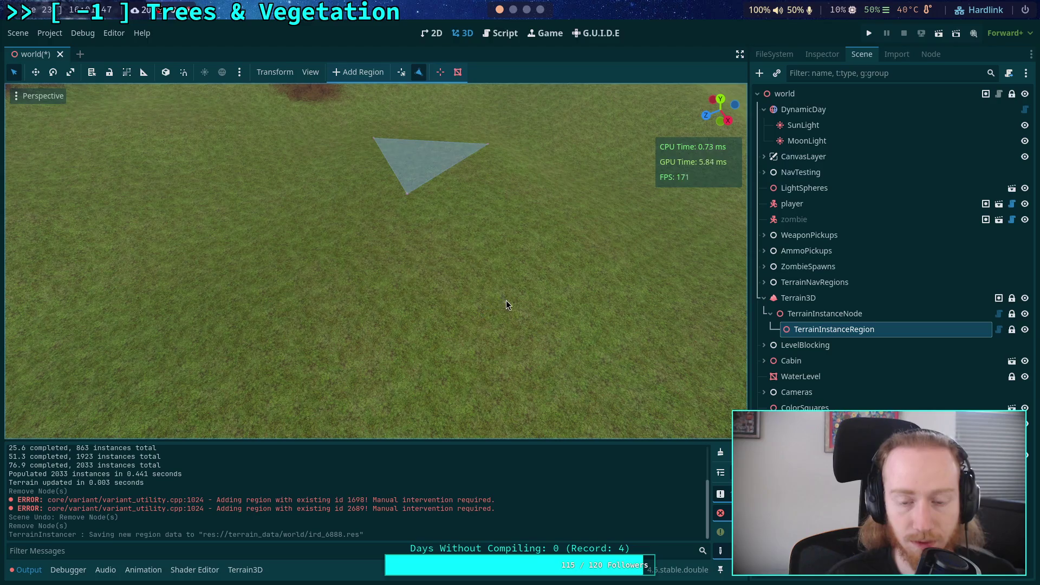
{"action": "left_click_drag", "start_coordinate": [488, 145], "coordinate": [475, 301]}
Close a region triangle on the hillside and add a vertex to enlarge the polygon
{"action": "left_click_drag", "start_coordinate": [369, 204], "coordinate": [369, 141]}
{"action": "mouse_move", "coordinate": [707, 161]}
{"action": "left_mouse_down"}
{"action": "mouse_move", "coordinate": [515, 297]}
{"action": "mouse_move", "coordinate": [294, 303]}
{"action": "mouse_move", "coordinate": [515, 290]}
{"action": "mouse_move", "coordinate": [344, 240]}
{"action": "left_mouse_up"}
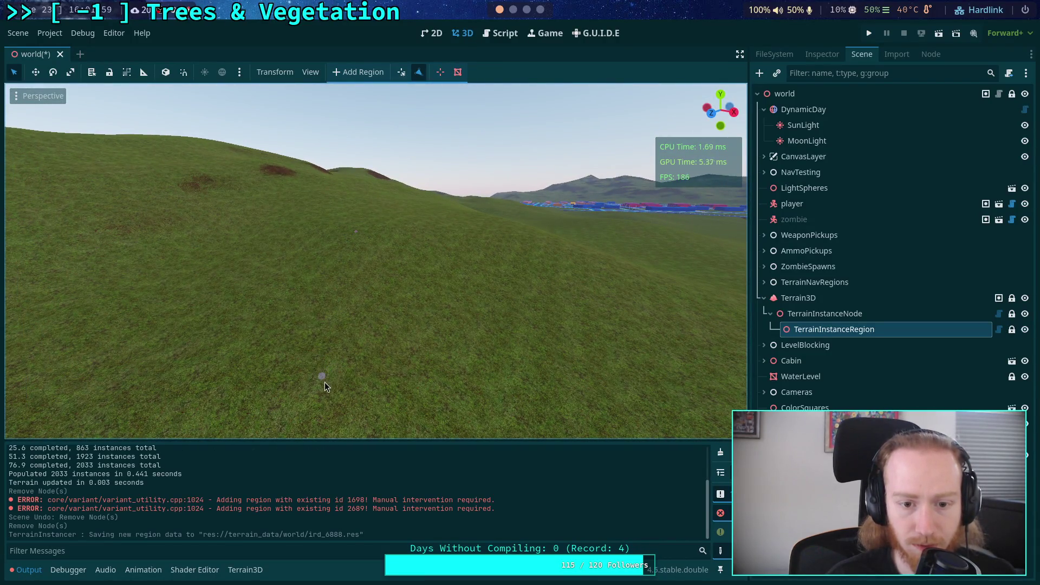
{"action": "left_click", "coordinate": [541, 235]}
{"action": "mouse_move", "coordinate": [540, 235]}
{"action": "left_mouse_down"}
{"action": "mouse_move", "coordinate": [263, 311]}
{"action": "mouse_move", "coordinate": [398, 307]}
{"action": "left_mouse_up"}
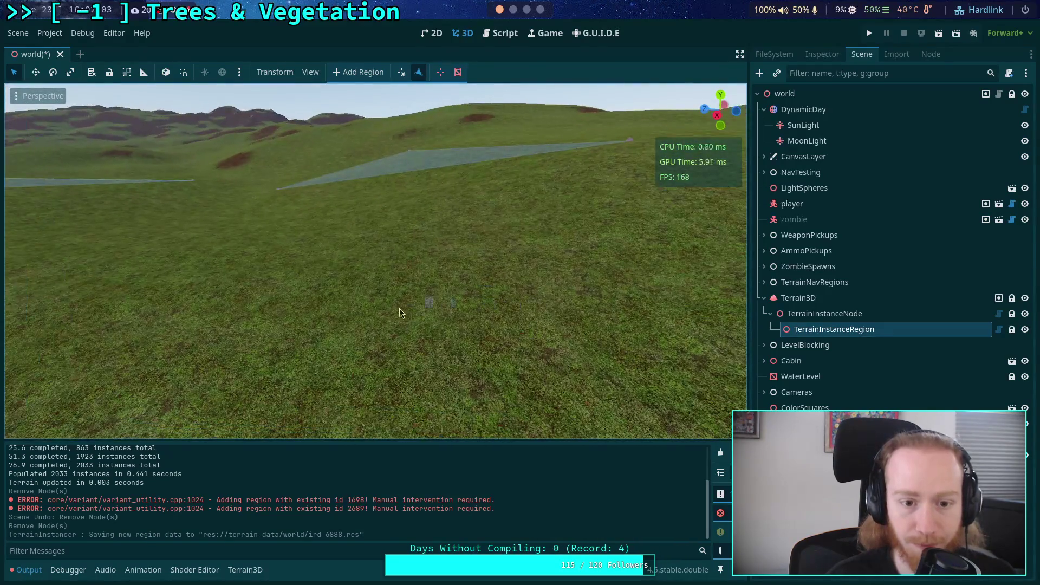
{"action": "left_click_drag", "start_coordinate": [472, 355], "coordinate": [411, 319]}
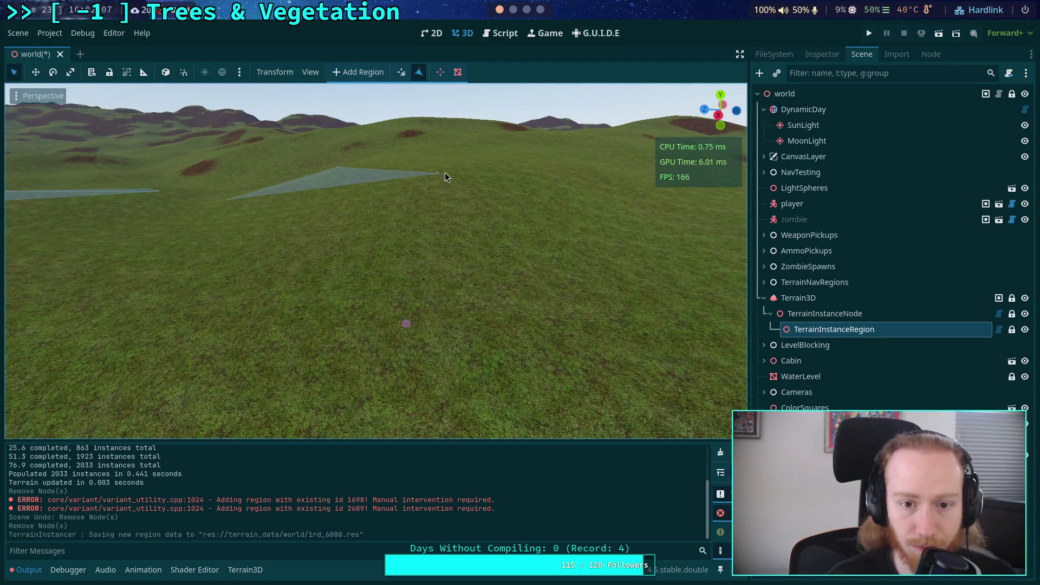
{"action": "left_click_drag", "start_coordinate": [437, 175], "coordinate": [414, 174]}
{"action": "left_click", "coordinate": [431, 255]}
{"action": "left_click_drag", "start_coordinate": [457, 310], "coordinate": [442, 255]}
{"action": "mouse_move", "coordinate": [282, 325]}
{"action": "left_mouse_down"}
{"action": "mouse_move", "coordinate": [272, 331]}
{"action": "mouse_move", "coordinate": [537, 278]}
{"action": "mouse_move", "coordinate": [377, 242]}
{"action": "mouse_move", "coordinate": [347, 265]}
{"action": "left_mouse_up"}
Fly across the hillside and reposition a vertex on the wedge edge
{"action": "scroll", "coordinate": [376, 260], "scroll_direction": "down", "scroll_amount": 3}
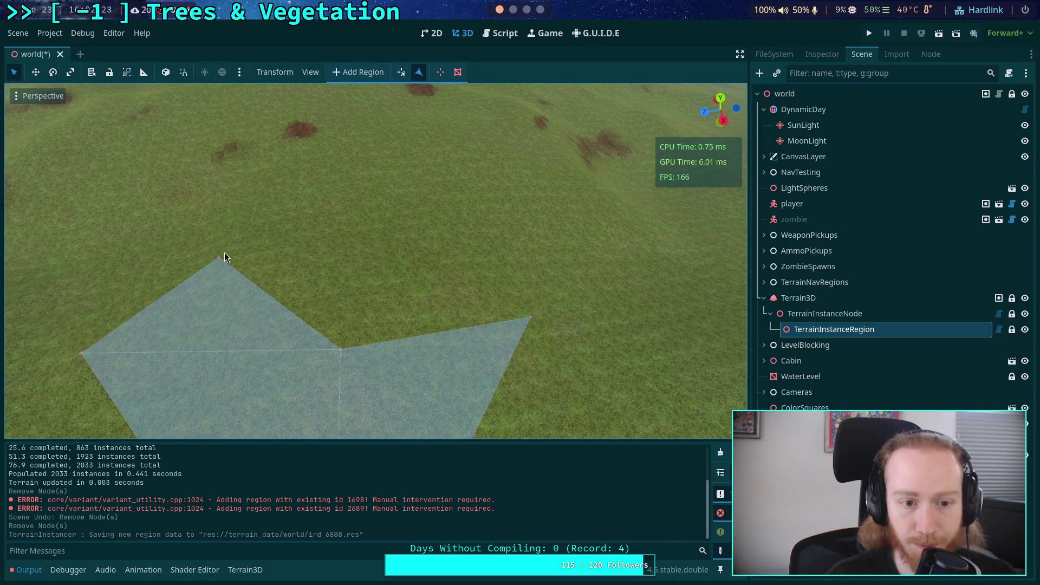
{"action": "left_click_drag", "start_coordinate": [219, 261], "coordinate": [508, 306]}
{"action": "mouse_move", "coordinate": [292, 291]}
{"action": "left_mouse_down"}
{"action": "mouse_move", "coordinate": [357, 274]}
{"action": "mouse_move", "coordinate": [345, 228]}
{"action": "mouse_move", "coordinate": [379, 239]}
{"action": "mouse_move", "coordinate": [368, 257]}
{"action": "mouse_move", "coordinate": [479, 313]}
{"action": "left_mouse_up"}
{"action": "left_click_drag", "start_coordinate": [376, 319], "coordinate": [460, 290]}
{"action": "left_click_drag", "start_coordinate": [380, 281], "coordinate": [371, 247]}
{"action": "mouse_move", "coordinate": [511, 303]}
{"action": "left_mouse_down"}
{"action": "mouse_move", "coordinate": [519, 294]}
{"action": "mouse_move", "coordinate": [523, 305]}
{"action": "left_mouse_up"}
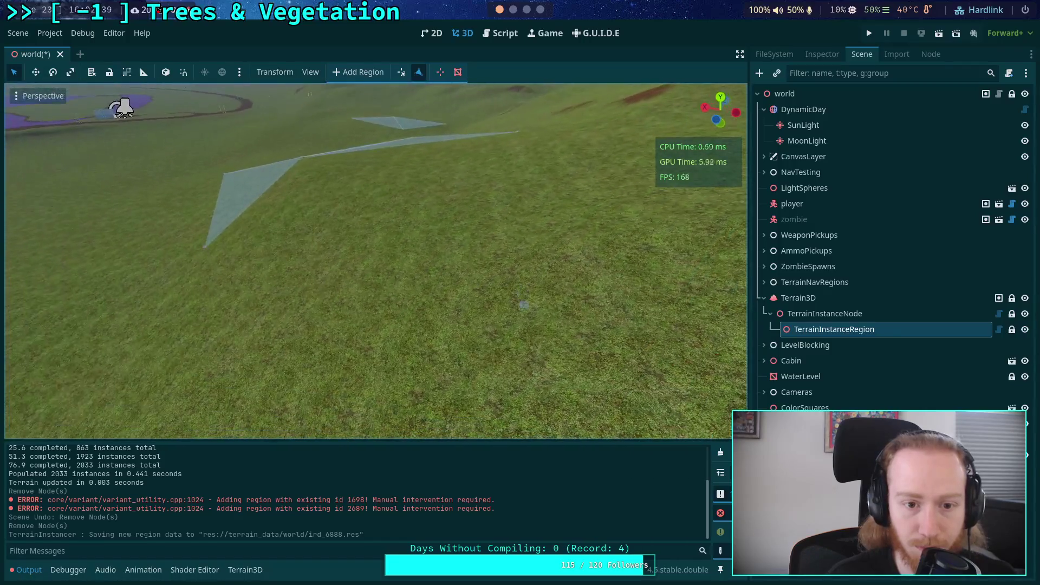
{"action": "mouse_move", "coordinate": [387, 344]}
{"action": "left_mouse_down"}
{"action": "mouse_move", "coordinate": [379, 309]}
{"action": "mouse_move", "coordinate": [518, 298]}
{"action": "mouse_move", "coordinate": [563, 328]}
{"action": "mouse_move", "coordinate": [426, 298]}
{"action": "mouse_move", "coordinate": [509, 301]}
{"action": "mouse_move", "coordinate": [487, 295]}
{"action": "mouse_move", "coordinate": [281, 295]}
{"action": "mouse_move", "coordinate": [461, 258]}
{"action": "left_mouse_up"}
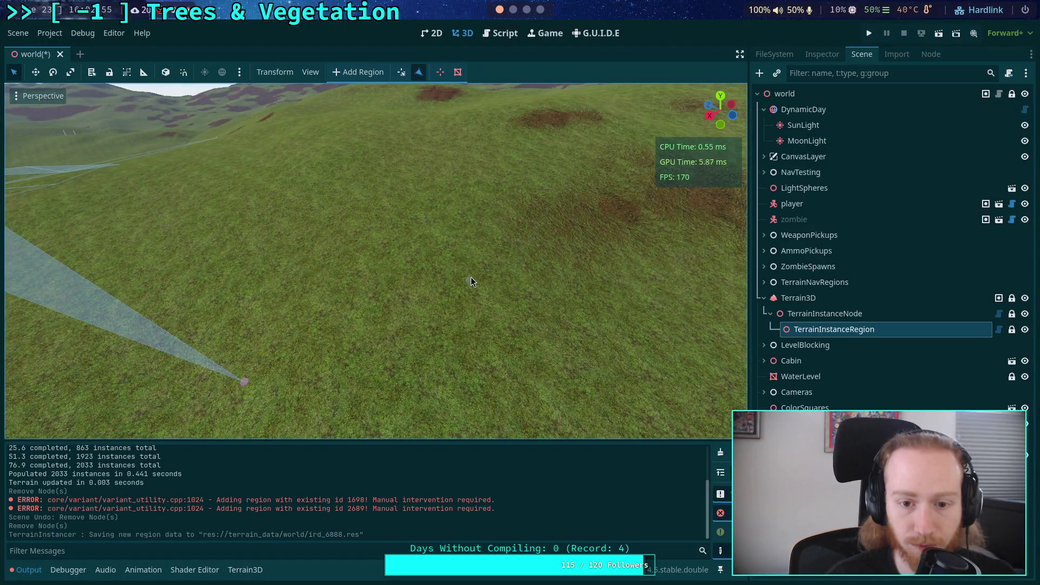
Add a vertex closing a new triangle, then review the converging region strips
{"action": "left_click_drag", "start_coordinate": [563, 399], "coordinate": [505, 357]}
{"action": "left_click", "coordinate": [505, 355]}
{"action": "mouse_move", "coordinate": [411, 226]}
{"action": "left_mouse_down"}
{"action": "mouse_move", "coordinate": [282, 214]}
{"action": "mouse_move", "coordinate": [541, 261]}
{"action": "left_mouse_up"}
{"action": "left_click_drag", "start_coordinate": [364, 369], "coordinate": [357, 378]}
{"action": "left_click_drag", "start_coordinate": [263, 251], "coordinate": [550, 284]}
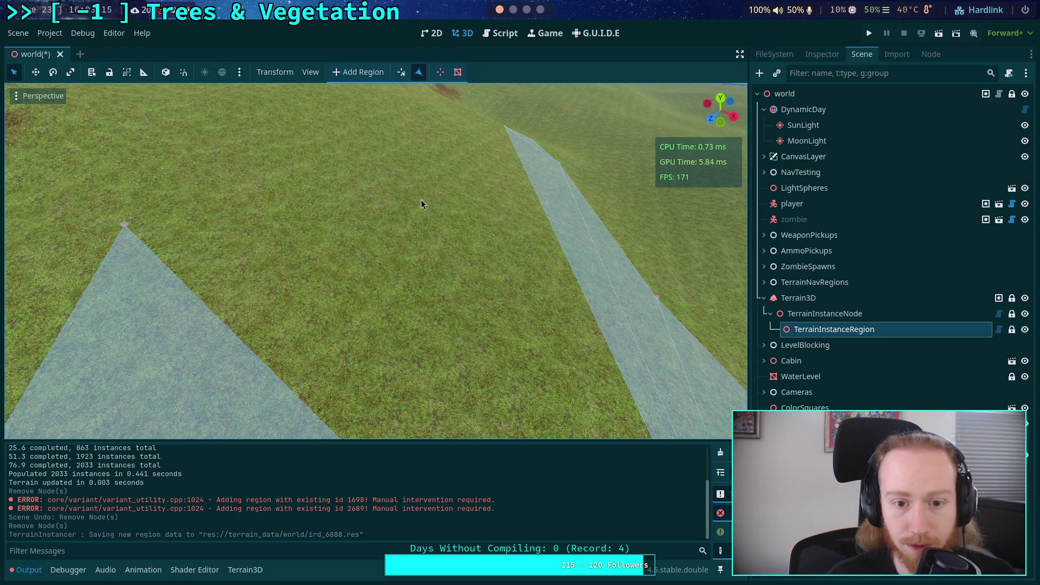
{"action": "left_click_drag", "start_coordinate": [421, 197], "coordinate": [427, 254]}
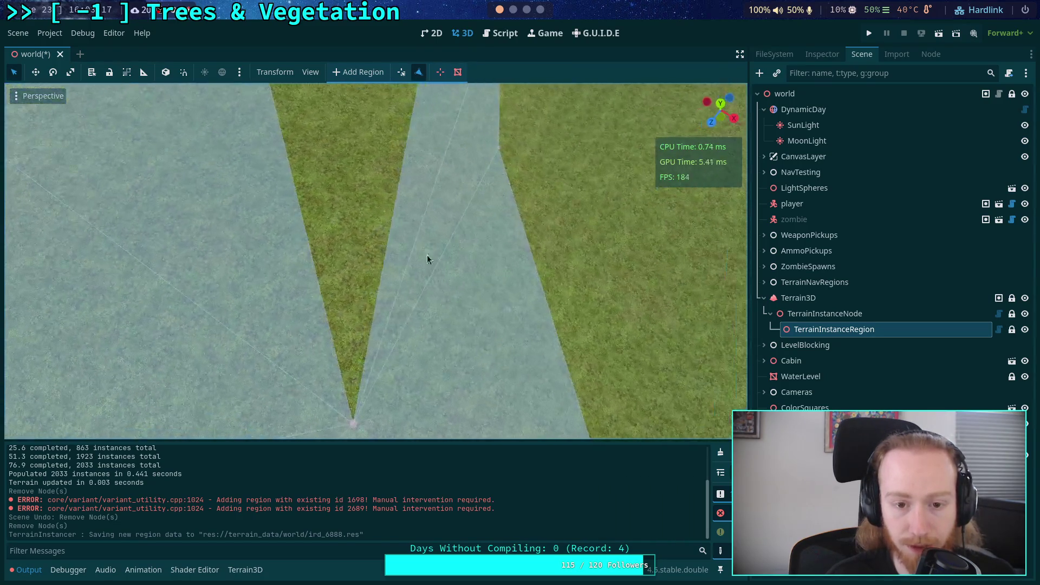
Fly across the island to open ground and place a vertex closing a new region triangle
{"action": "left_click_drag", "start_coordinate": [354, 420], "coordinate": [290, 396]}
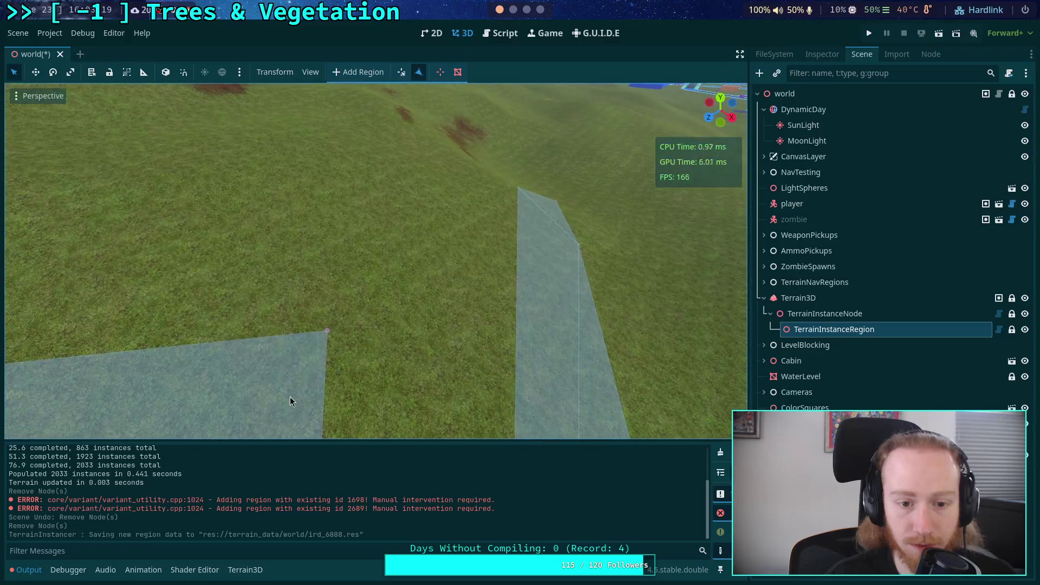
{"action": "mouse_move", "coordinate": [324, 330]}
{"action": "left_mouse_down"}
{"action": "mouse_move", "coordinate": [385, 287]}
{"action": "mouse_move", "coordinate": [367, 281]}
{"action": "mouse_move", "coordinate": [394, 269]}
{"action": "mouse_move", "coordinate": [392, 215]}
{"action": "left_mouse_up"}
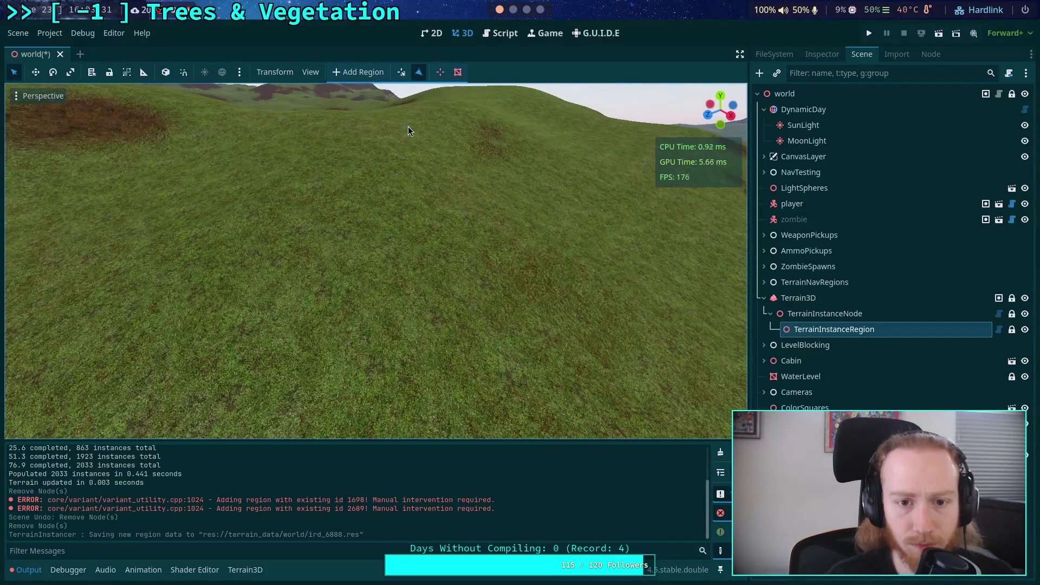
{"action": "left_click_drag", "start_coordinate": [407, 128], "coordinate": [408, 128]}
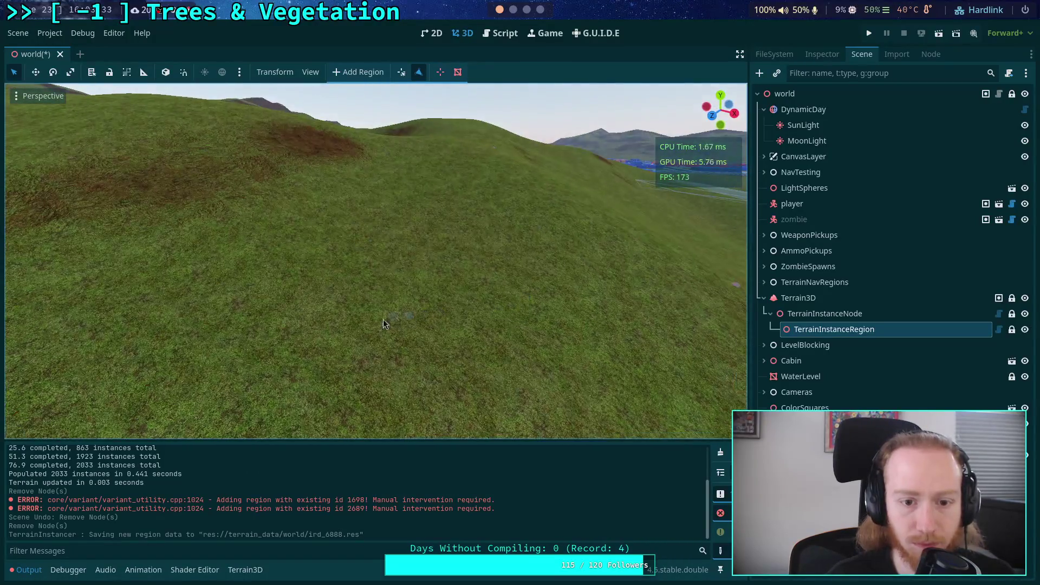
{"action": "left_click_drag", "start_coordinate": [358, 306], "coordinate": [420, 315]}
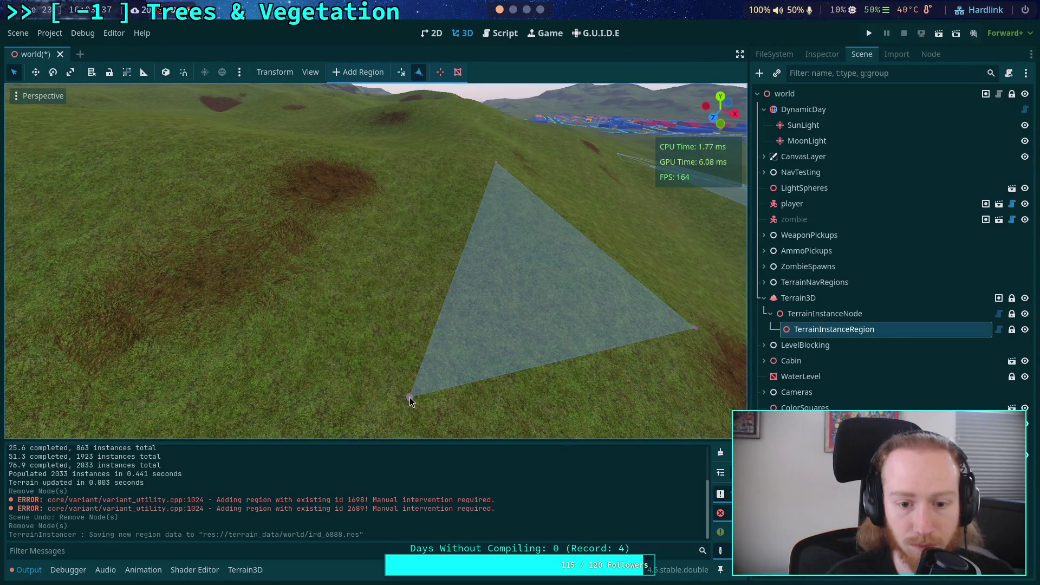
{"action": "left_click_drag", "start_coordinate": [412, 166], "coordinate": [427, 184]}
{"action": "left_click_drag", "start_coordinate": [407, 122], "coordinate": [408, 123]}
{"action": "left_click_drag", "start_coordinate": [340, 265], "coordinate": [341, 265]}
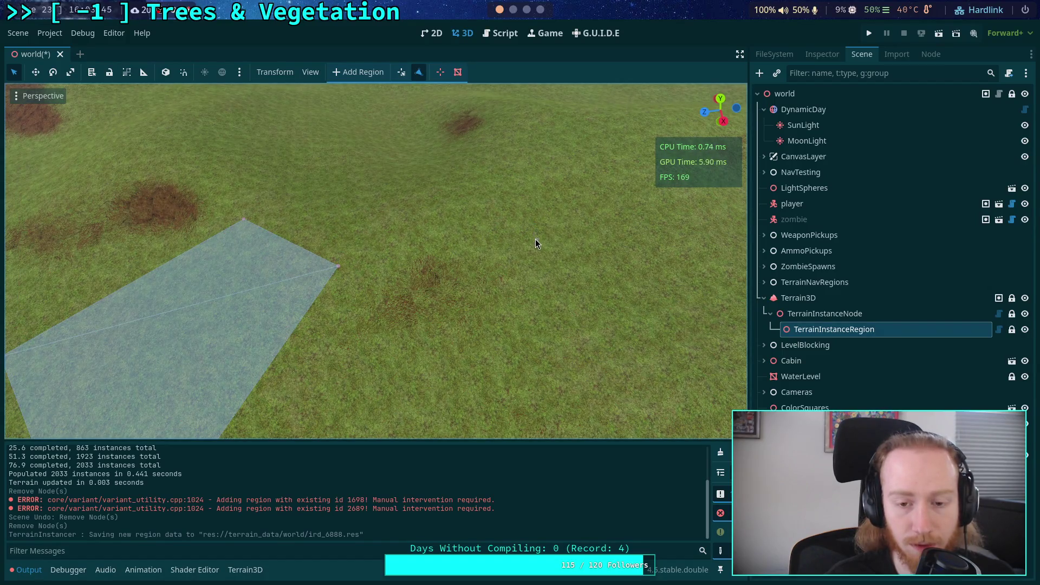
{"action": "left_click_drag", "start_coordinate": [347, 224], "coordinate": [485, 271]}
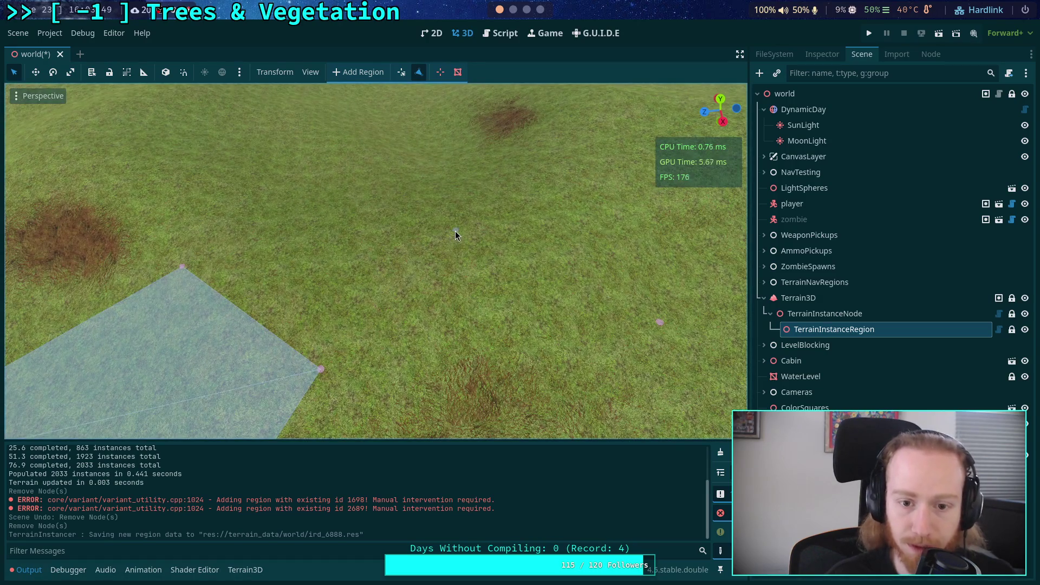
{"action": "left_click", "coordinate": [455, 230]}
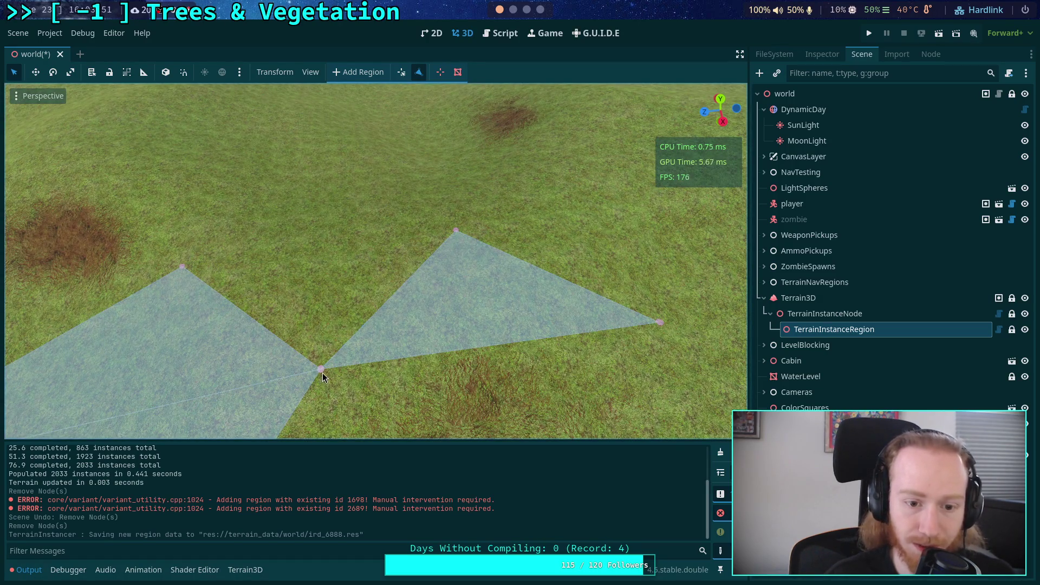
Fly back along the region polygon and add a vertex extending it
{"action": "left_click_drag", "start_coordinate": [458, 229], "coordinate": [458, 229]}
{"action": "left_click_drag", "start_coordinate": [378, 344], "coordinate": [412, 322]}
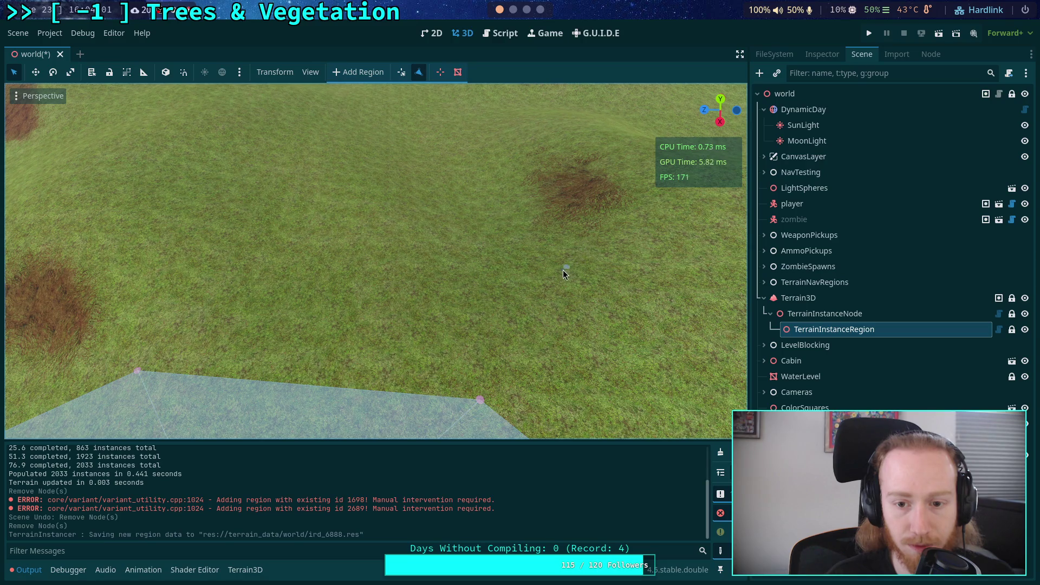
{"action": "left_click_drag", "start_coordinate": [581, 256], "coordinate": [496, 302]}
{"action": "left_click_drag", "start_coordinate": [564, 291], "coordinate": [563, 291]}
{"action": "left_click_drag", "start_coordinate": [312, 150], "coordinate": [312, 150]}
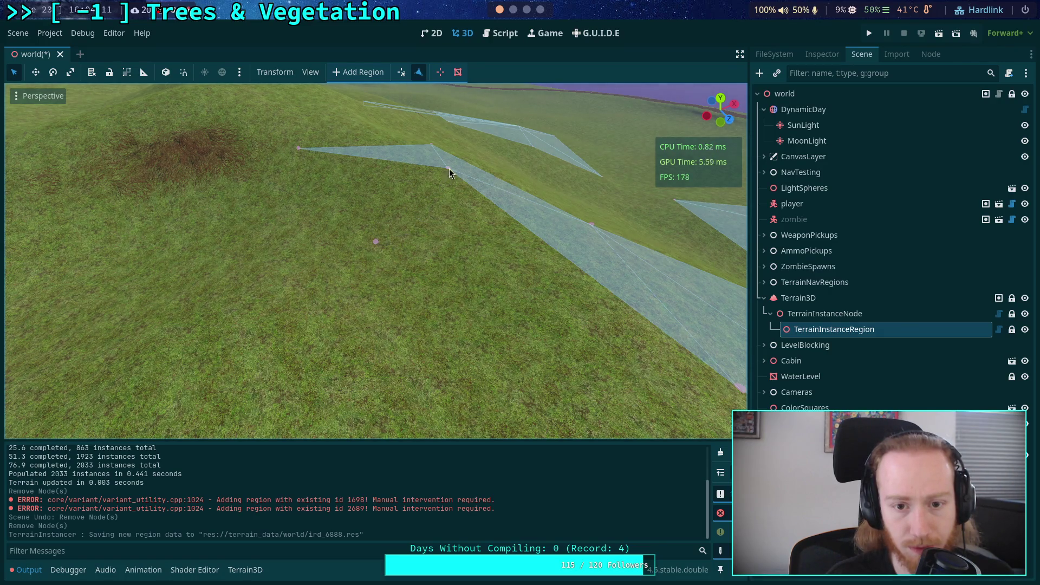
{"action": "left_click_drag", "start_coordinate": [447, 169], "coordinate": [323, 290]}
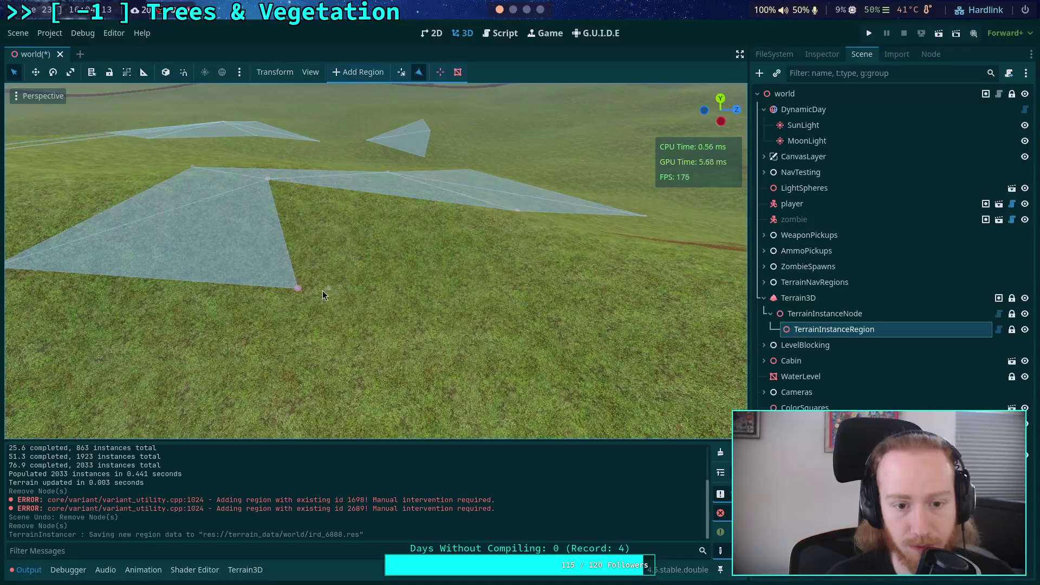
{"action": "left_click_drag", "start_coordinate": [610, 272], "coordinate": [487, 368]}
{"action": "left_click_drag", "start_coordinate": [524, 307], "coordinate": [337, 316]}
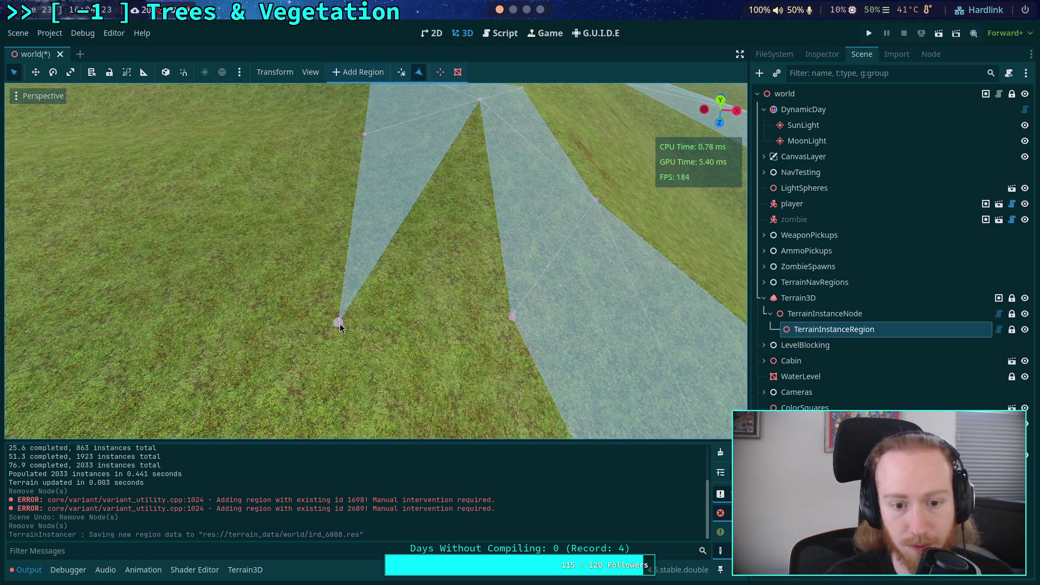
{"action": "left_click", "coordinate": [439, 264]}
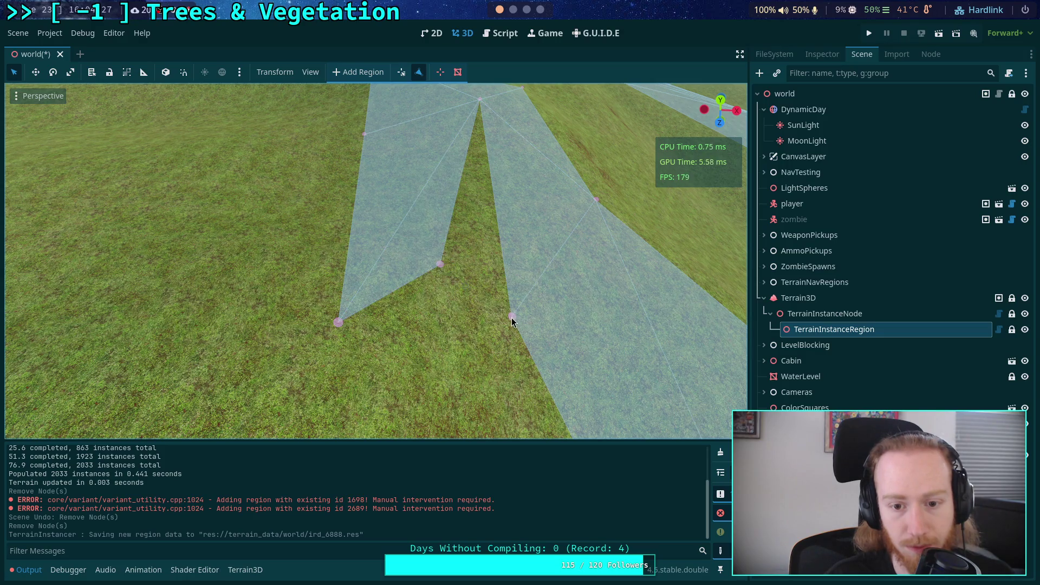
Outline a new quadrilateral region on the slope by the road and start another triangle
{"action": "left_click_drag", "start_coordinate": [479, 105], "coordinate": [479, 104]}
{"action": "left_click_drag", "start_coordinate": [379, 188], "coordinate": [379, 188]}
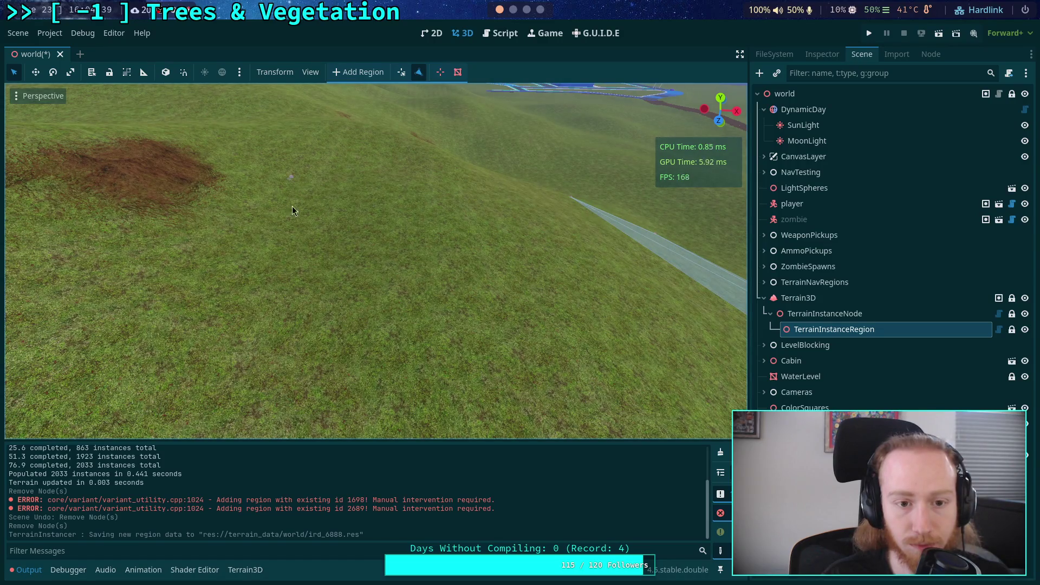
{"action": "left_click", "coordinate": [488, 197]}
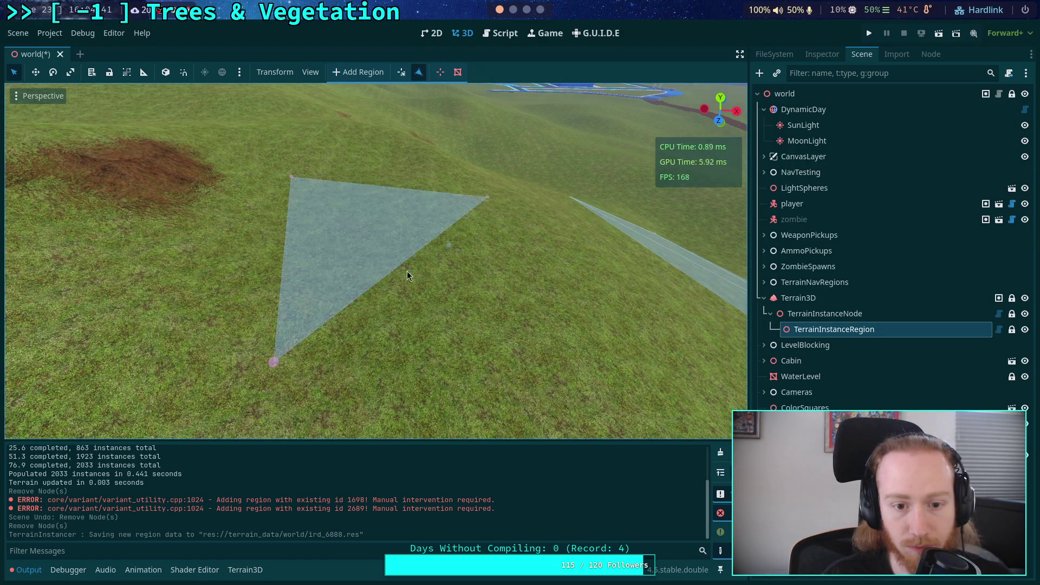
{"action": "left_click_drag", "start_coordinate": [272, 370], "coordinate": [330, 372]}
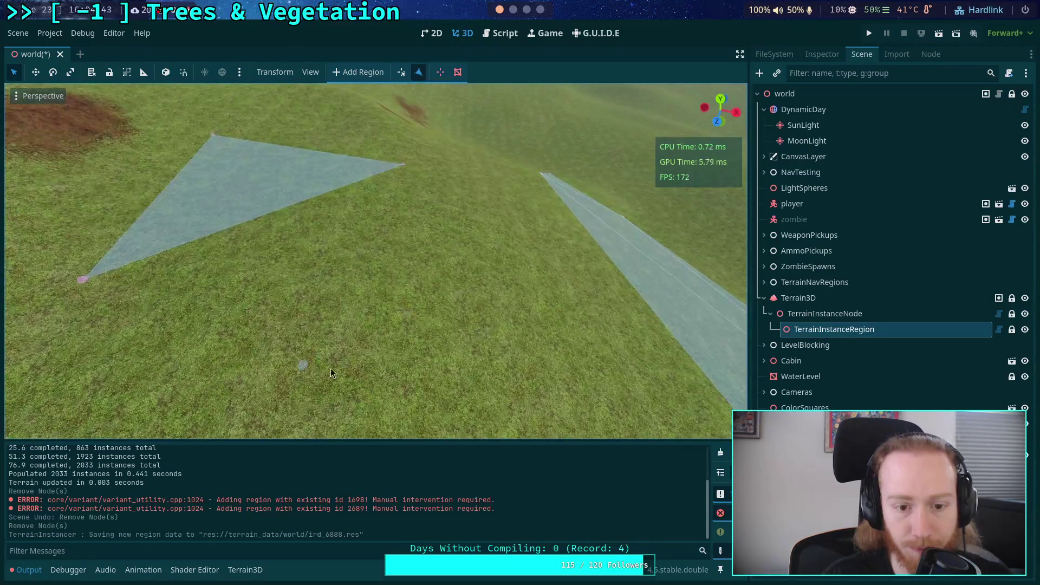
{"action": "left_click", "coordinate": [403, 165]}
{"action": "left_click_drag", "start_coordinate": [403, 167], "coordinate": [502, 231]}
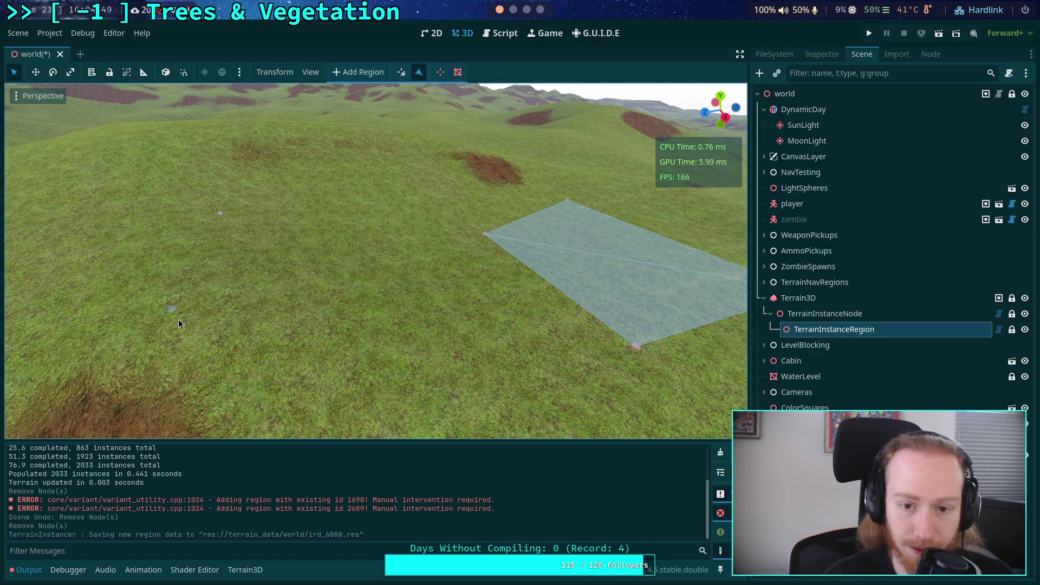
{"action": "left_click", "coordinate": [168, 349]}
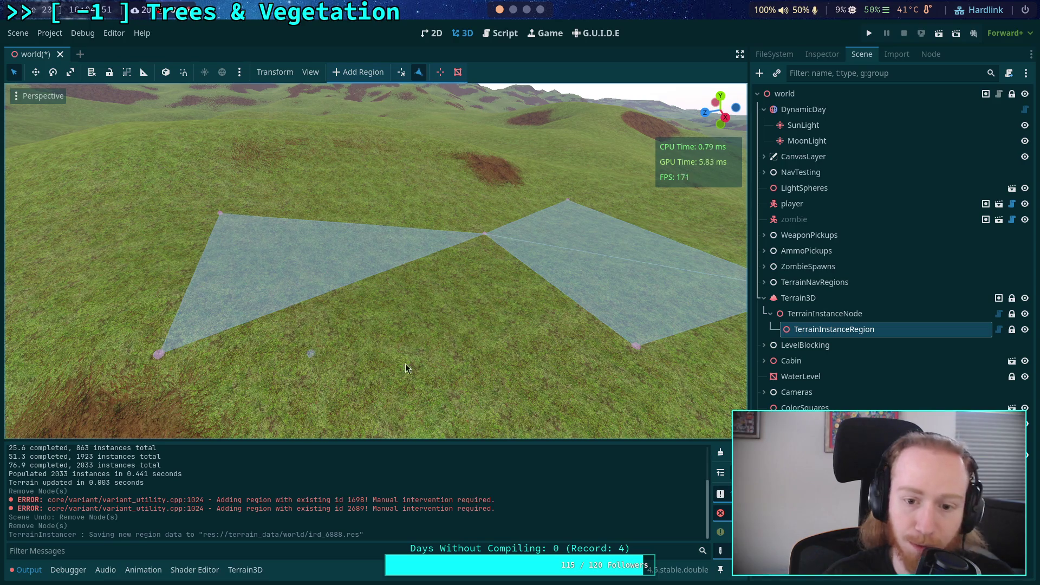
Reshape a region at its central vertex and complete a new region triangle
{"action": "left_click_drag", "start_coordinate": [485, 237], "coordinate": [486, 242]}
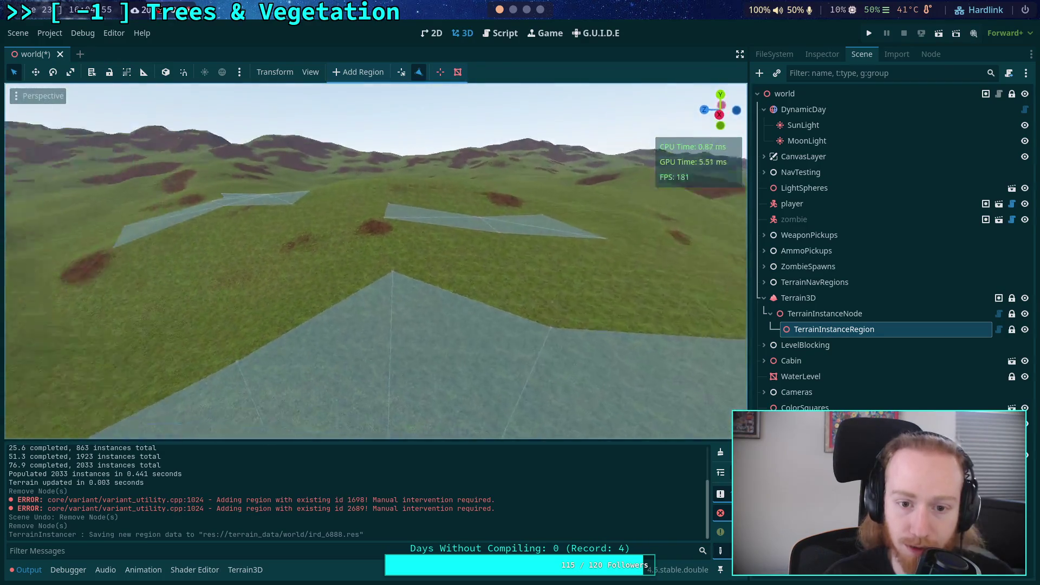
{"action": "key", "text": "w"}
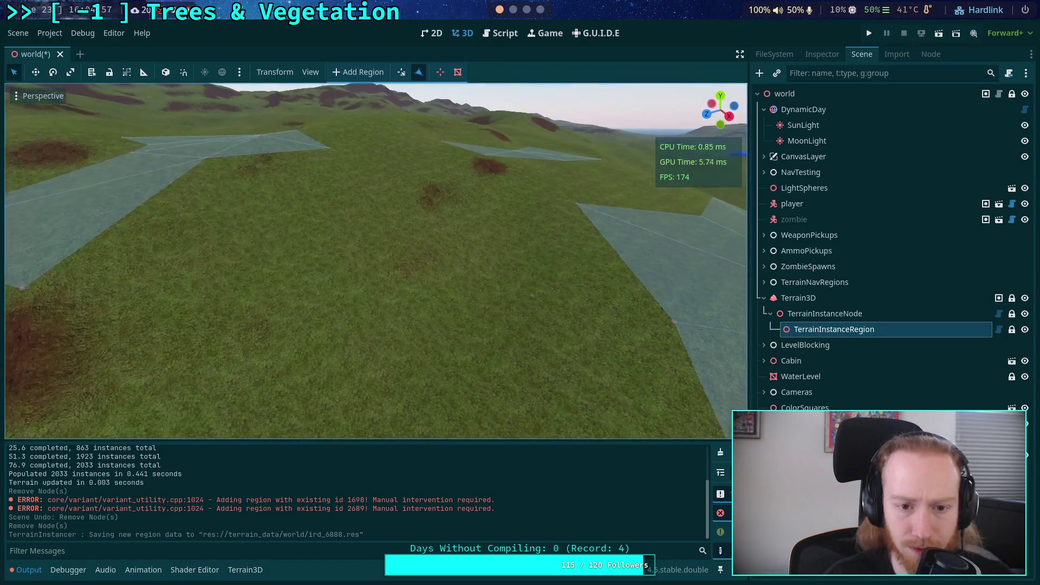
{"action": "left_click_drag", "start_coordinate": [371, 216], "coordinate": [512, 164]}
{"action": "left_click", "coordinate": [511, 165]}
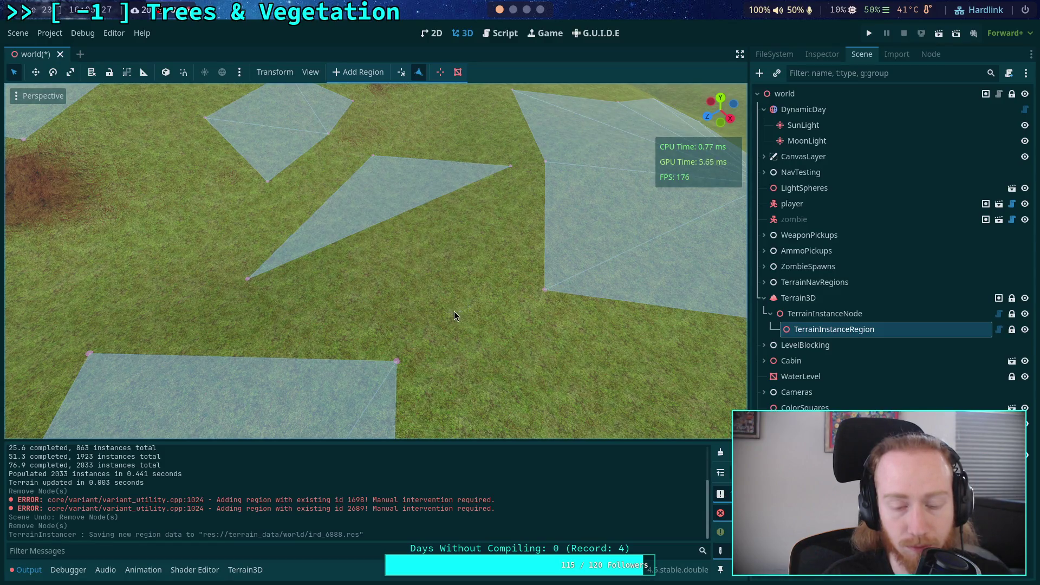
Close the final region polygon, survey the outlines, and save the scene
{"action": "left_click", "coordinate": [249, 278]}
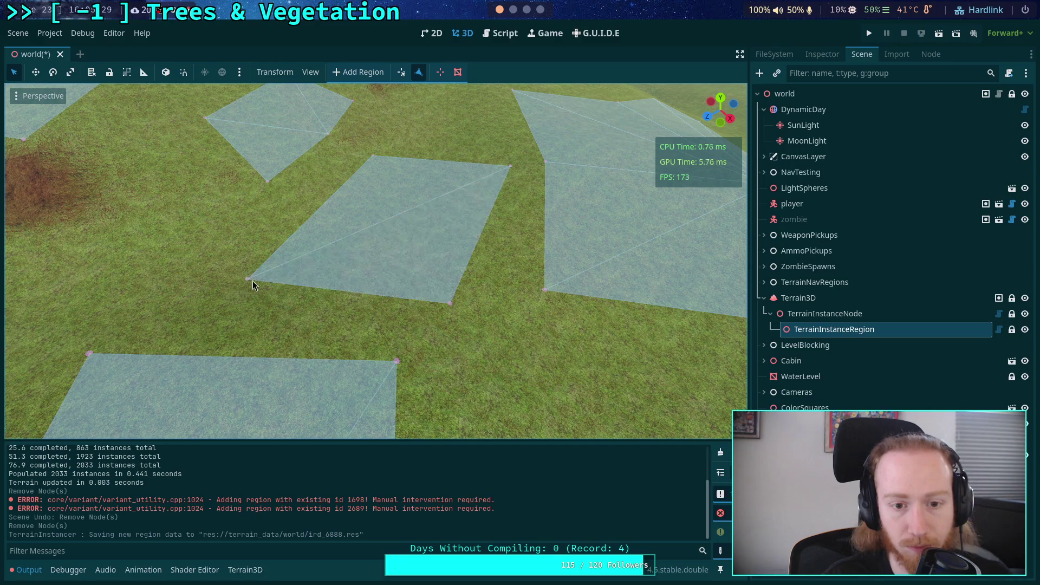
{"action": "key", "text": "w"}
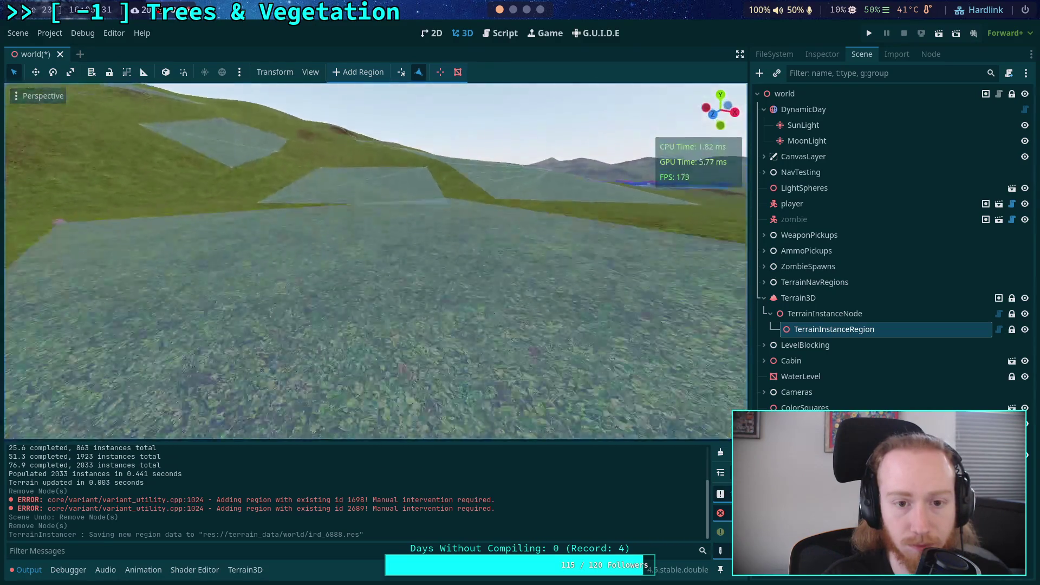
{"action": "key", "text": "w"}
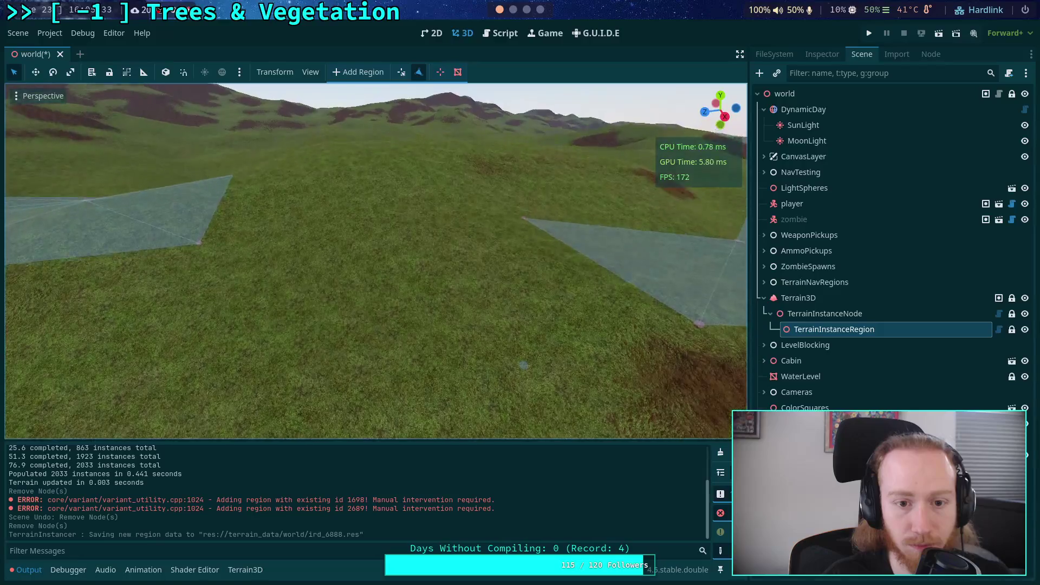
{"action": "key", "text": "s"}
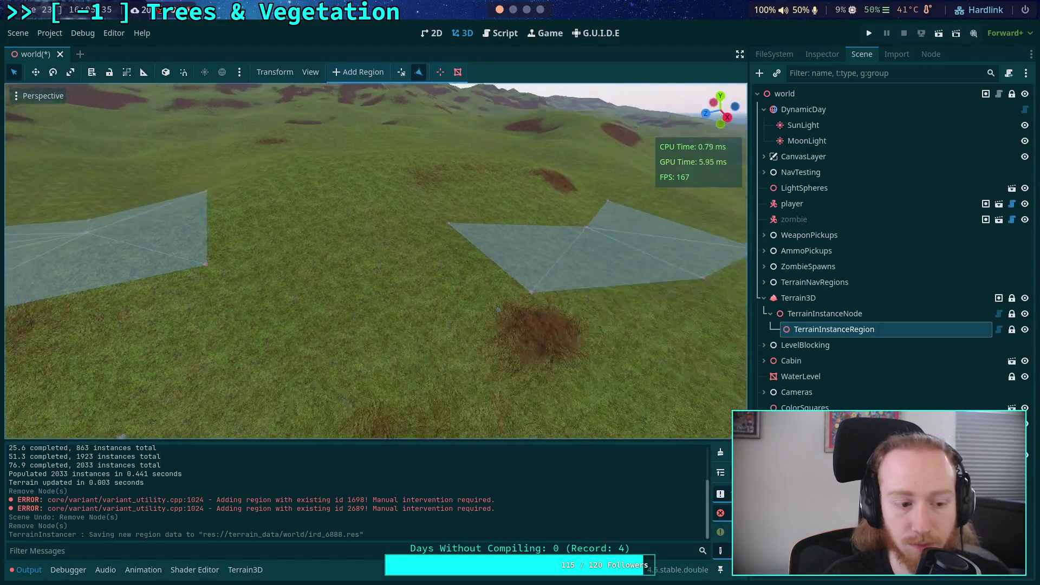
{"action": "key", "text": "w"}
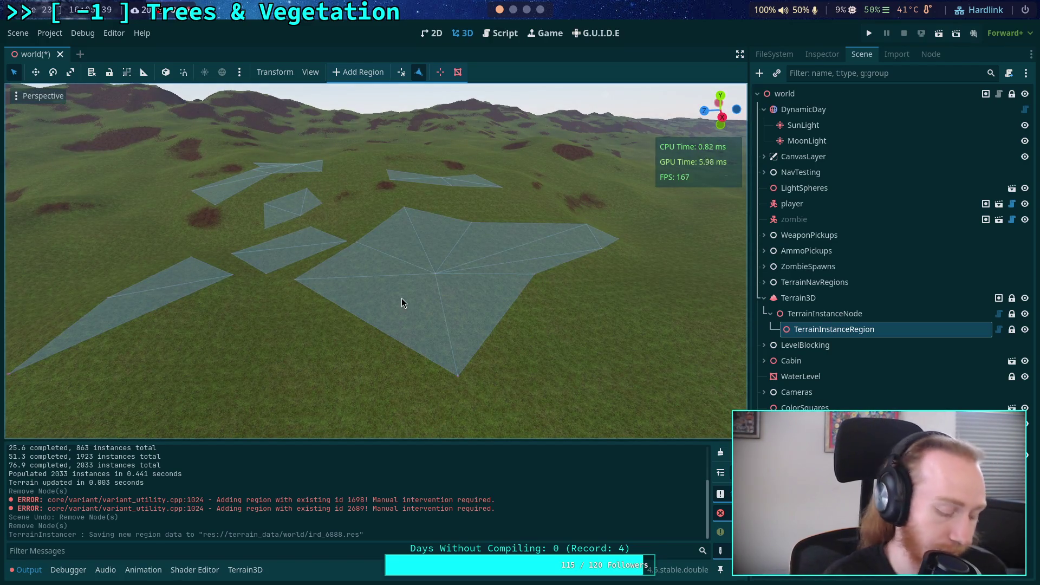
{"action": "key", "text": "ctrl+s"}
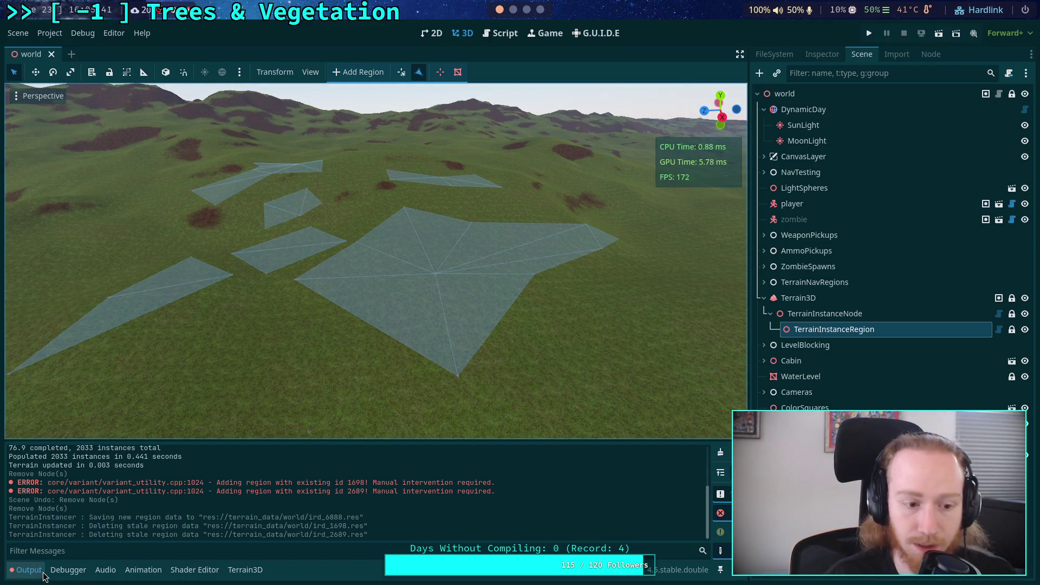
Give the region new TerrainInstanceRegionSettings with one Instances entry using new TerrainInstanceSettings
{"action": "left_click", "coordinate": [822, 54]}
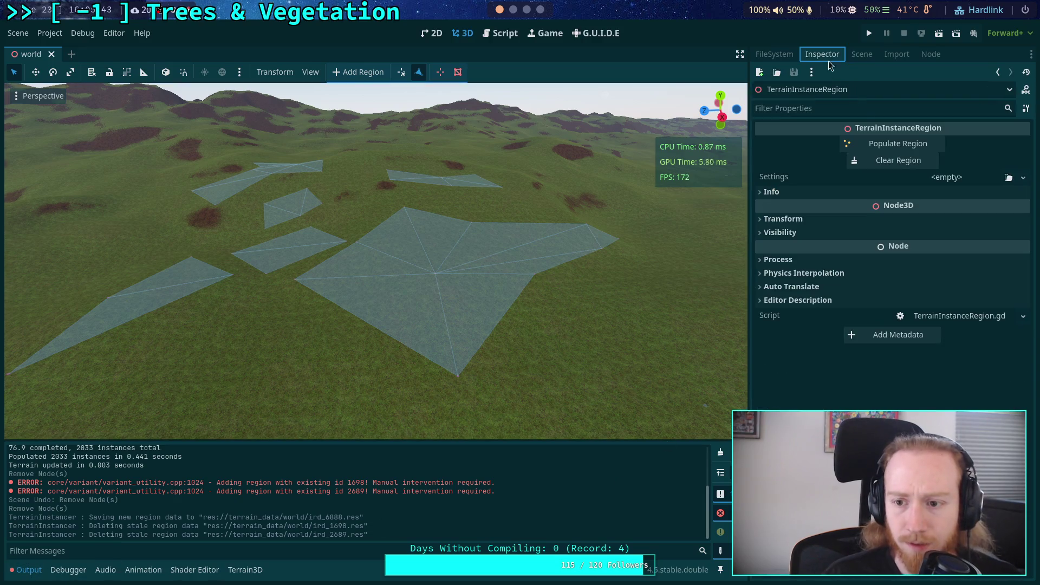
{"action": "left_click", "coordinate": [920, 179]}
{"action": "left_click", "coordinate": [947, 210]}
{"action": "left_click", "coordinate": [953, 178]}
{"action": "left_click", "coordinate": [934, 198]}
{"action": "left_click", "coordinate": [921, 230]}
{"action": "left_click", "coordinate": [928, 238]}
{"action": "left_click", "coordinate": [919, 249]}
Set instance ID 0, minimum distance 4.0 for key 0, density 1.0, and populate the regions
{"action": "left_click", "coordinate": [1002, 251]}
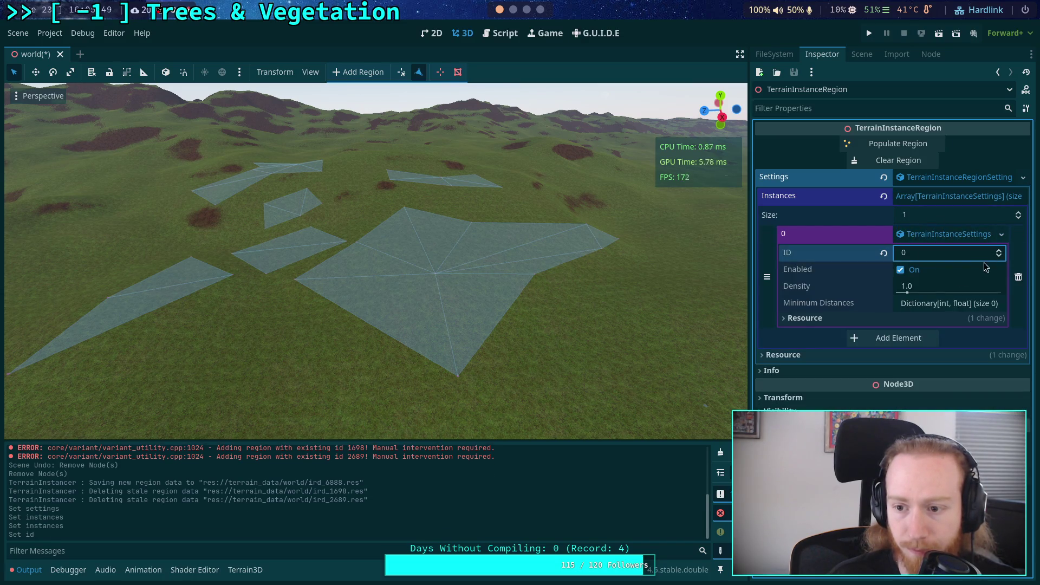
{"action": "left_click", "coordinate": [924, 310]}
{"action": "left_click", "coordinate": [924, 325]}
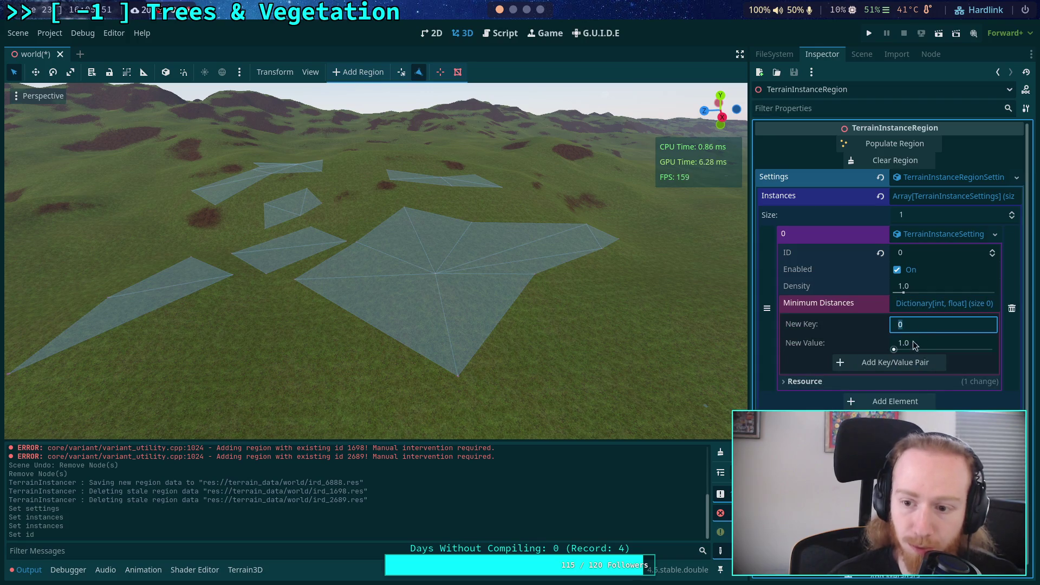
{"action": "left_click", "coordinate": [928, 343]}
{"action": "type", "text": "4"}
{"action": "key", "text": "Return"}
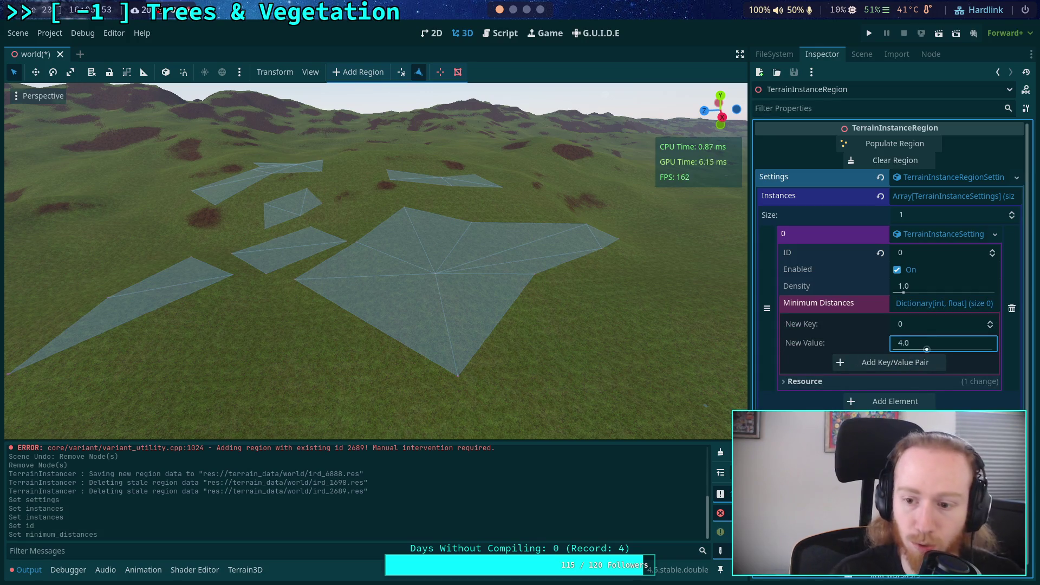
{"action": "left_click", "coordinate": [893, 363]}
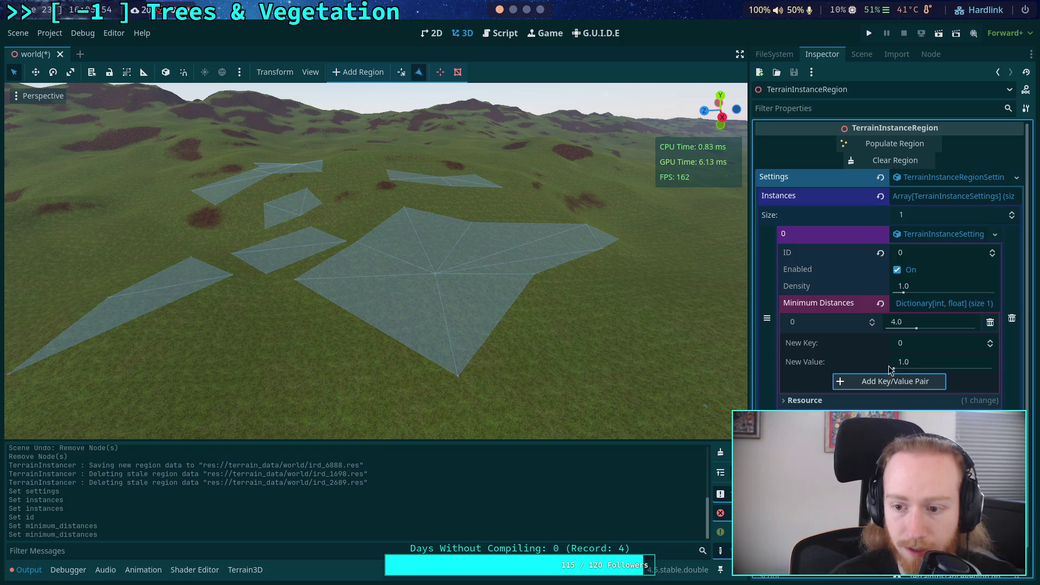
{"action": "left_click", "coordinate": [945, 287]}
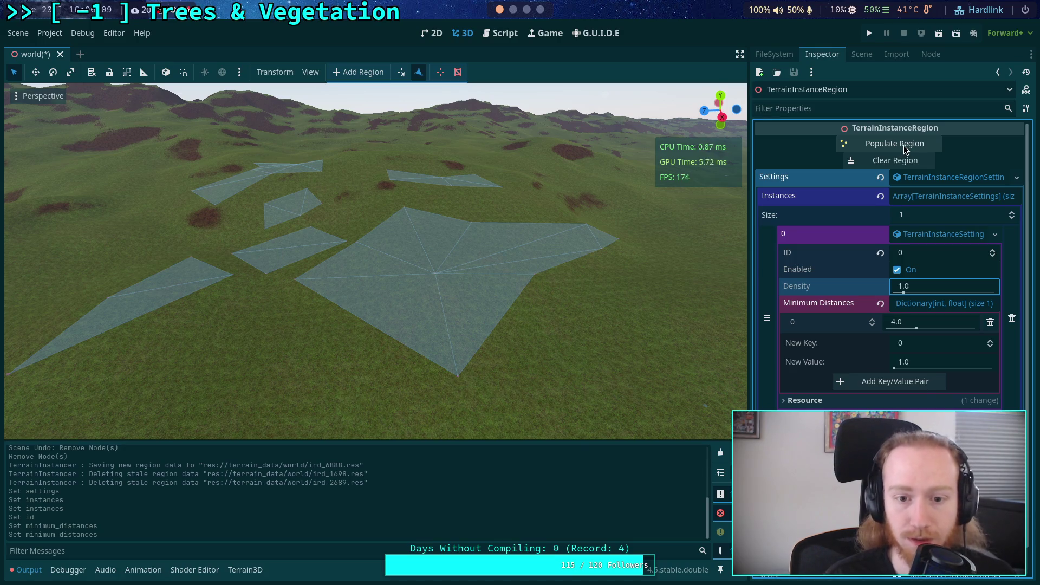
{"action": "left_click", "coordinate": [903, 145]}
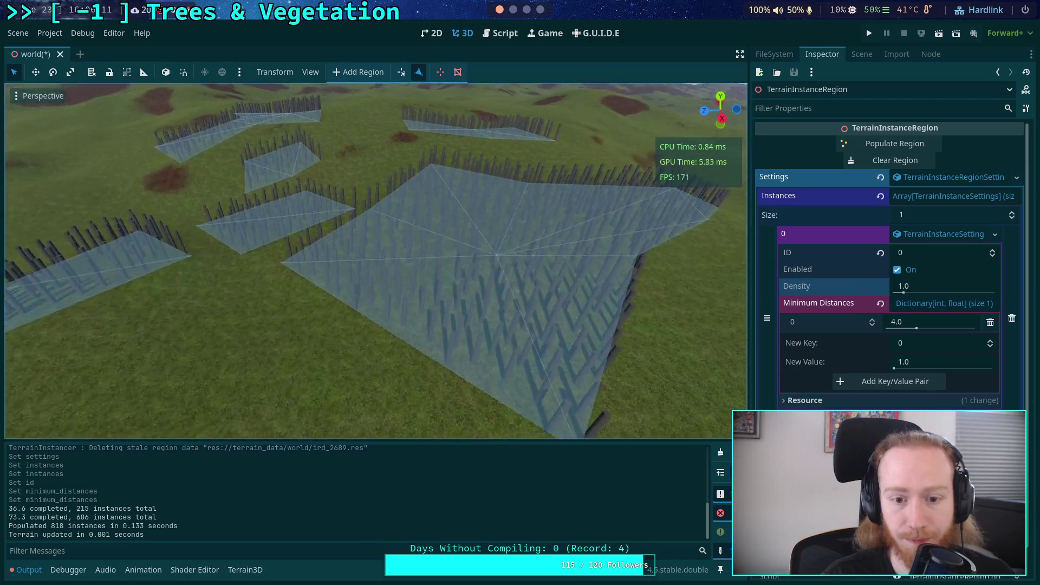
Select TerrainNavRegions and fly over the 818 generated tree-trunk rows toward the town blocks
{"action": "scroll", "coordinate": [374, 260], "scroll_direction": "down", "scroll_amount": 5}
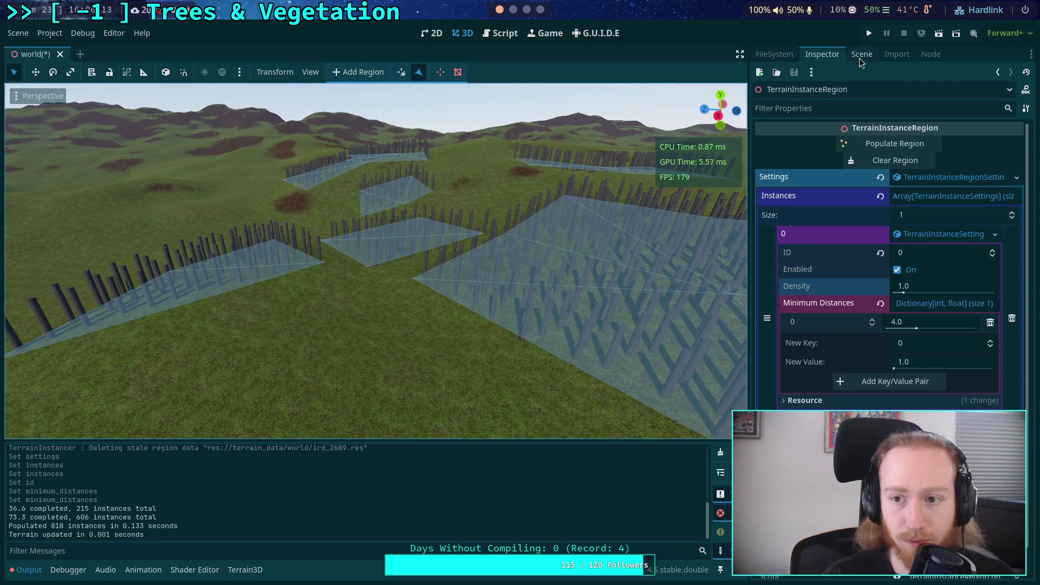
{"action": "left_click", "coordinate": [860, 54]}
{"action": "left_click", "coordinate": [829, 282]}
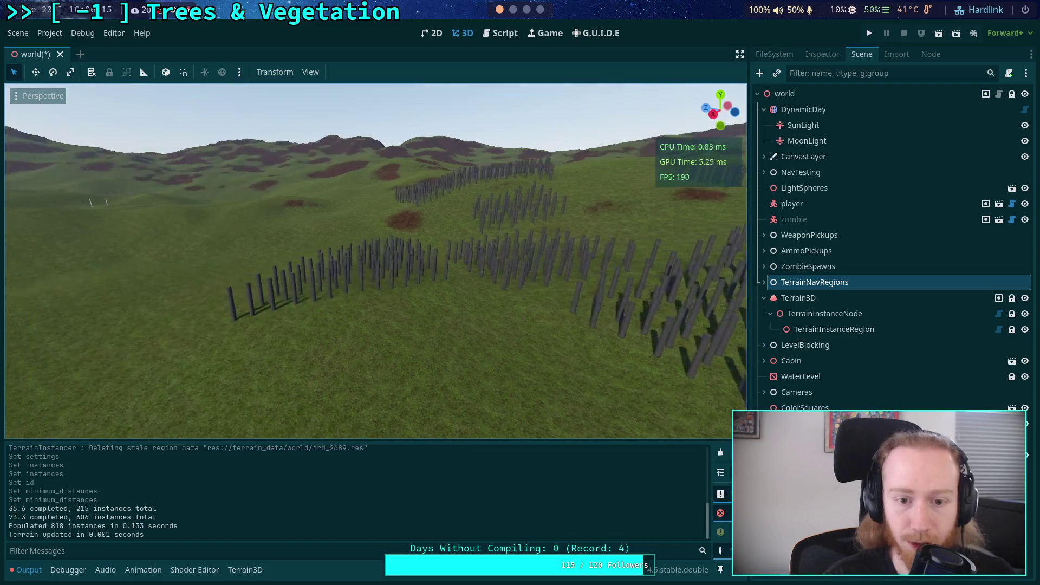
{"action": "key", "text": "w"}
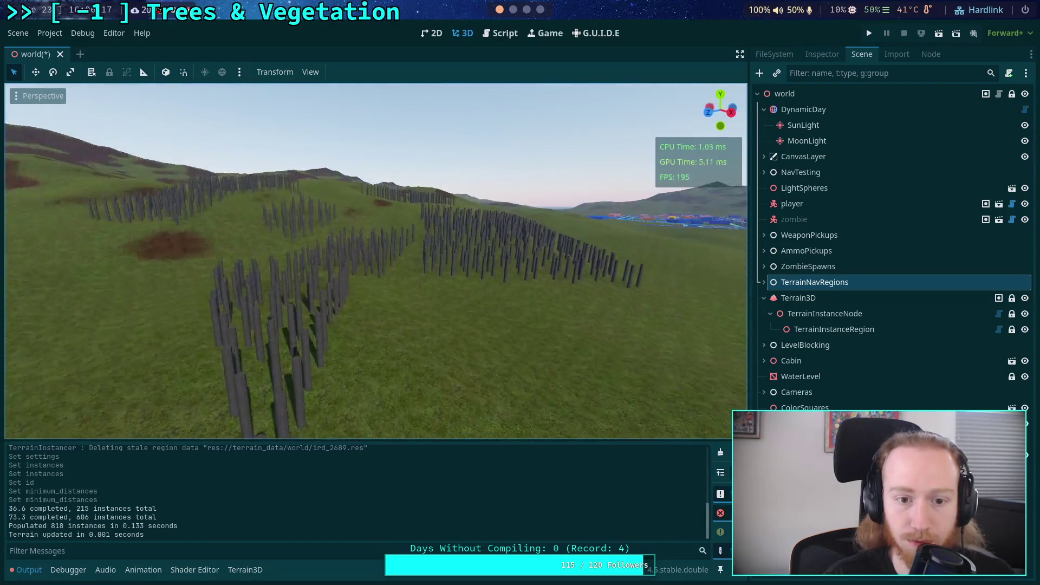
{"action": "key", "text": "w"}
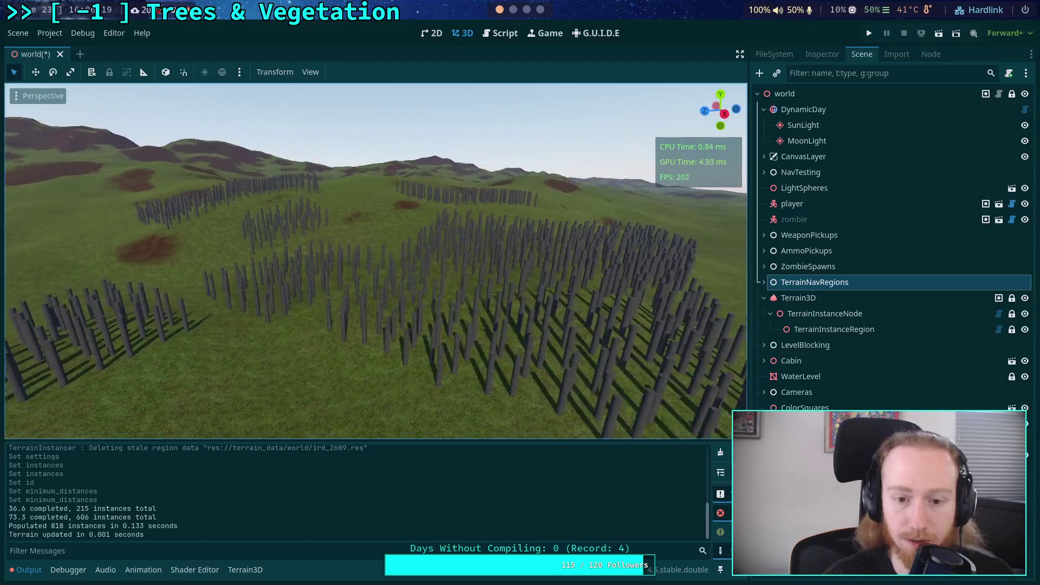
{"action": "key", "text": "w"}
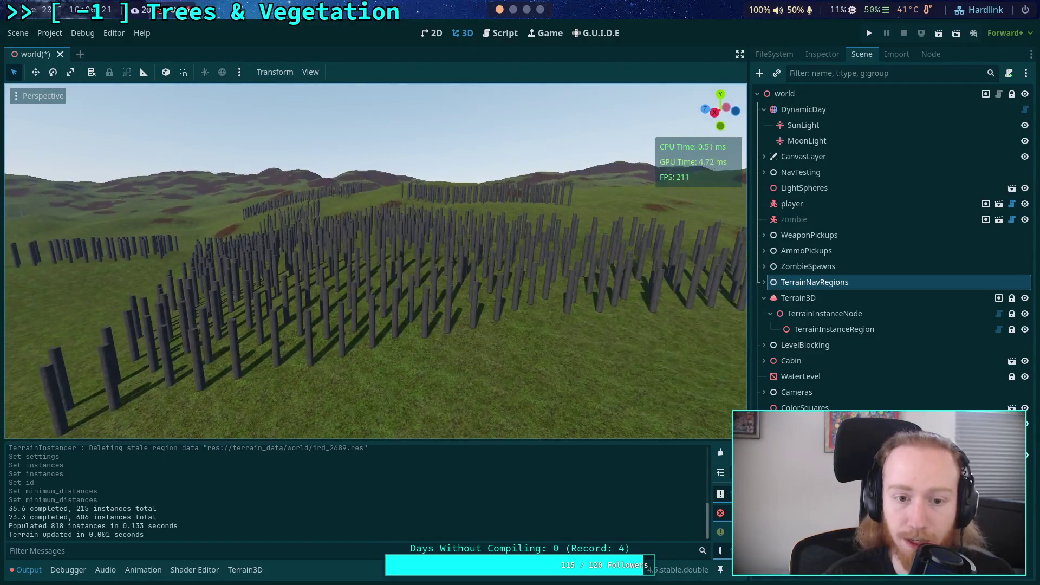
{"action": "key", "text": "w"}
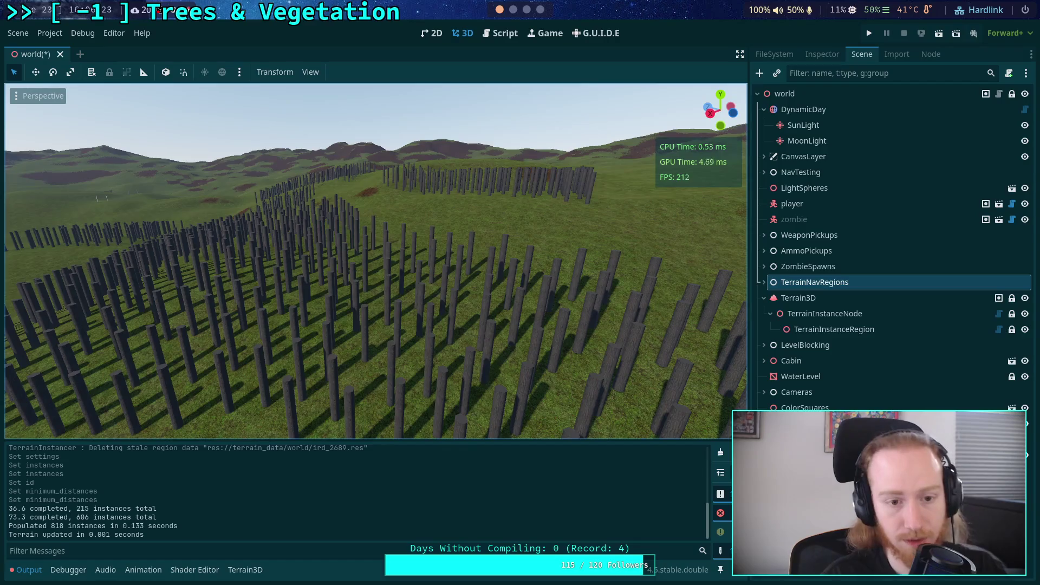
{"action": "key", "text": "w"}
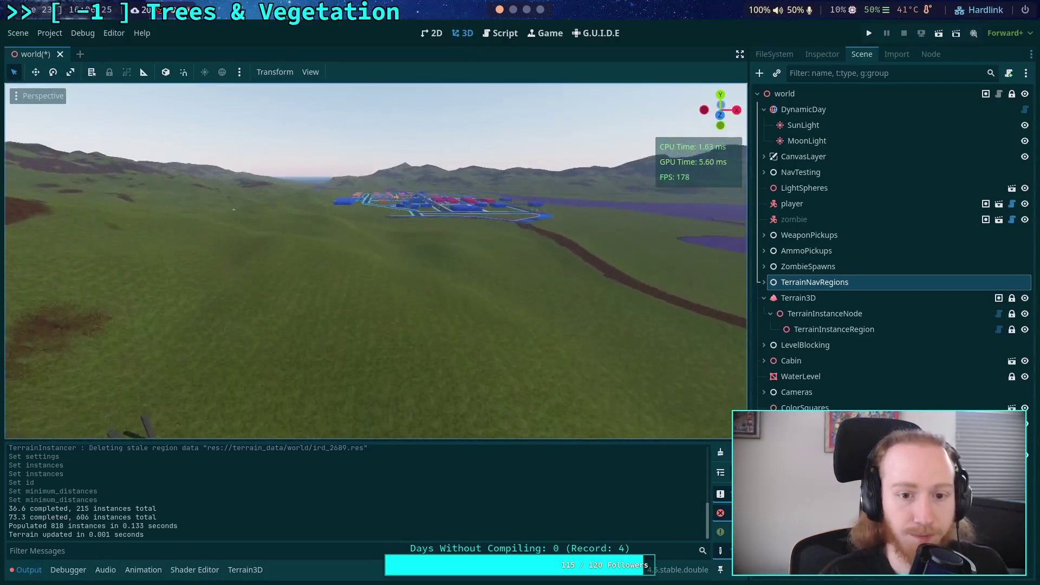
{"action": "key", "text": "w"}
{"action": "left_click", "coordinate": [896, 54]}
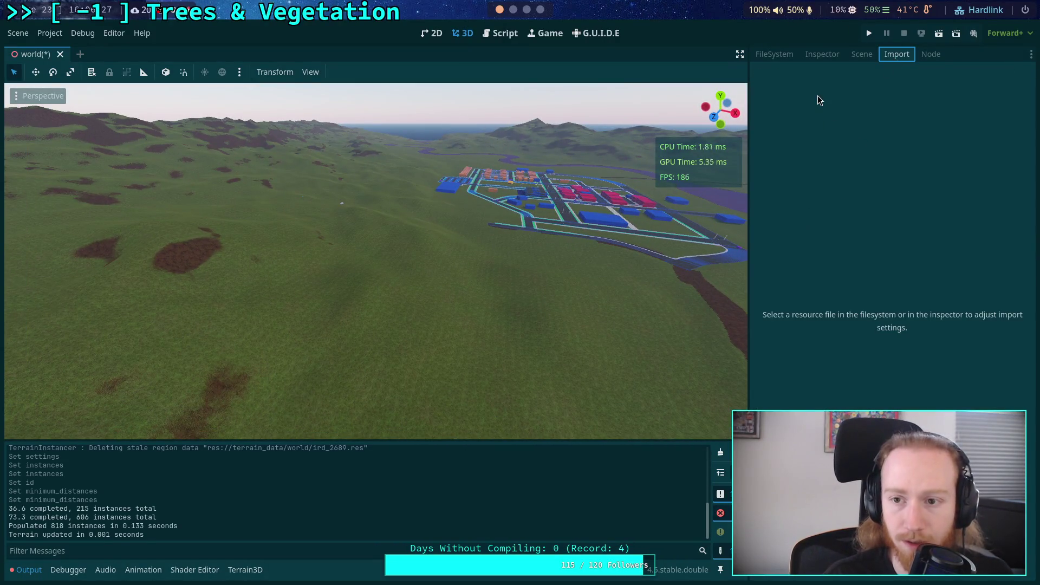
{"action": "left_click", "coordinate": [862, 54]}
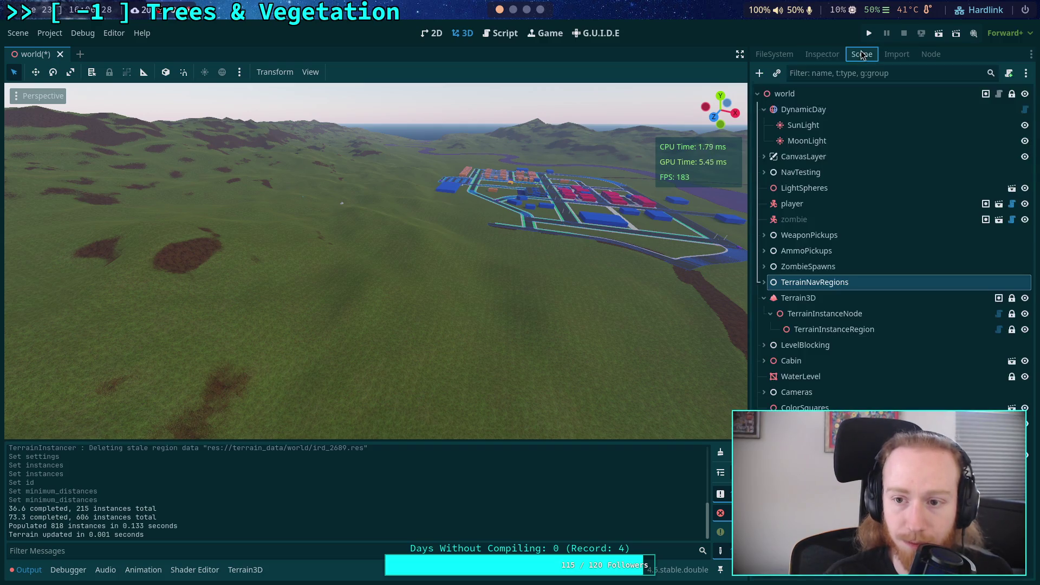
Move the player node beside the tree rows and lower it onto the ground
{"action": "left_click", "coordinate": [808, 209]}
{"action": "key", "text": "f"}
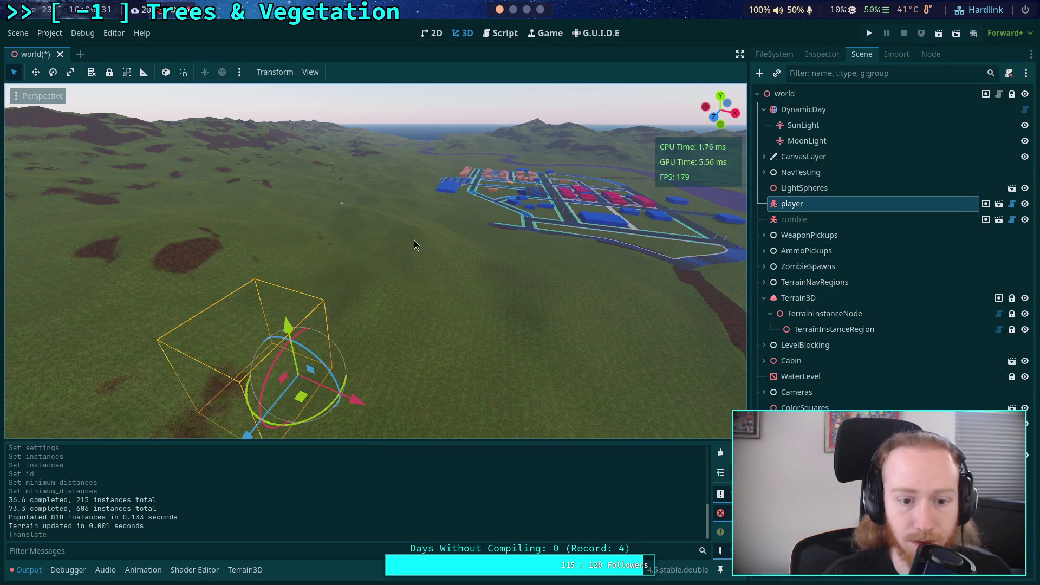
{"action": "left_click_drag", "start_coordinate": [553, 336], "coordinate": [142, 362]}
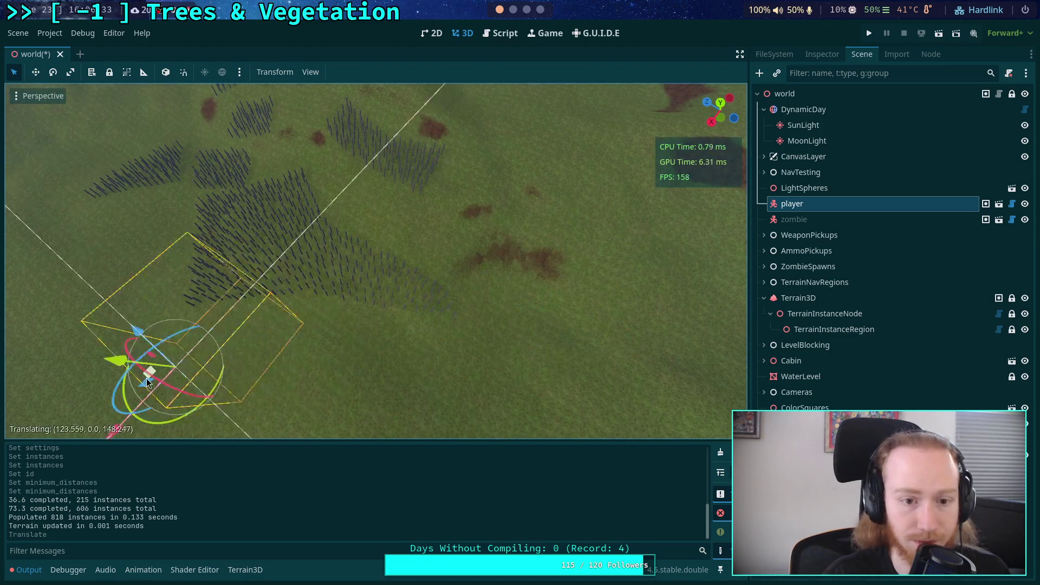
{"action": "key", "text": "f"}
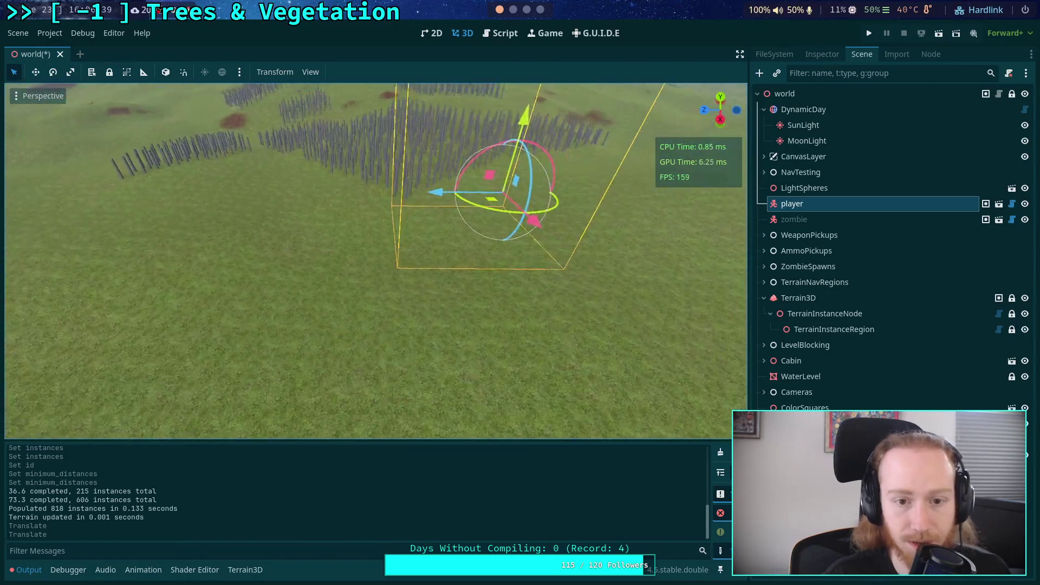
{"action": "left_click_drag", "start_coordinate": [447, 242], "coordinate": [180, 258]}
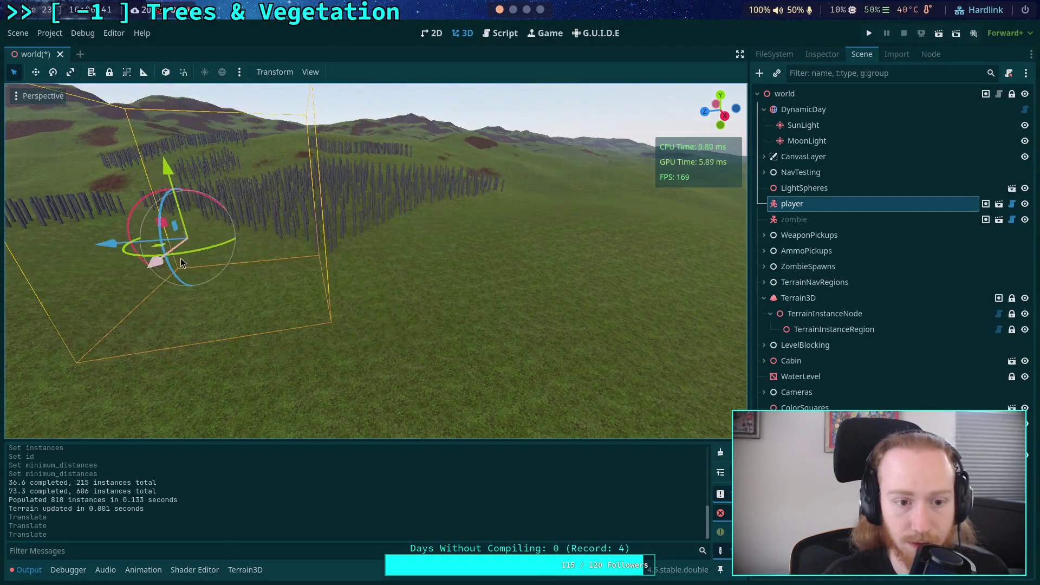
{"action": "mouse_move", "coordinate": [436, 252]}
{"action": "left_mouse_down"}
{"action": "mouse_move", "coordinate": [375, 351]}
{"action": "mouse_move", "coordinate": [333, 336]}
{"action": "left_mouse_up"}
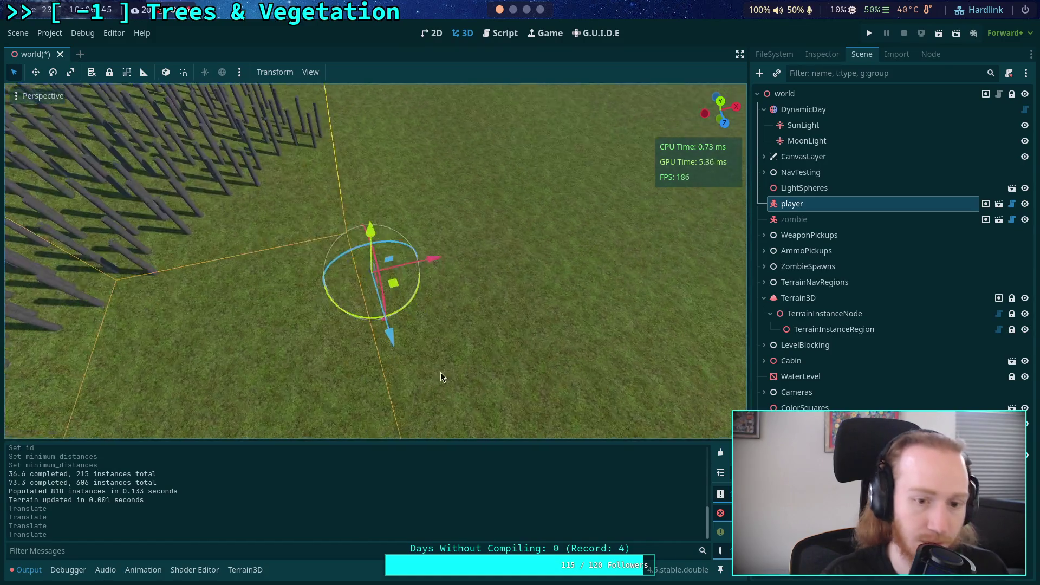
{"action": "mouse_move", "coordinate": [361, 231]}
{"action": "left_mouse_down"}
{"action": "mouse_move", "coordinate": [374, 319]}
{"action": "mouse_move", "coordinate": [378, 295]}
{"action": "left_mouse_up"}
{"action": "key", "text": "y"}
{"action": "scroll", "coordinate": [385, 378], "scroll_direction": "up", "scroll_amount": 5}
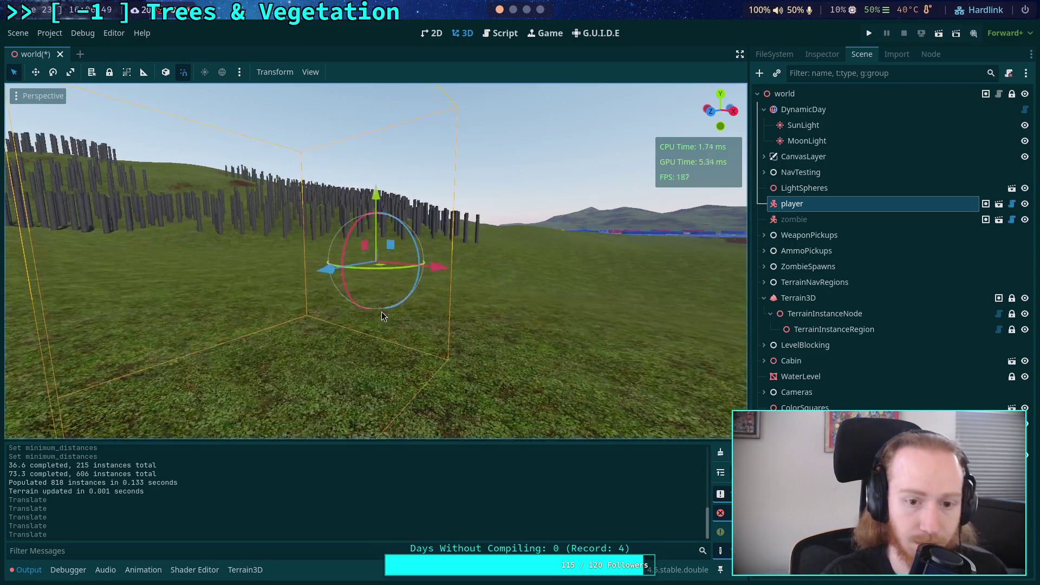
{"action": "left_click_drag", "start_coordinate": [398, 284], "coordinate": [404, 277]}
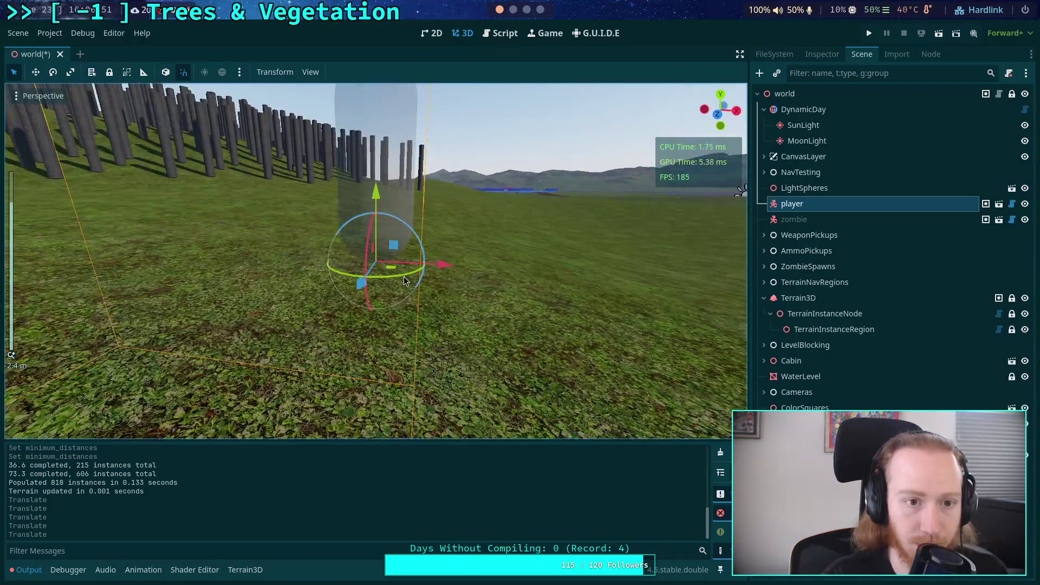
{"action": "mouse_move", "coordinate": [367, 186]}
{"action": "left_mouse_down"}
{"action": "mouse_move", "coordinate": [372, 335]}
{"action": "mouse_move", "coordinate": [372, 305]}
{"action": "mouse_move", "coordinate": [426, 295]}
{"action": "mouse_move", "coordinate": [377, 302]}
{"action": "mouse_move", "coordinate": [362, 324]}
{"action": "left_mouse_up"}
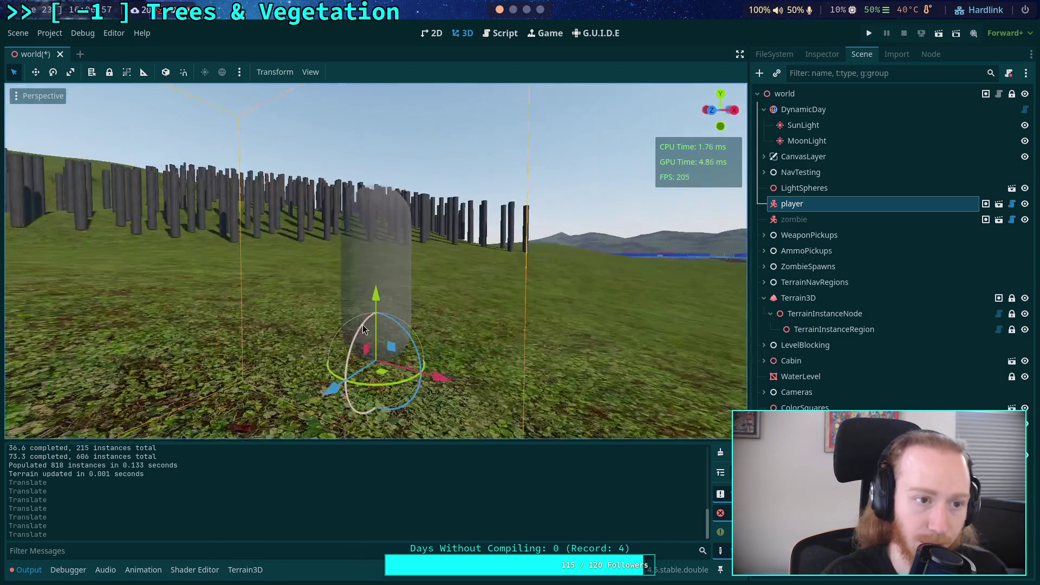
Save the scene and launch the game to playtest the forest
{"action": "key", "text": "ctrl+s"}
{"action": "left_click_drag", "start_coordinate": [432, 256], "coordinate": [310, 269]}
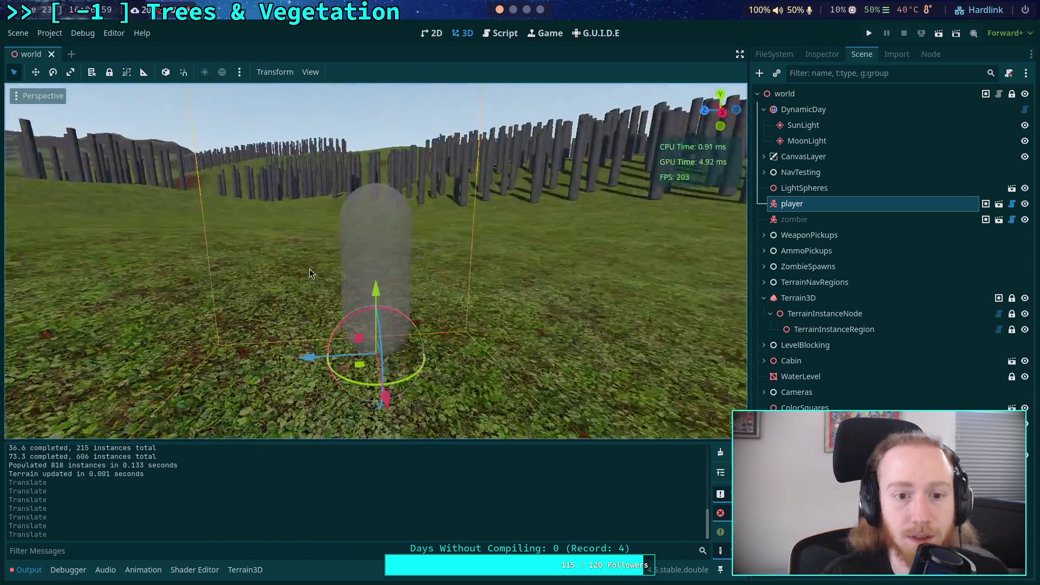
{"action": "left_click", "coordinate": [868, 33]}
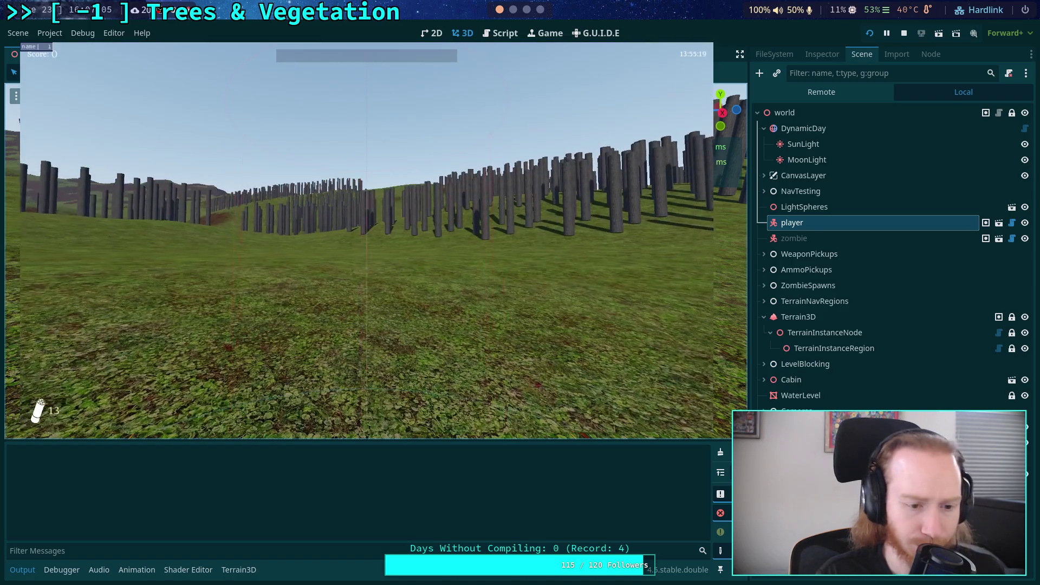
Walk through the tree-trunk forest toward another grove, then pause and quit with F8
{"action": "key", "text": "w"}
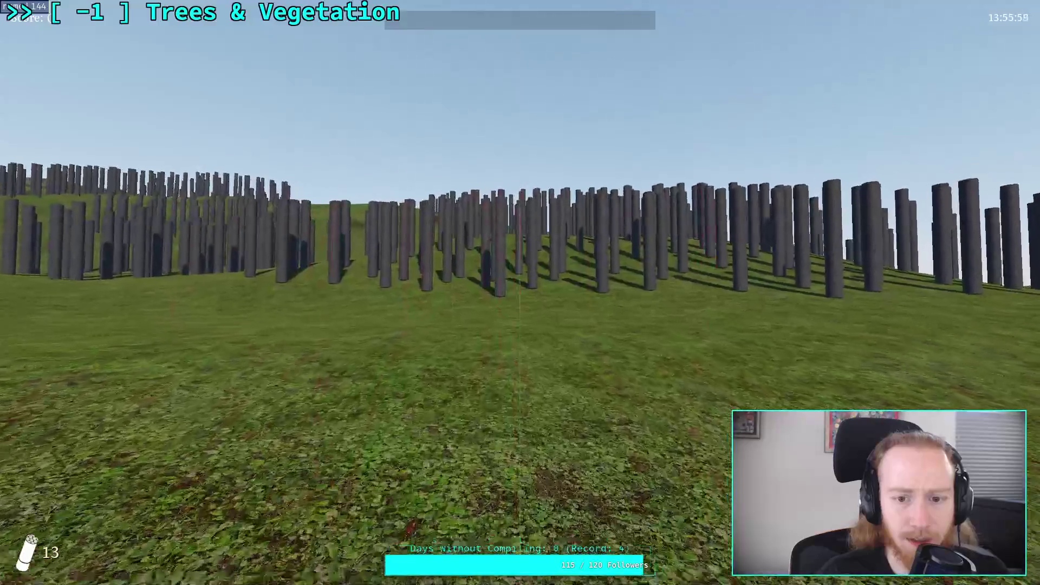
{"action": "key", "text": "w"}
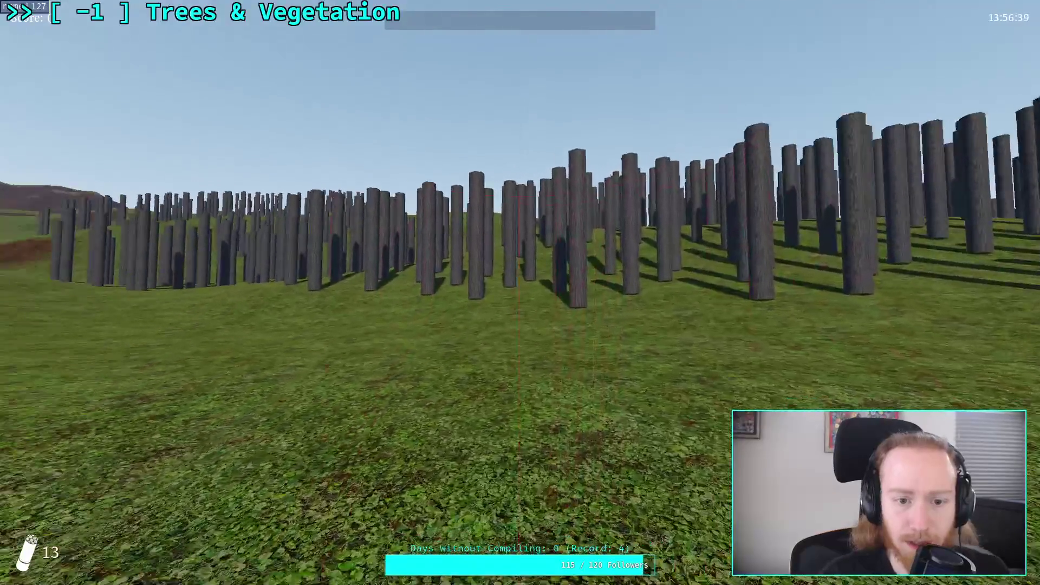
{"action": "key", "text": "w"}
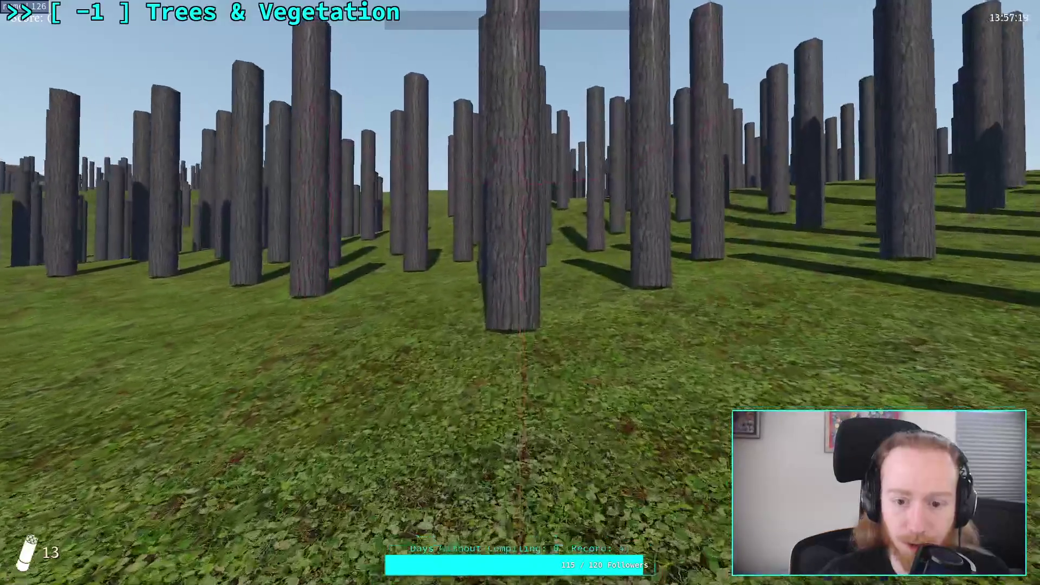
{"action": "key", "text": "w"}
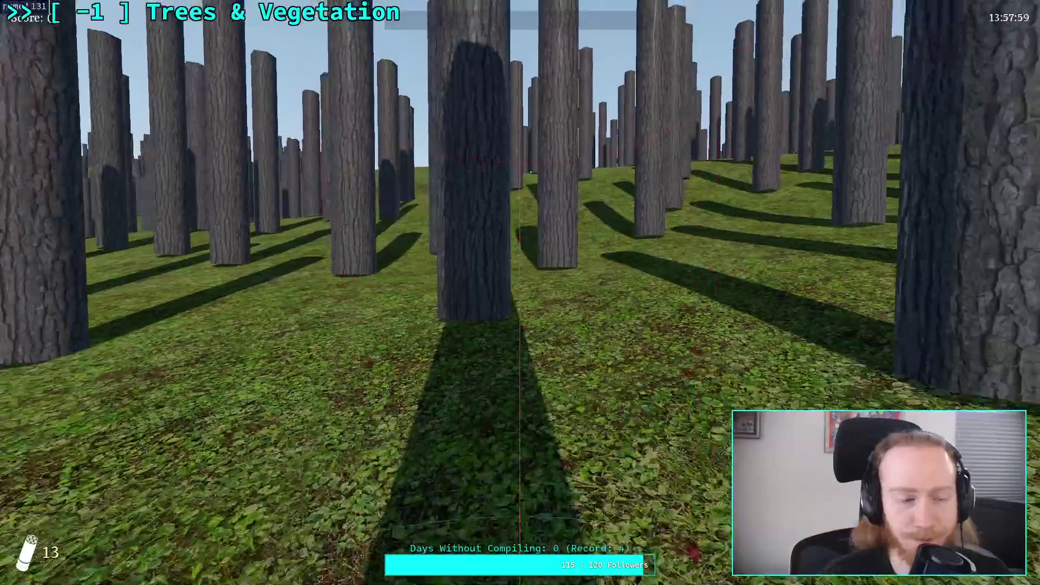
{"action": "key", "text": "w"}
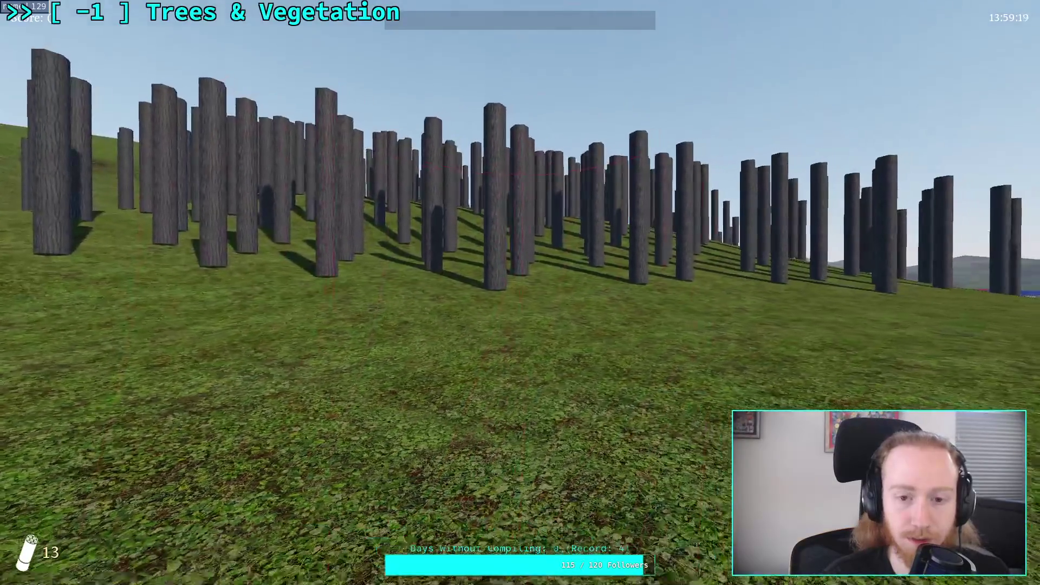
{"action": "key", "text": "Escape"}
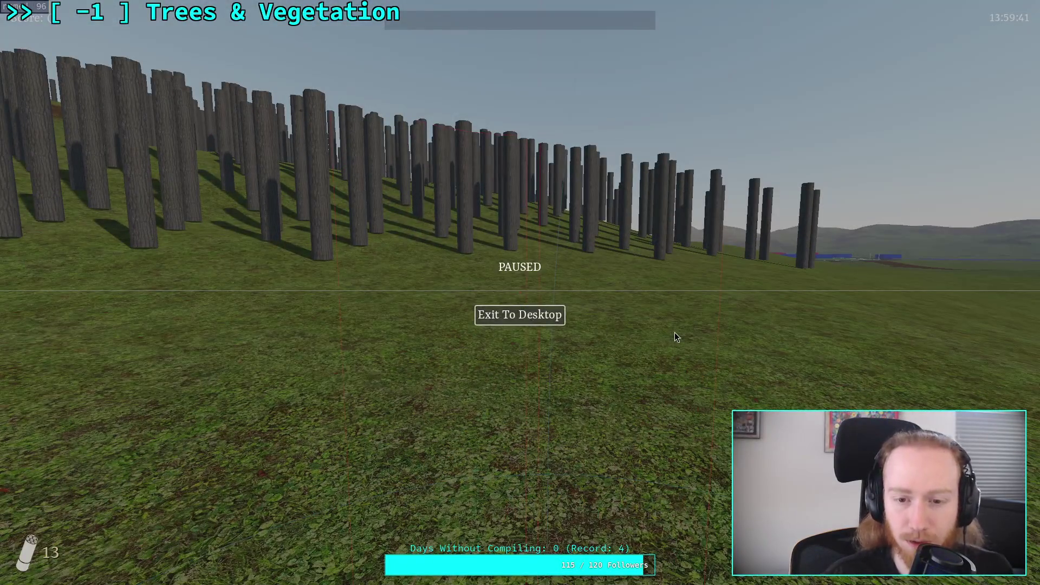
{"action": "key", "text": "F8"}
Turn on Collision Targets for TerrainInstanceNode and save the scene
{"action": "left_click", "coordinate": [796, 296]}
{"action": "left_click", "coordinate": [829, 61]}
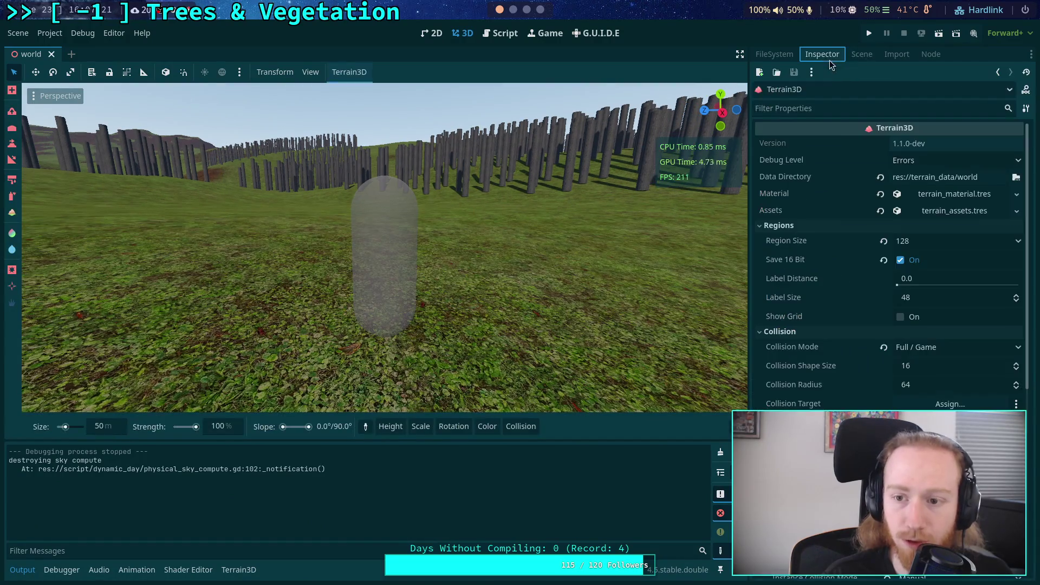
{"action": "scroll", "coordinate": [834, 278], "scroll_direction": "down", "scroll_amount": 5}
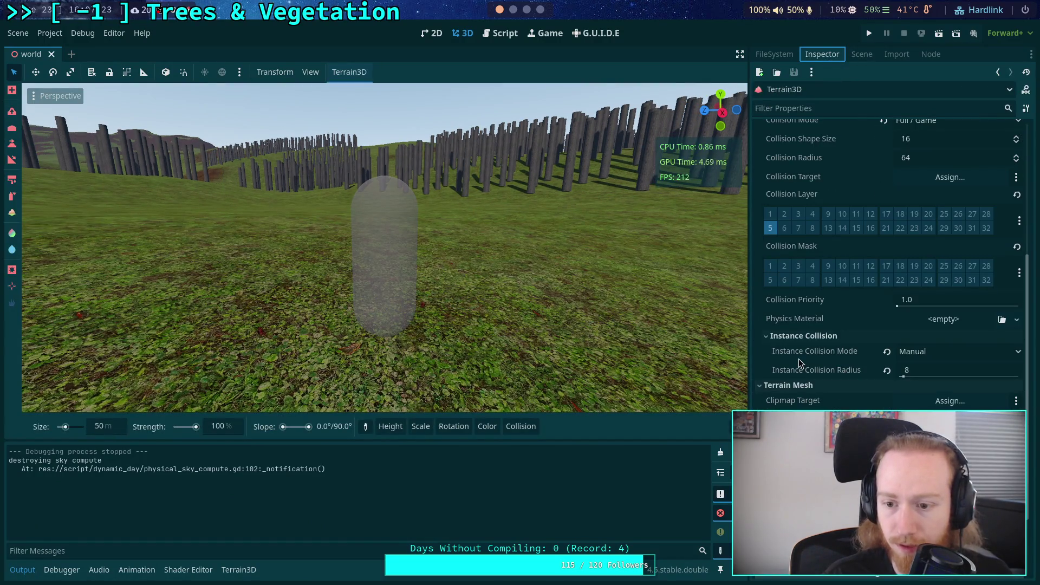
{"action": "scroll", "coordinate": [827, 362], "scroll_direction": "up", "scroll_amount": 10}
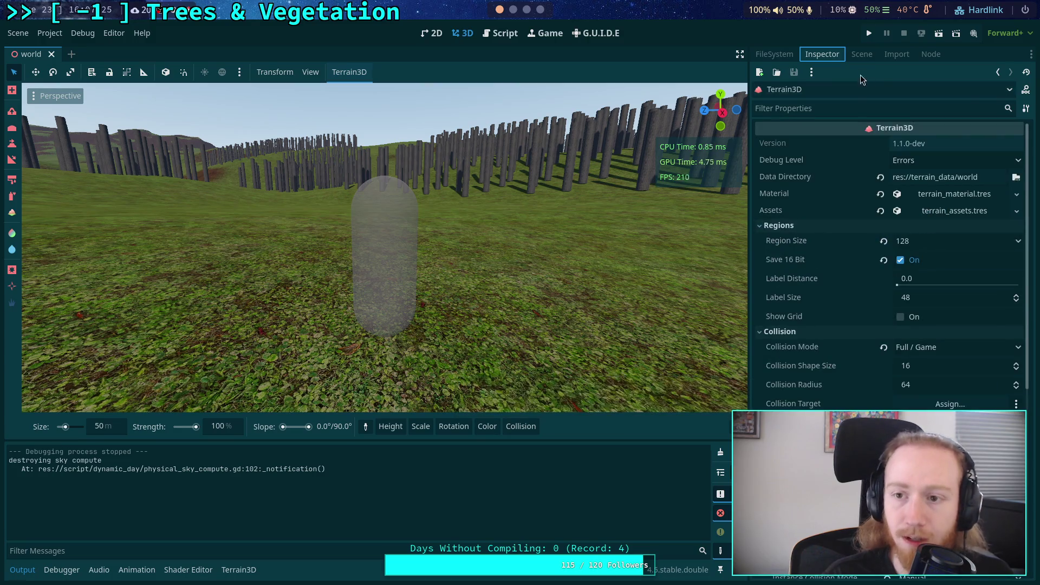
{"action": "left_click", "coordinate": [862, 54]}
{"action": "left_click", "coordinate": [823, 314]}
{"action": "left_click", "coordinate": [822, 54]}
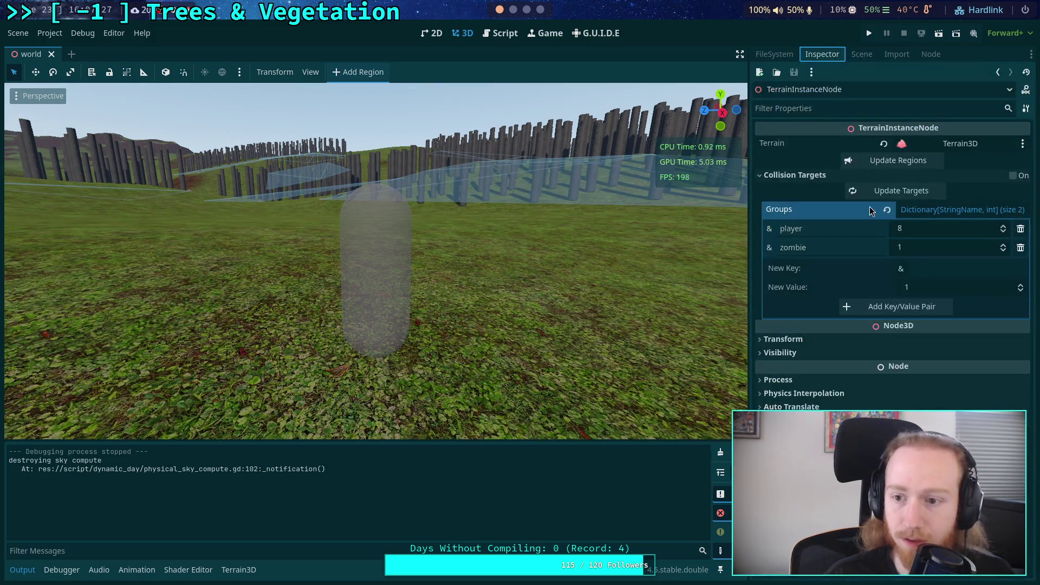
{"action": "left_click", "coordinate": [1013, 176]}
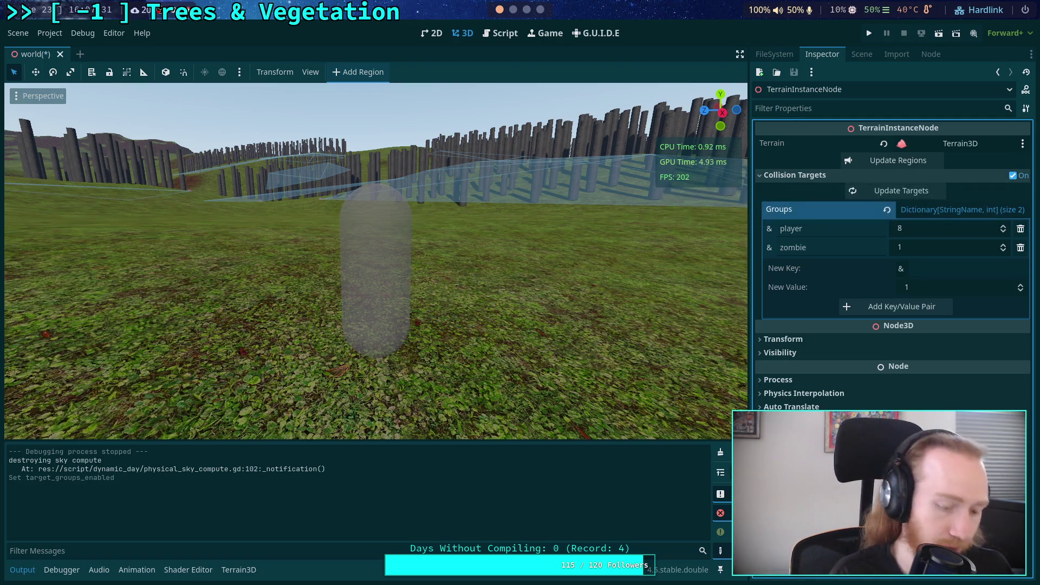
{"action": "key", "text": "ctrl+s"}
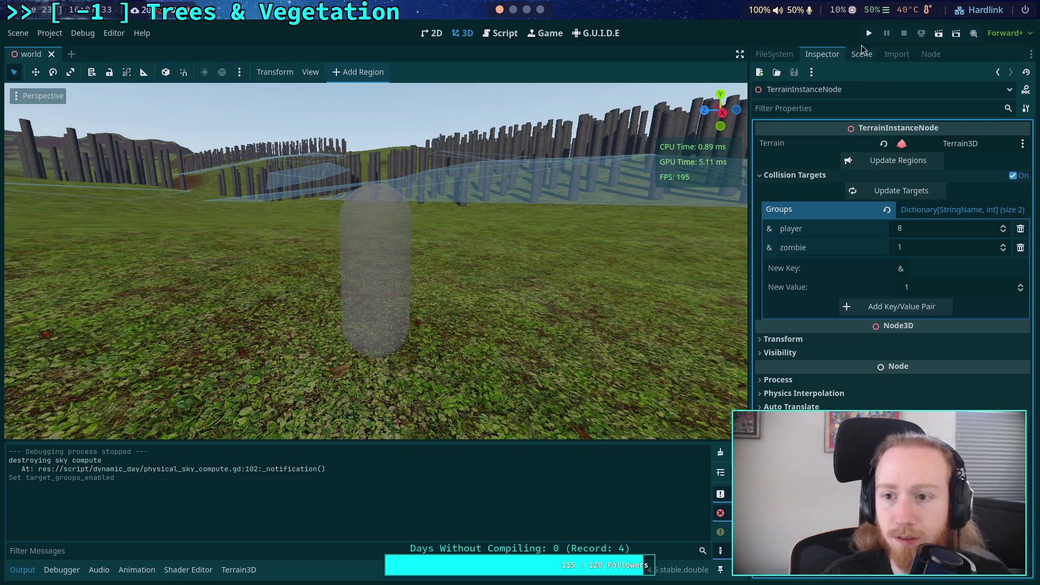
Run the game, walk up against a tree trunk, then exit to the editor
{"action": "left_click", "coordinate": [869, 33]}
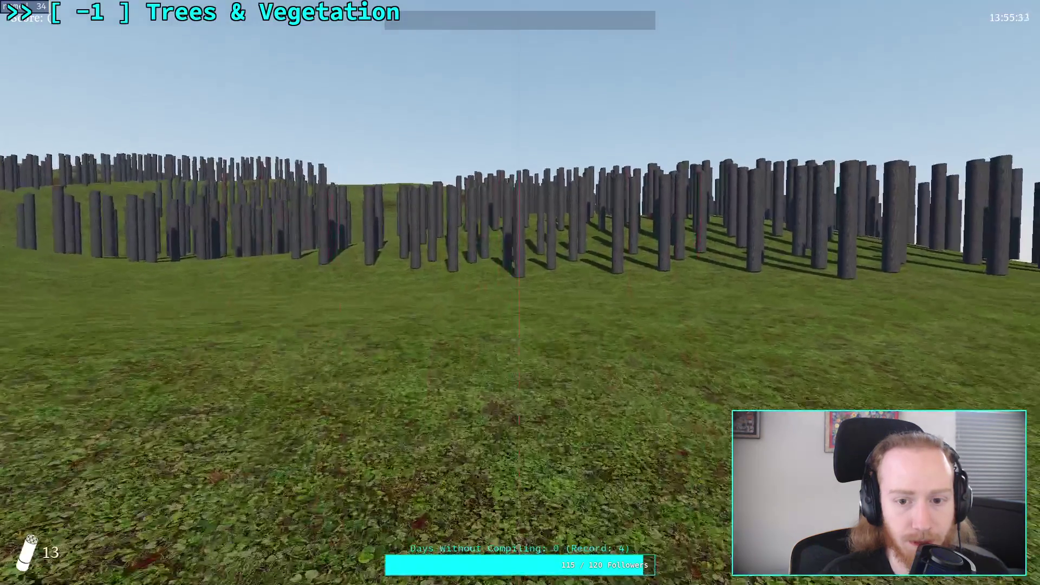
{"action": "key", "text": "w"}
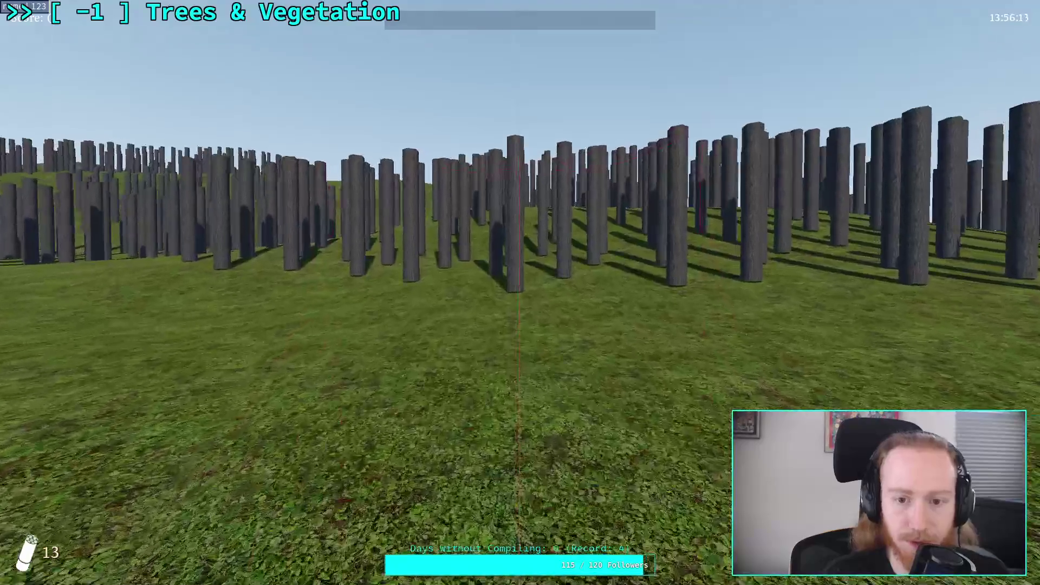
{"action": "key", "text": "w"}
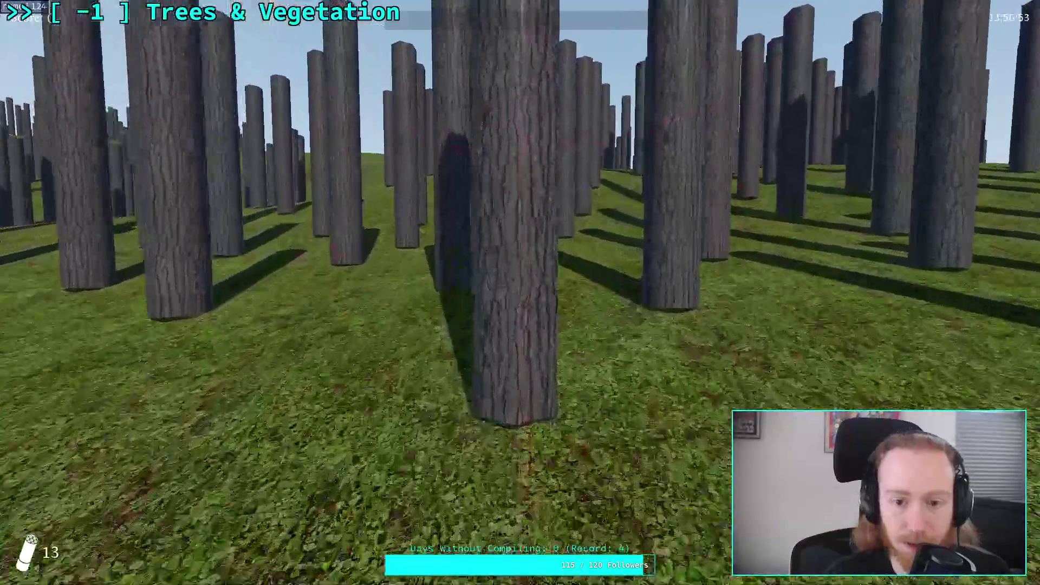
{"action": "key", "text": "s"}
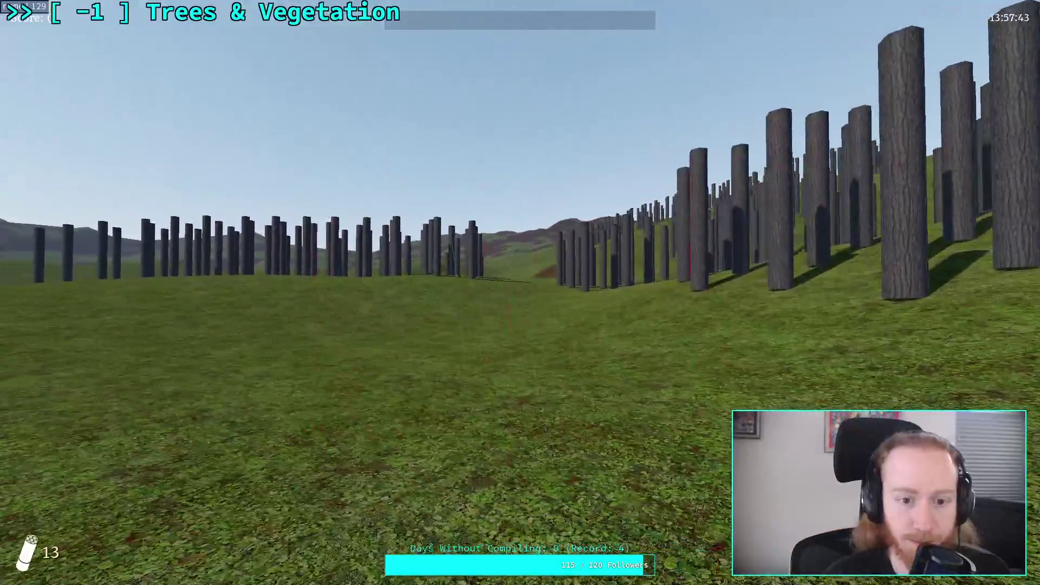
{"action": "key", "text": "Escape"}
{"action": "left_click", "coordinate": [524, 317]}
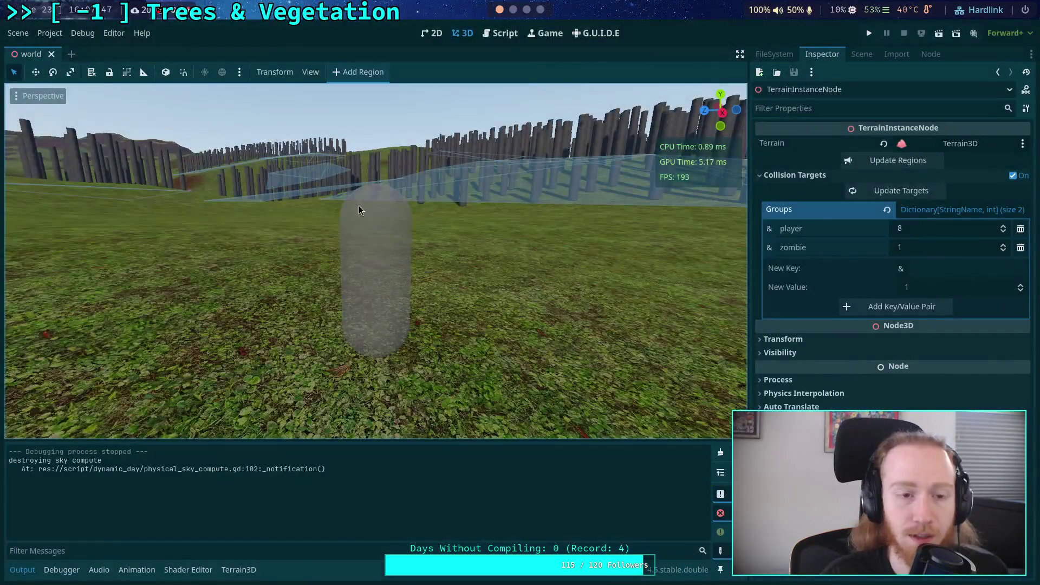
Check the Debug menu without changing anything and run the game again
{"action": "left_click", "coordinate": [47, 33]}
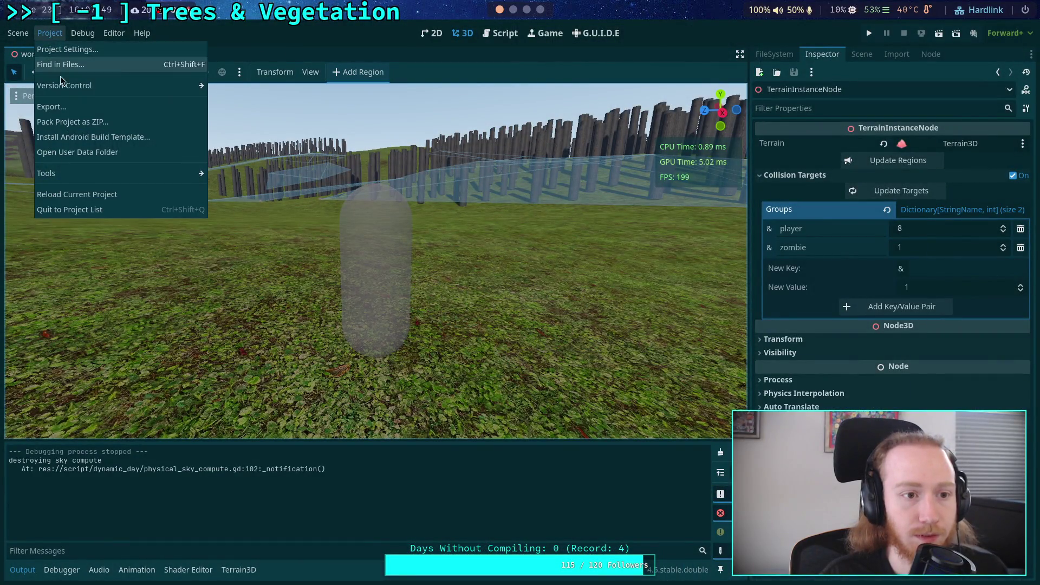
{"action": "mouse_move", "coordinate": [76, 34]}
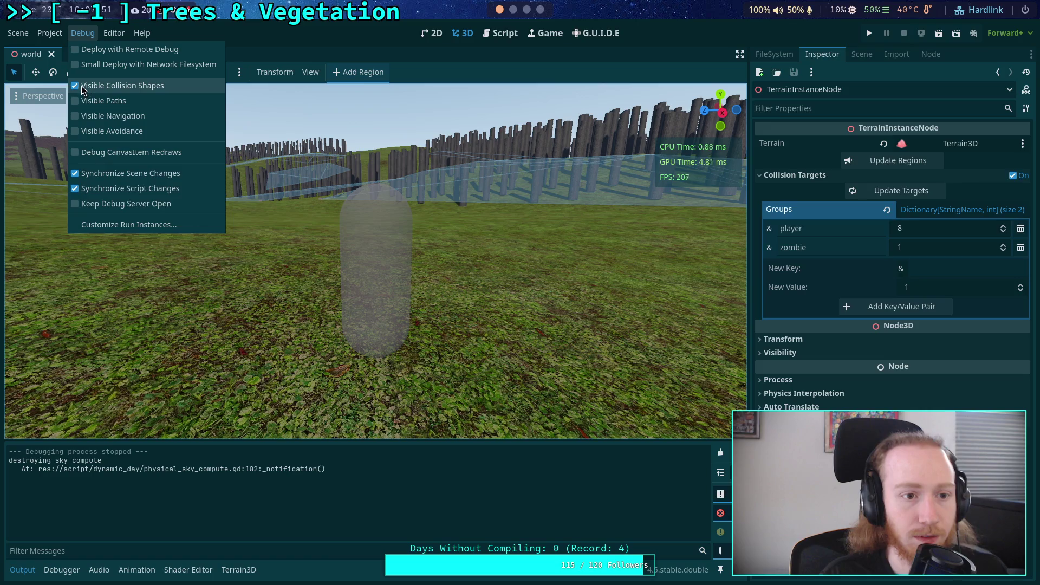
{"action": "left_click", "coordinate": [332, 46]}
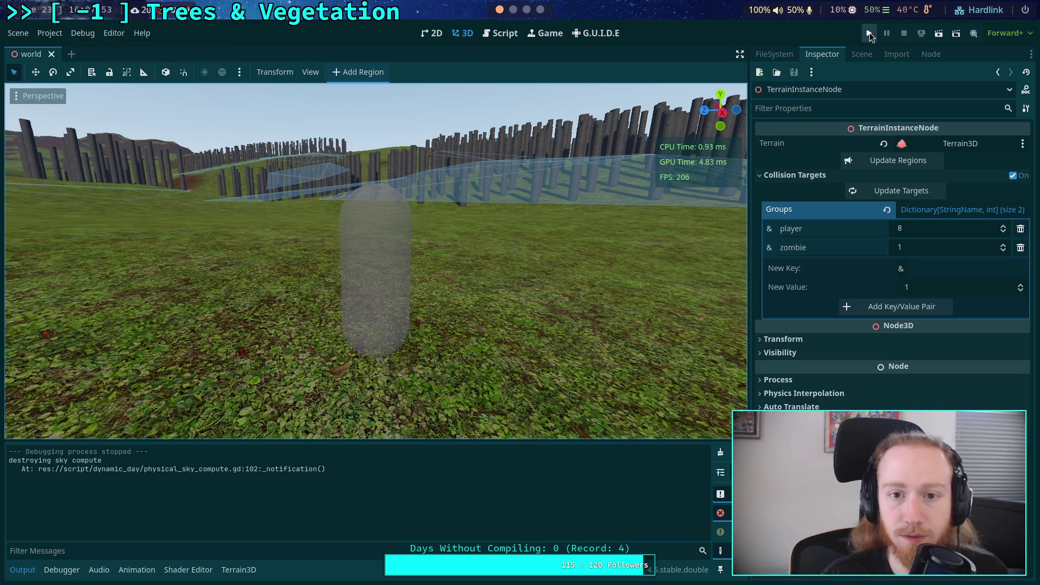
{"action": "left_click", "coordinate": [869, 34]}
Walk up the forested hillside among the trunks, then pause and exit to the editor
{"action": "left_click_drag", "start_coordinate": [566, 312], "coordinate": [422, 274]}
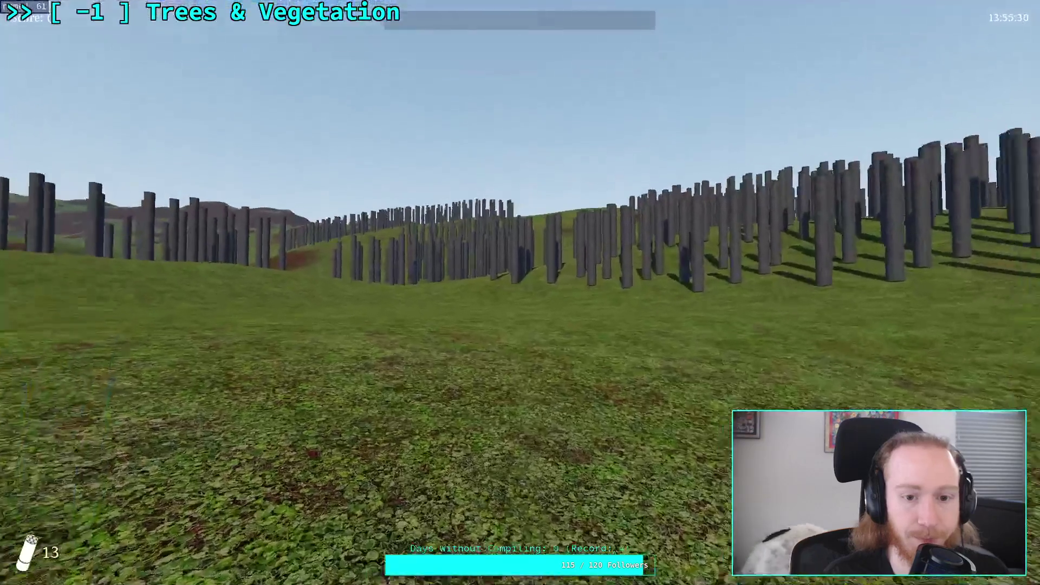
{"action": "key", "text": "w"}
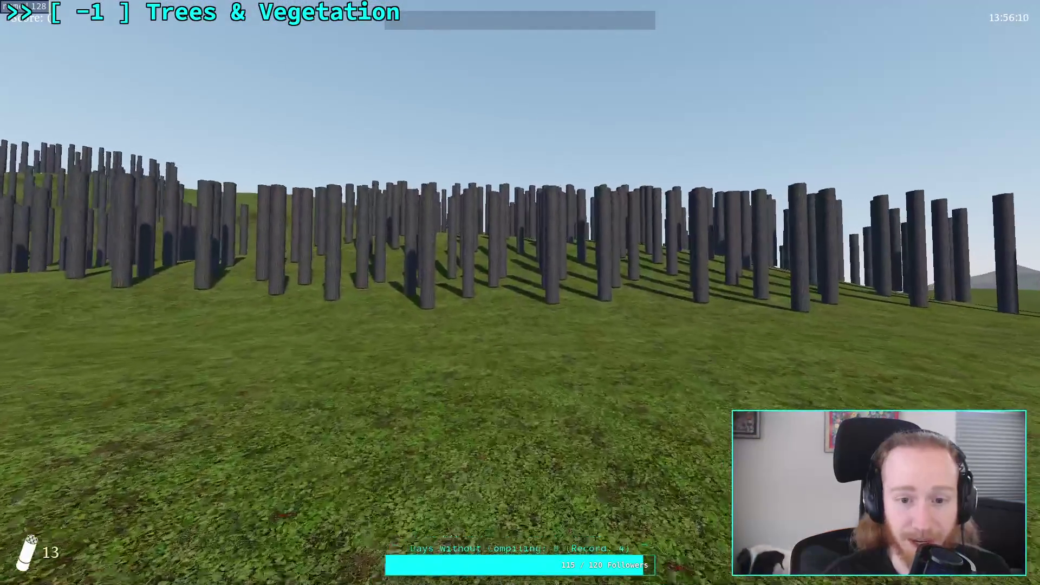
{"action": "key", "text": "w"}
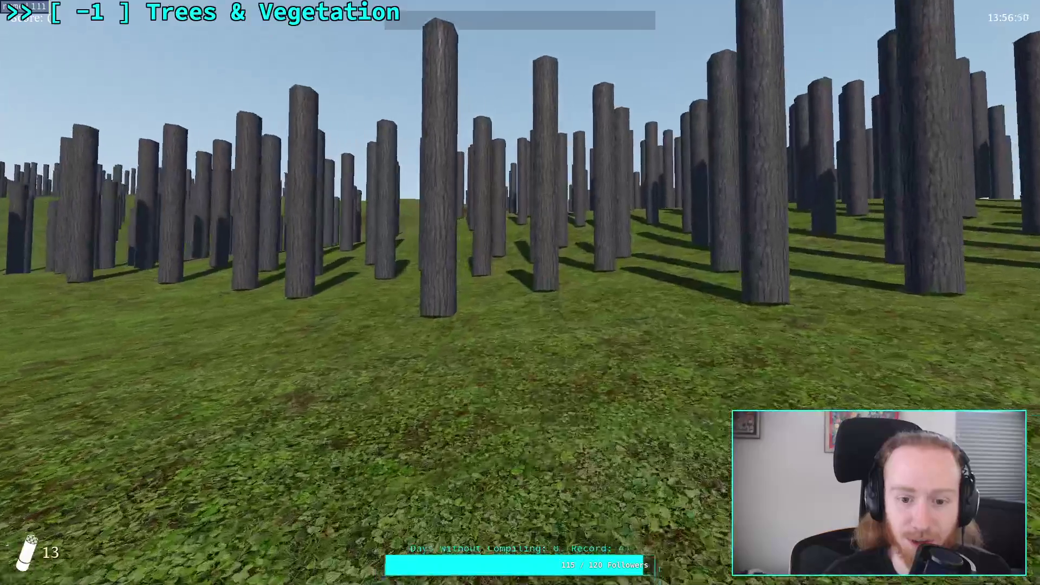
{"action": "key", "text": "w"}
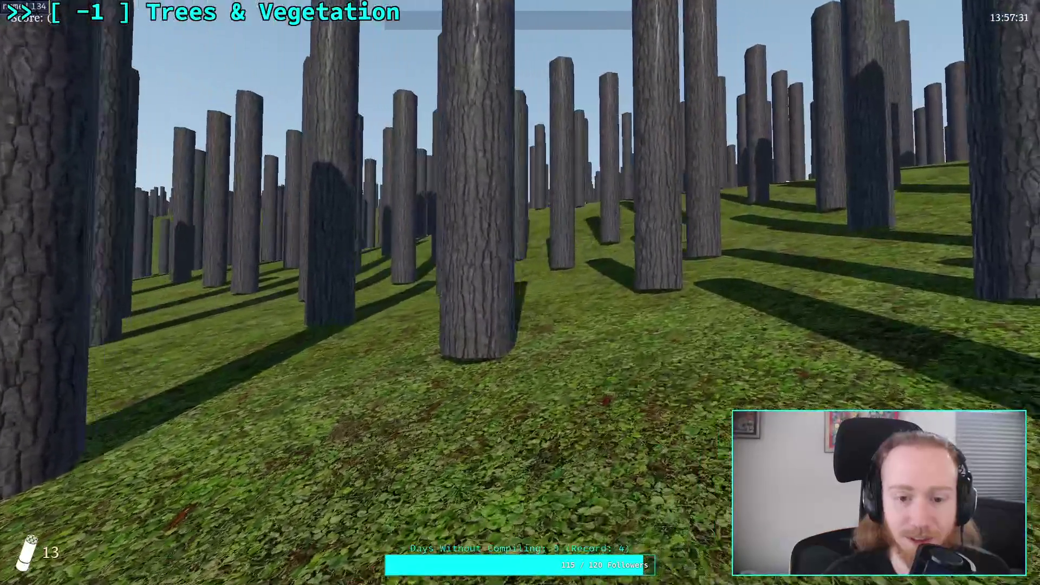
{"action": "key", "text": "w"}
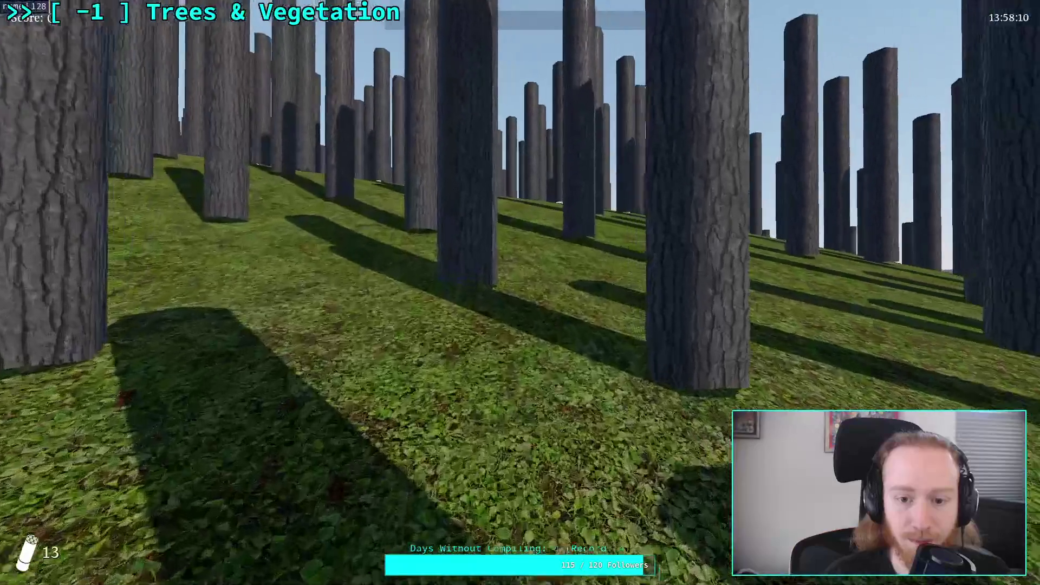
{"action": "key", "text": "w"}
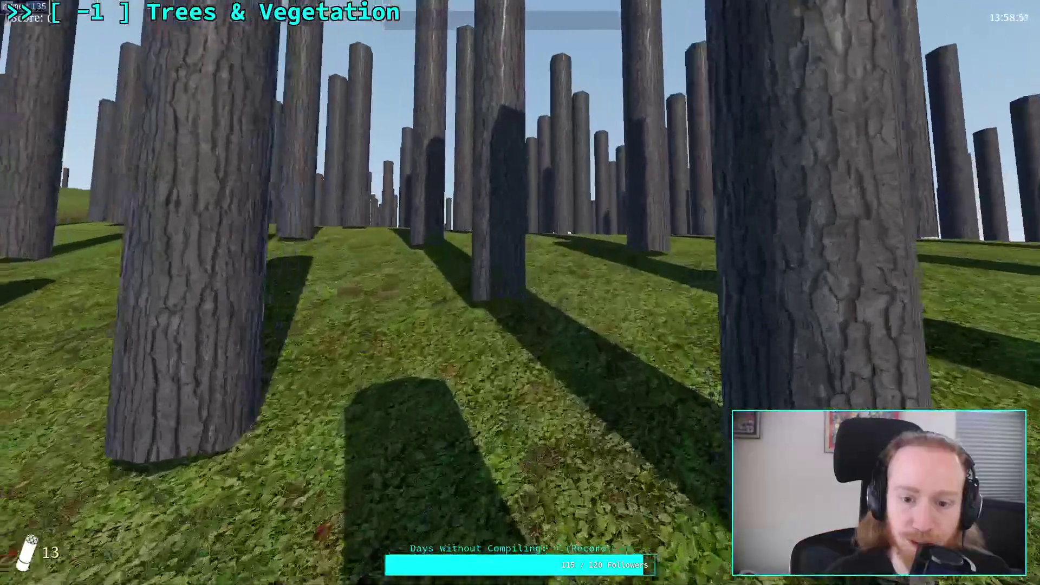
{"action": "key", "text": "w"}
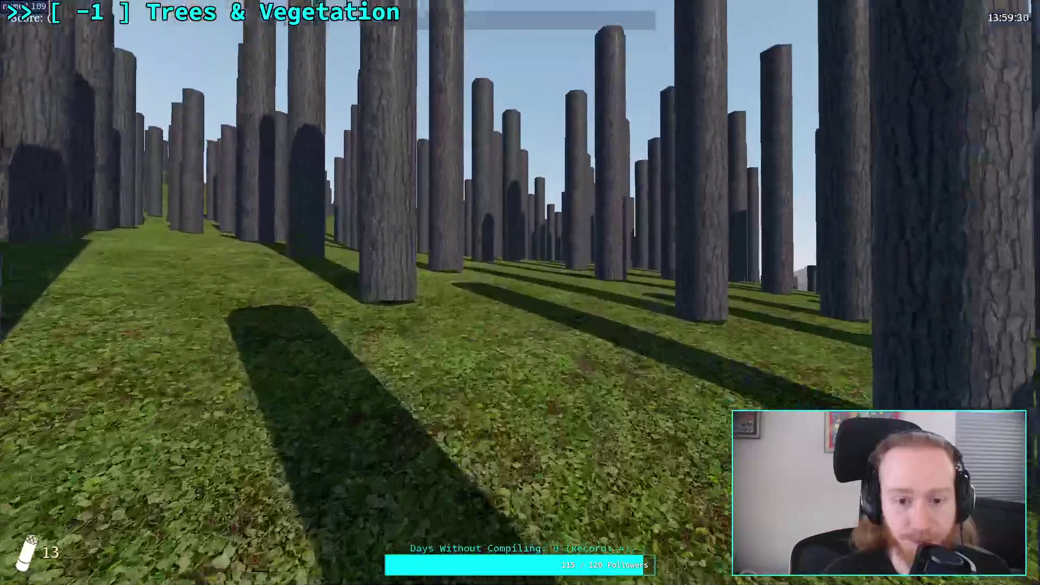
{"action": "key", "text": "w"}
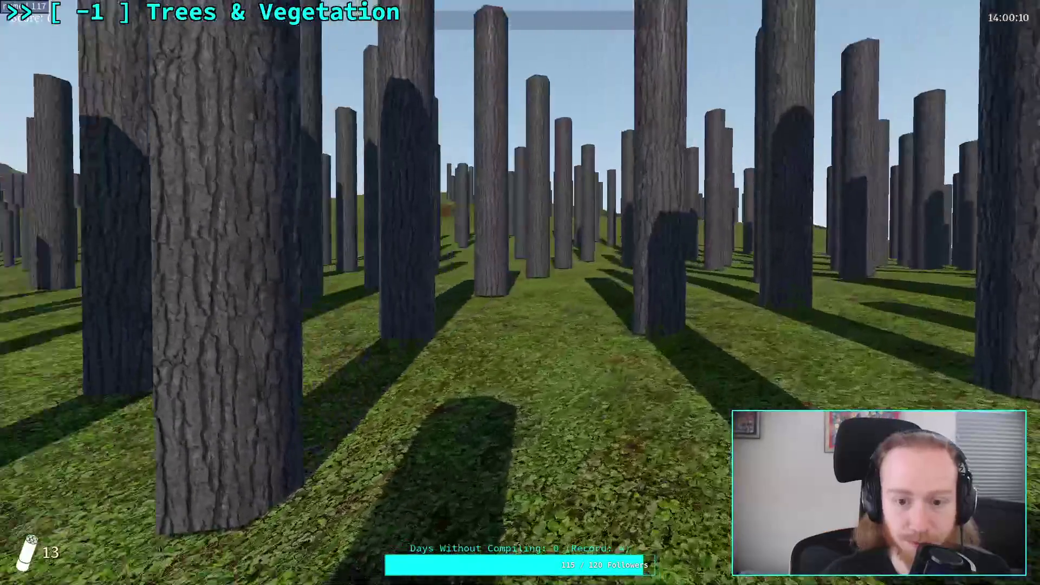
{"action": "key", "text": "w"}
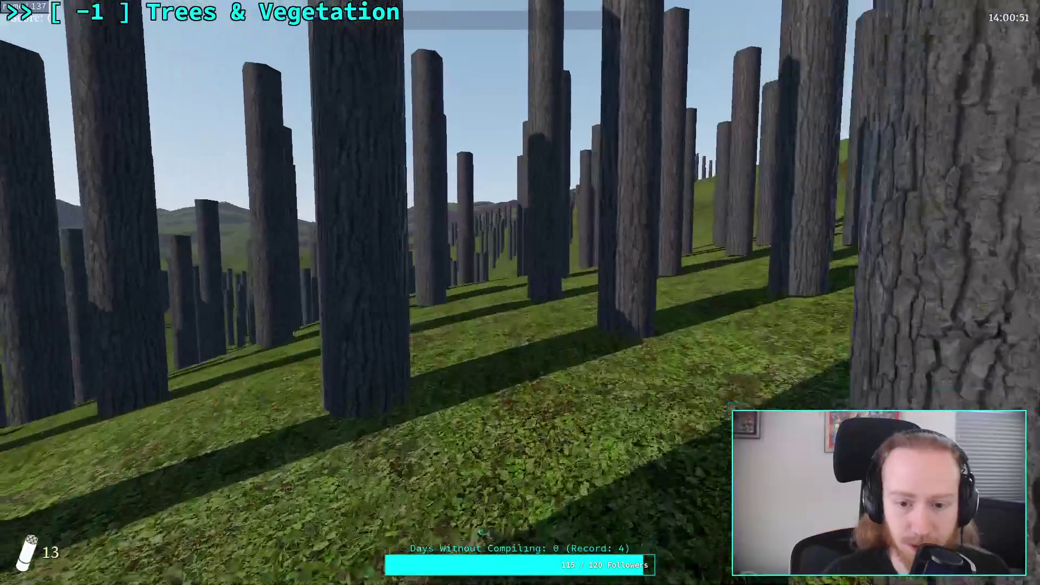
{"action": "key", "text": "w"}
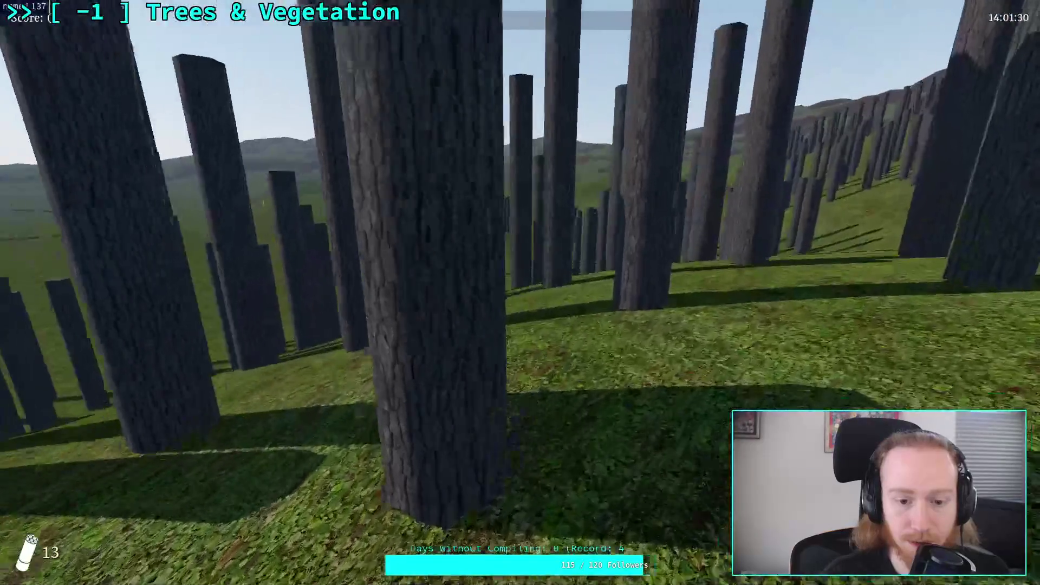
{"action": "key", "text": "w"}
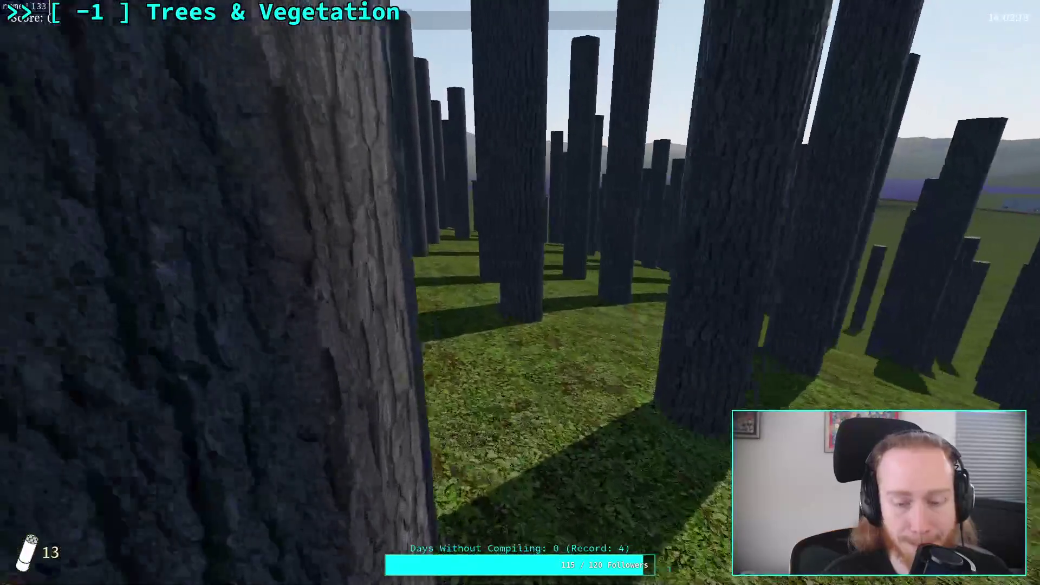
{"action": "key", "text": "Escape"}
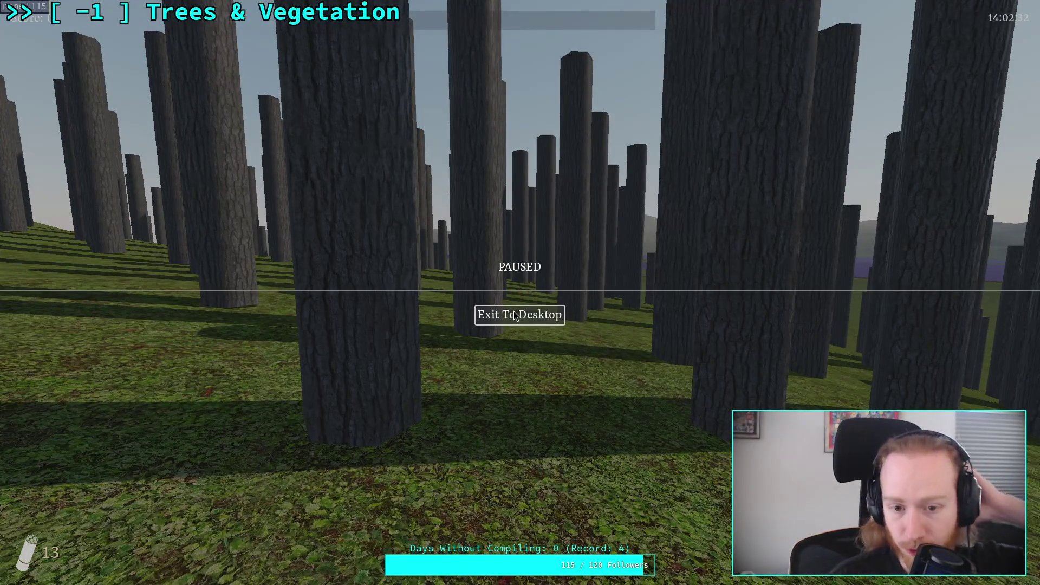
{"action": "left_click", "coordinate": [515, 317]}
Change TerrainInstanceRegion's key 0 minimum distance from 4.0 to 1.0 and save
{"action": "left_click", "coordinate": [862, 54]}
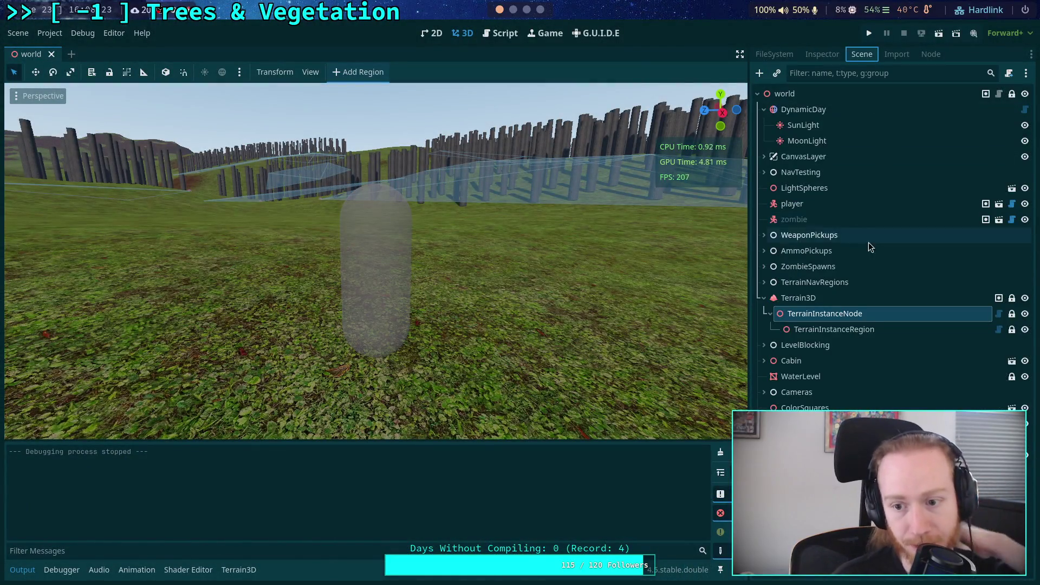
{"action": "left_click", "coordinate": [813, 327]}
{"action": "left_click", "coordinate": [822, 54]}
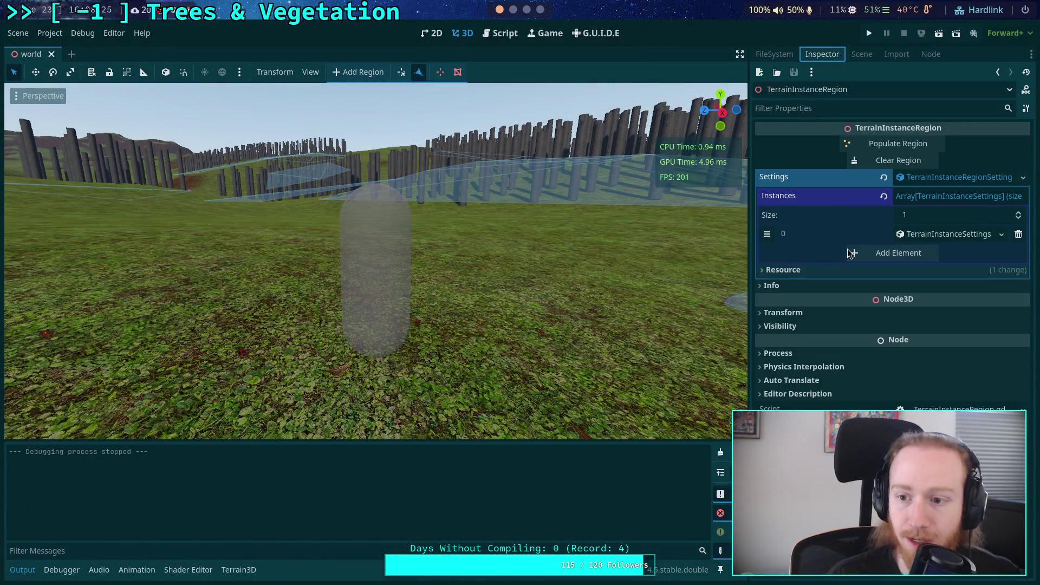
{"action": "left_click", "coordinate": [927, 237]}
{"action": "left_click", "coordinate": [933, 324]}
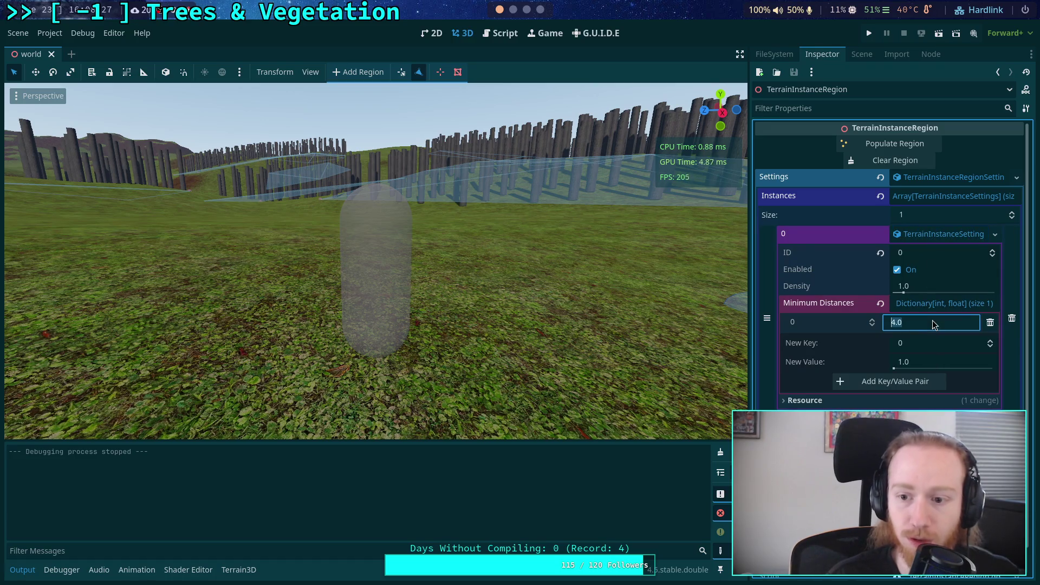
{"action": "type", "text": "1"}
{"action": "key", "text": "Return"}
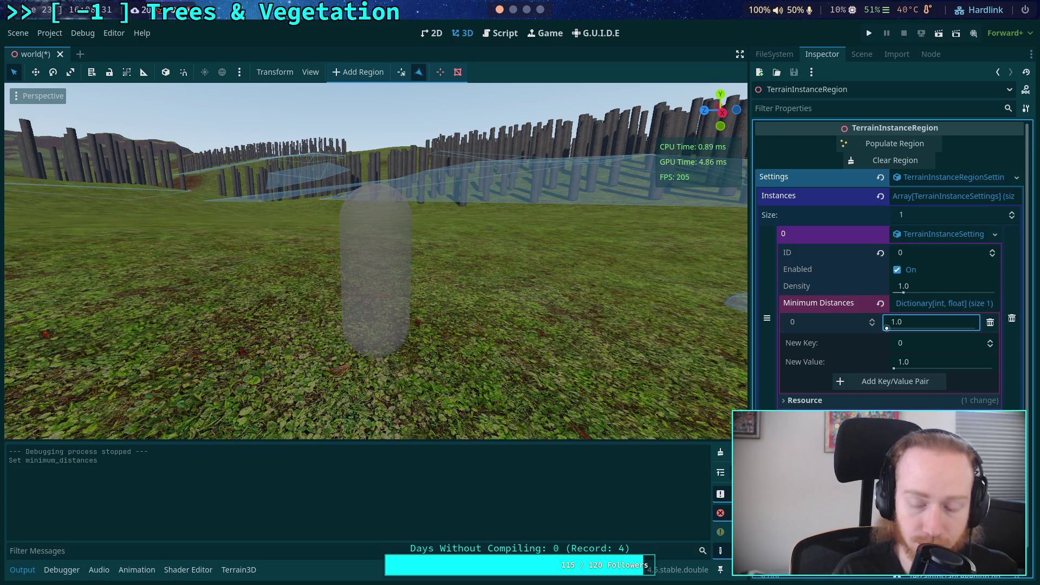
{"action": "key", "text": "ctrl+s"}
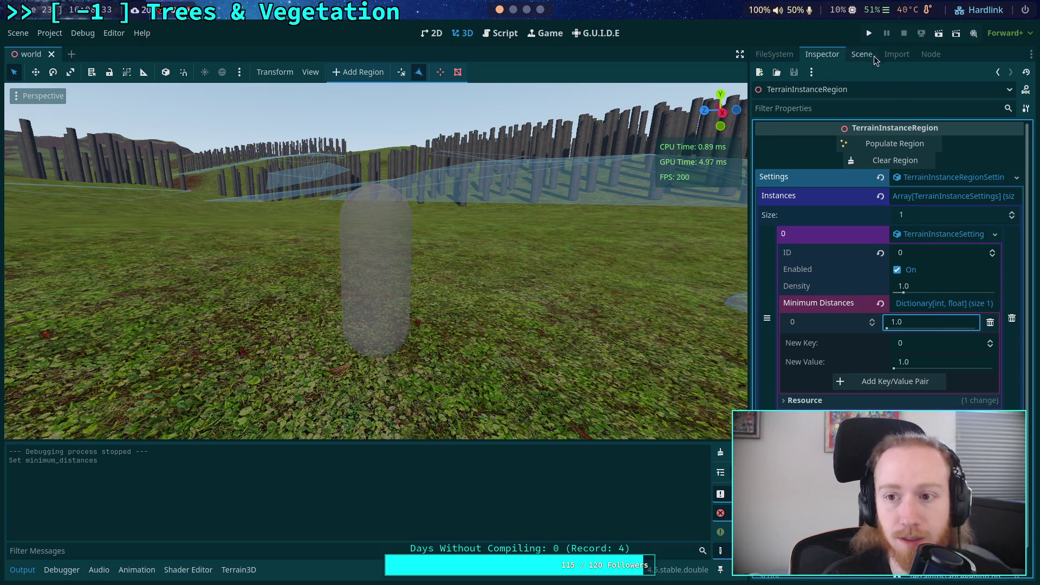
Clear and repopulate the regions with 3350 denser trunks, then open the region script
{"action": "left_click", "coordinate": [867, 161]}
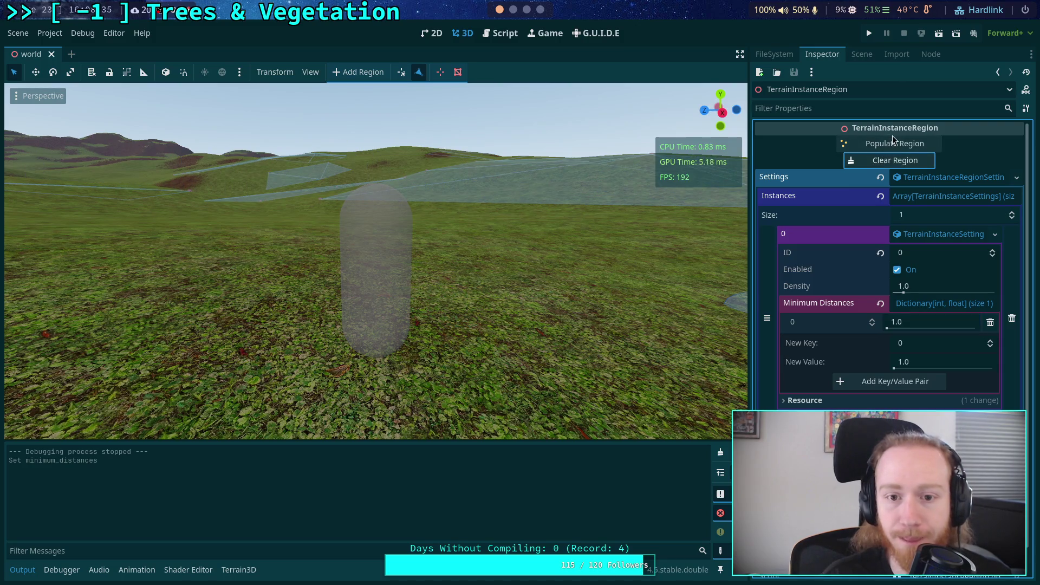
{"action": "left_click", "coordinate": [883, 143]}
{"action": "key", "text": "e"}
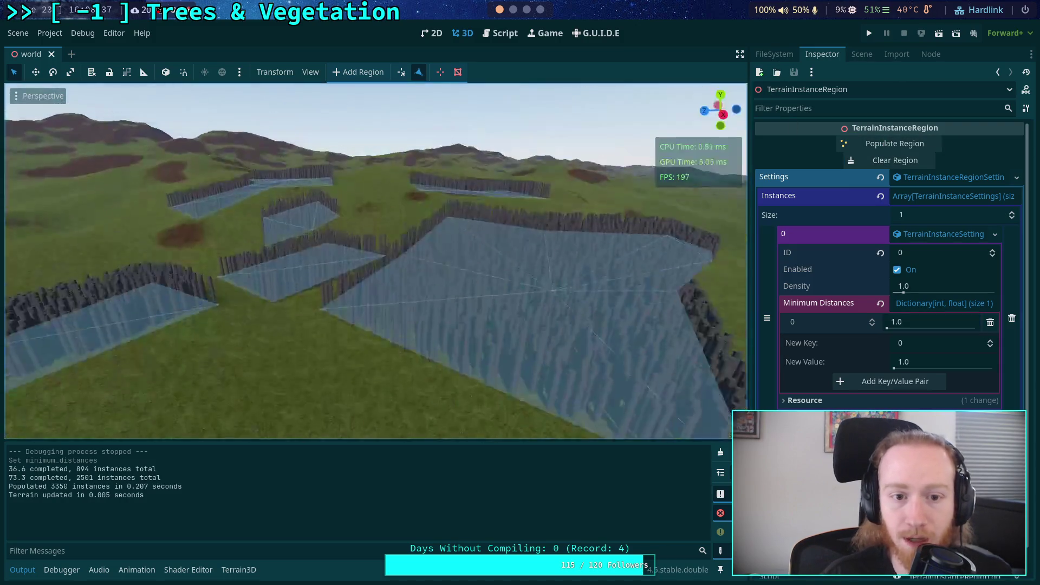
{"action": "key", "text": "w"}
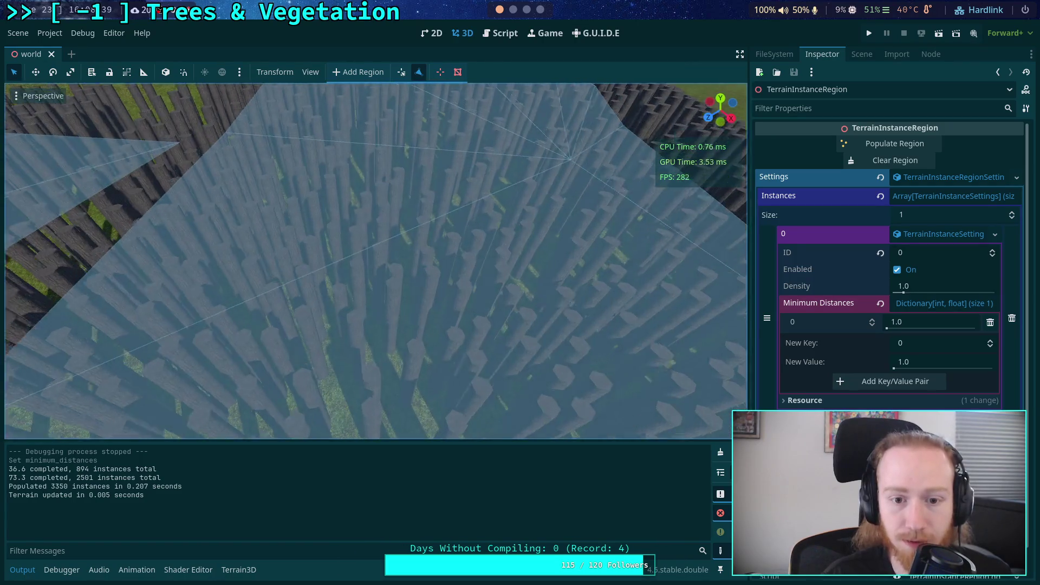
{"action": "key", "text": "s"}
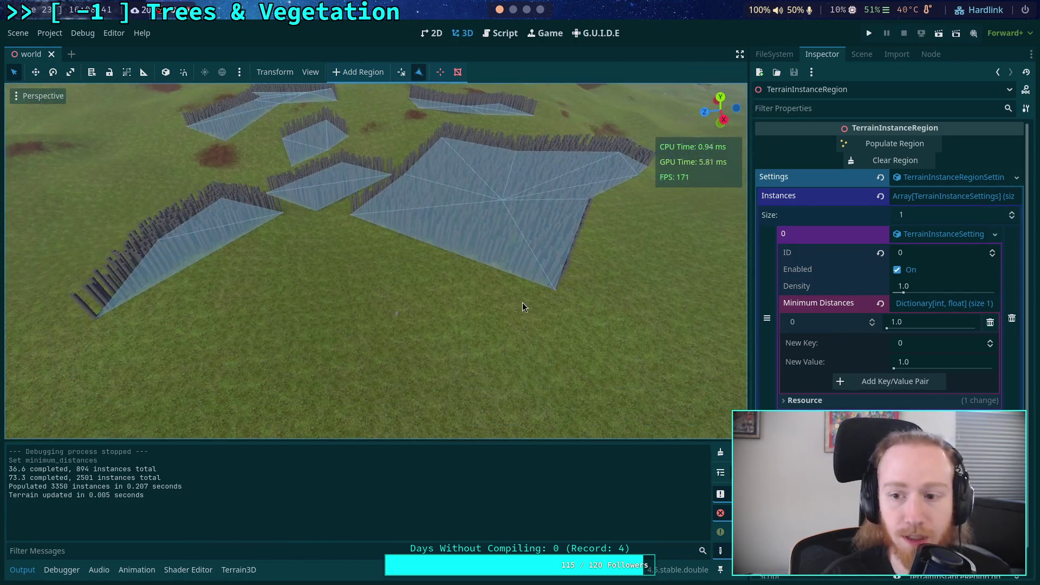
{"action": "key", "text": "w"}
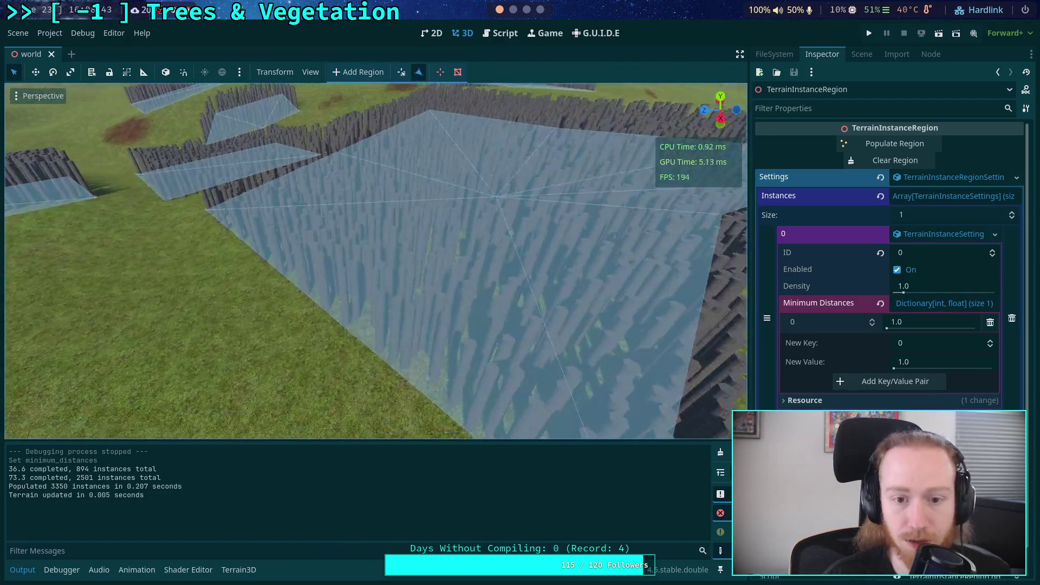
{"action": "key", "text": "s"}
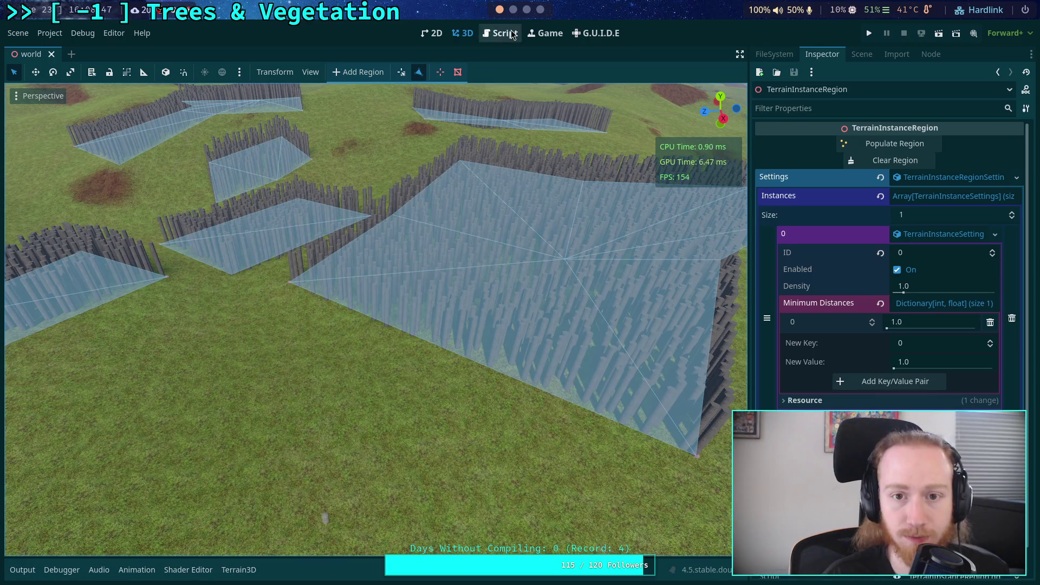
{"action": "left_click", "coordinate": [501, 33]}
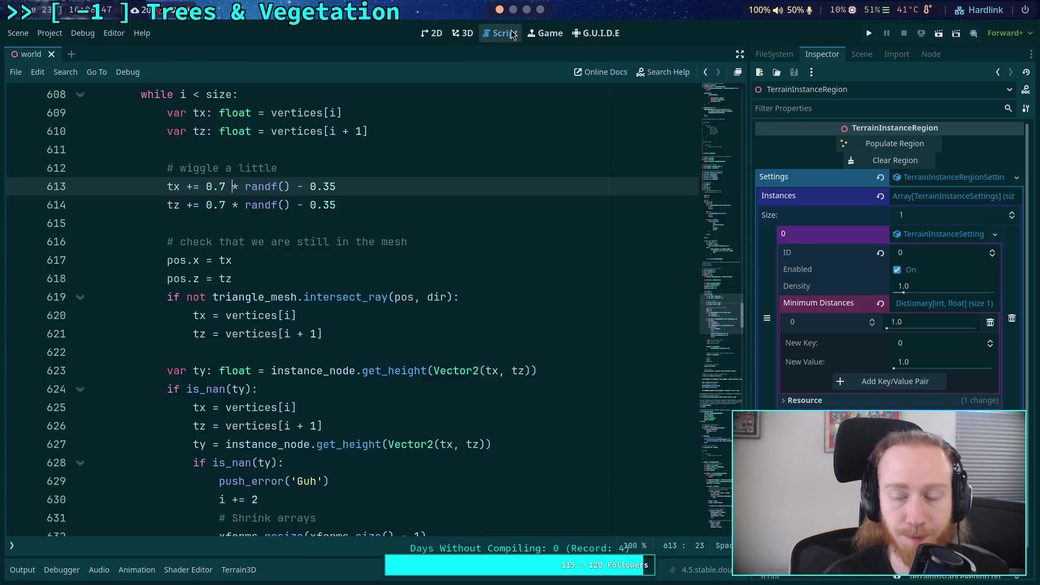
Scroll through the populate script, then return to the 3D viewport
{"action": "scroll", "coordinate": [400, 277], "scroll_direction": "up", "scroll_amount": 4}
{"action": "scroll", "coordinate": [403, 278], "scroll_direction": "down", "scroll_amount": 10}
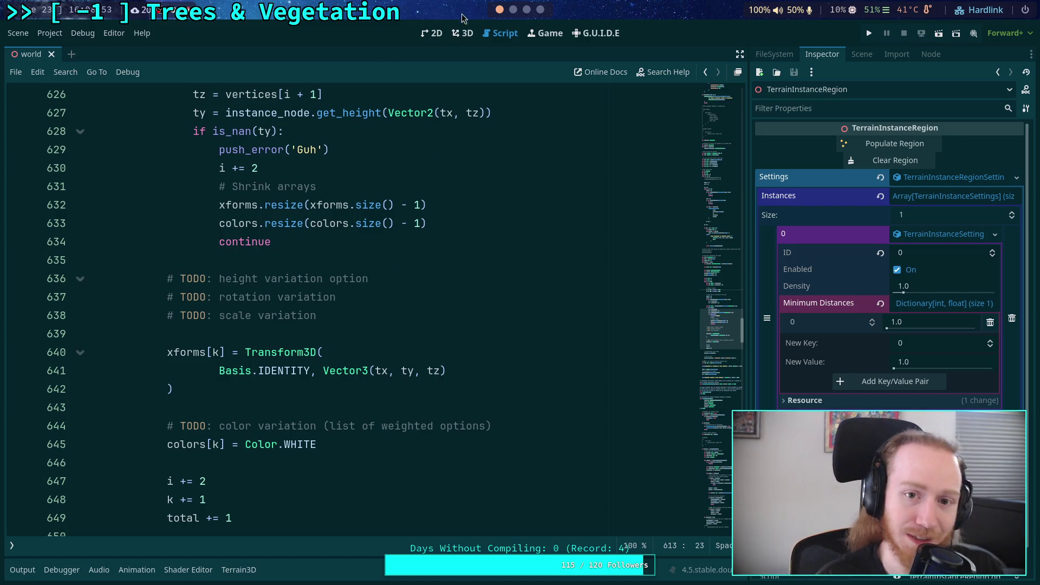
{"action": "left_click", "coordinate": [463, 31]}
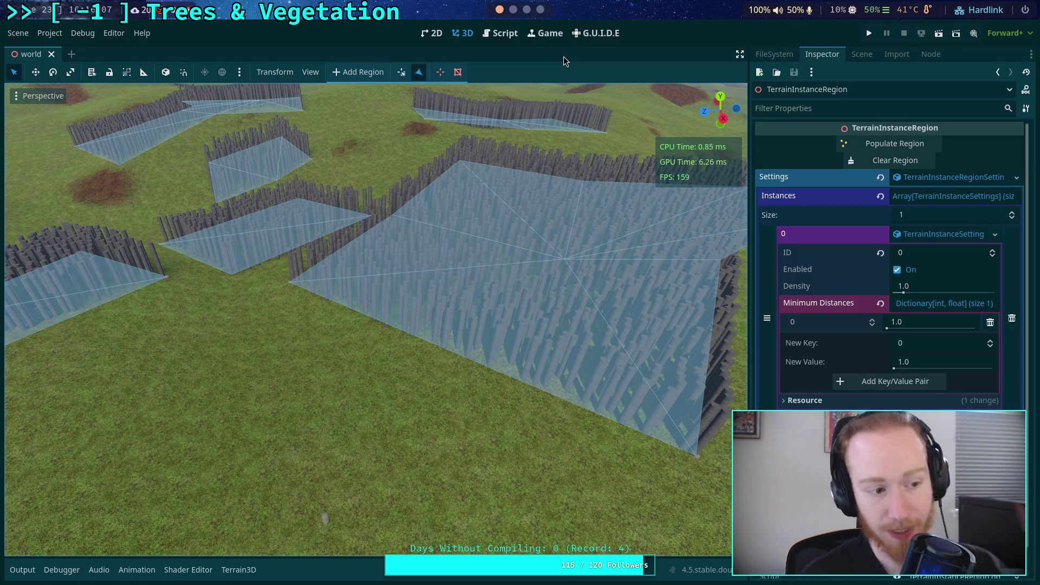
{"action": "right_click", "coordinate": [603, 120]}
{"action": "key", "text": "w"}
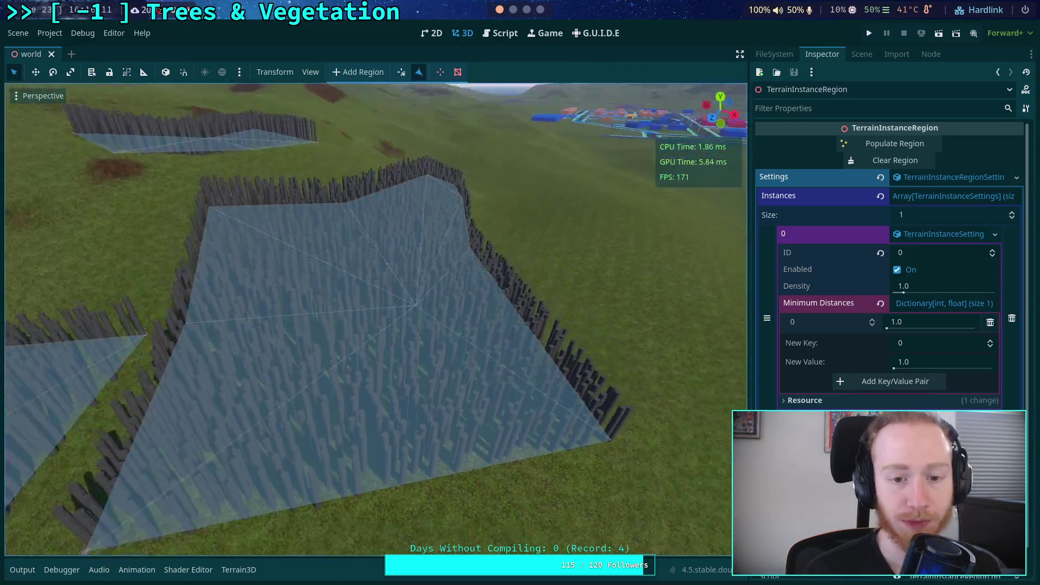
{"action": "key", "text": "w"}
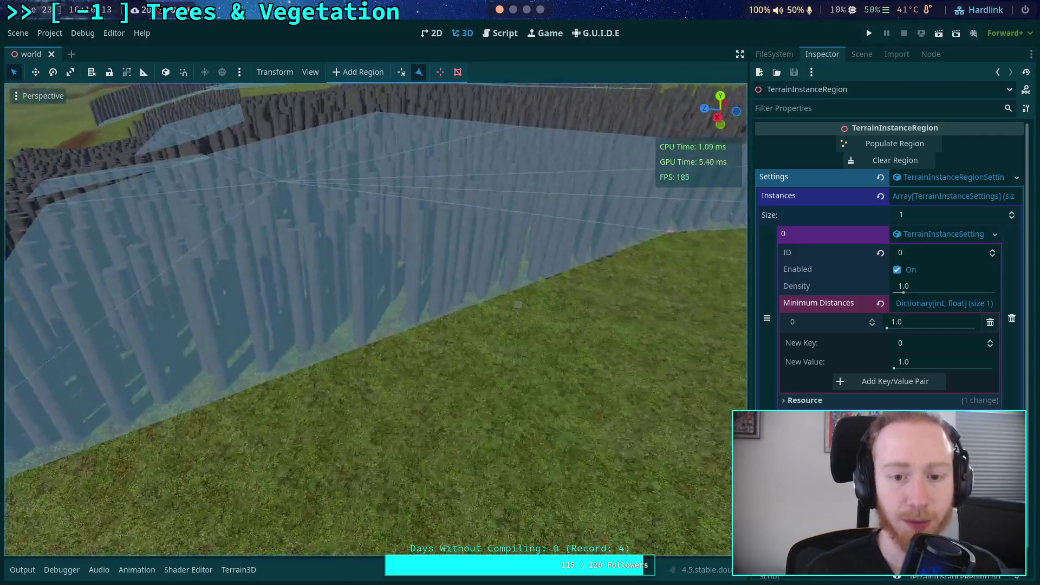
{"action": "key", "text": "w"}
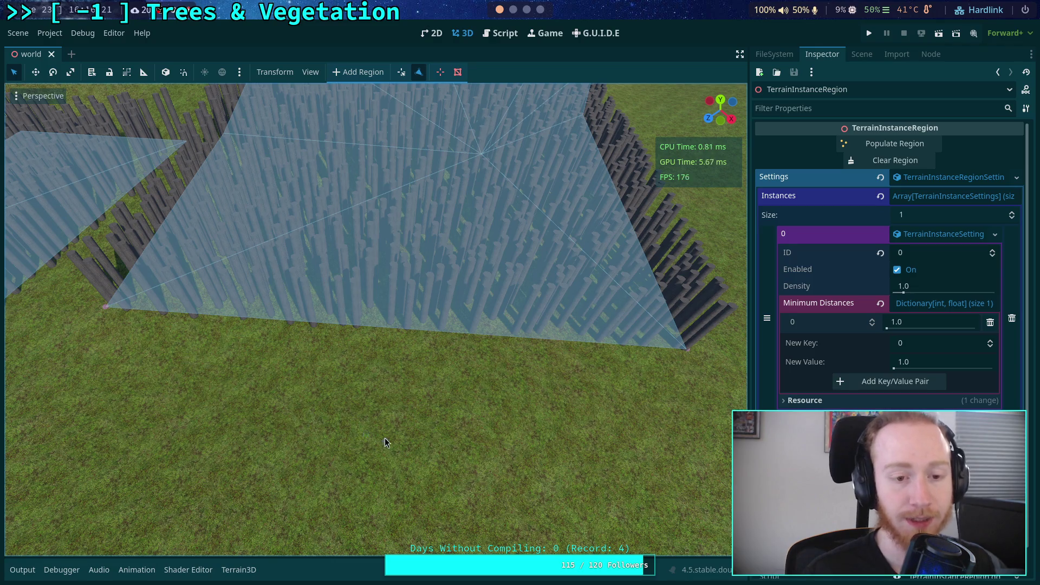
{"action": "key", "text": "w"}
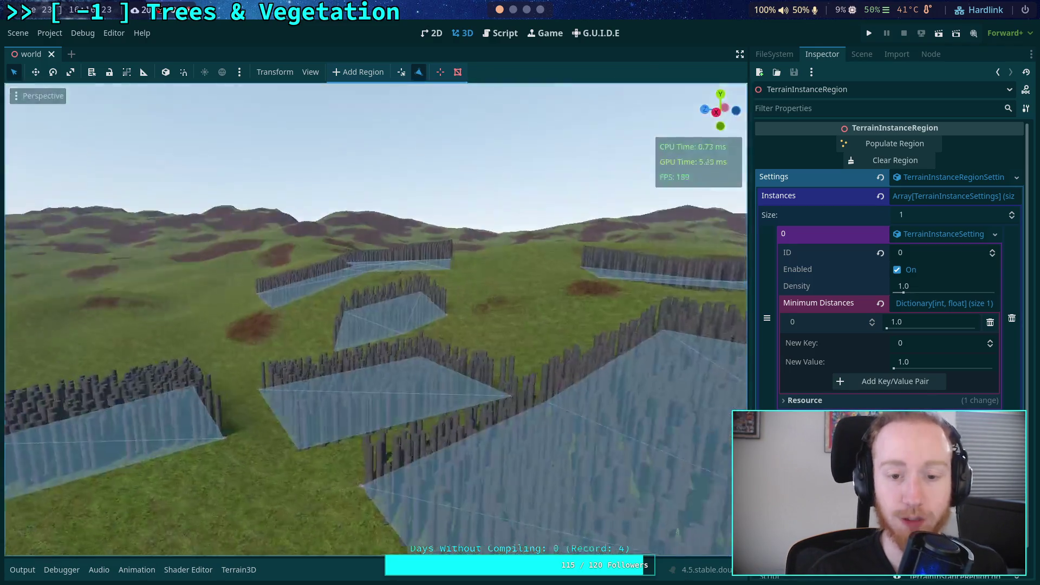
{"action": "key", "text": "s"}
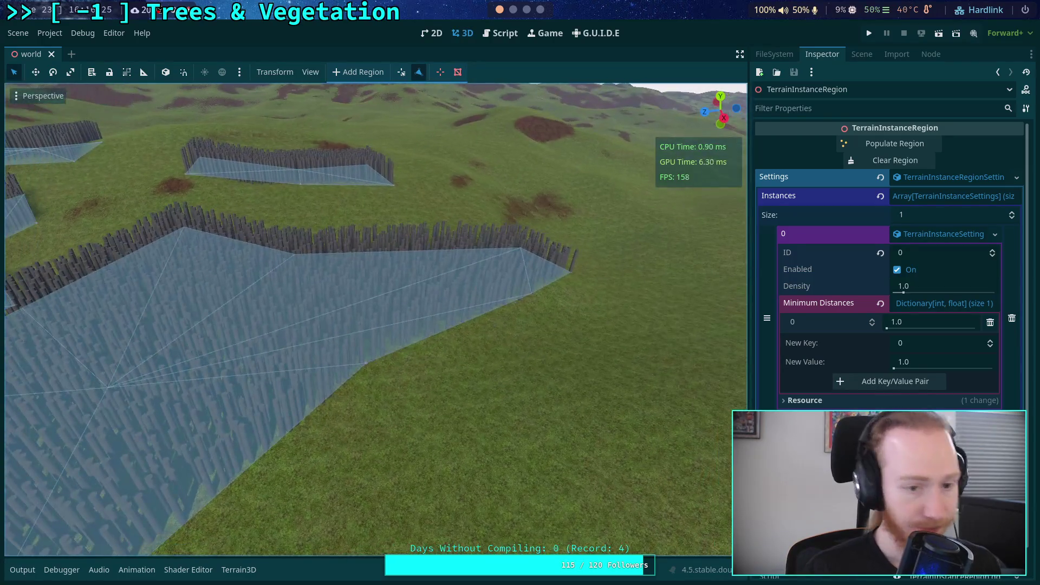
{"action": "key", "text": "w"}
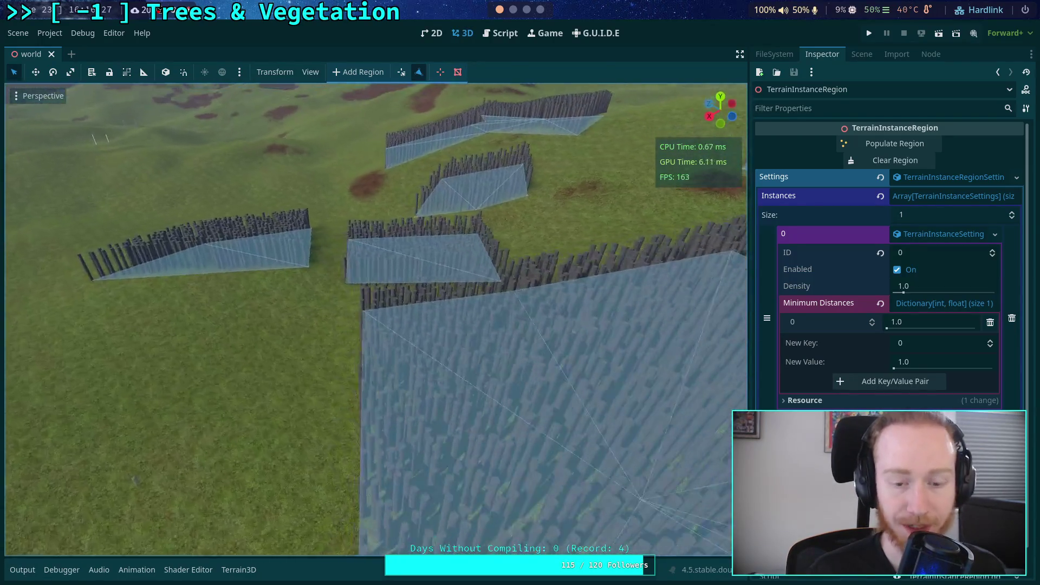
{"action": "key", "text": "w"}
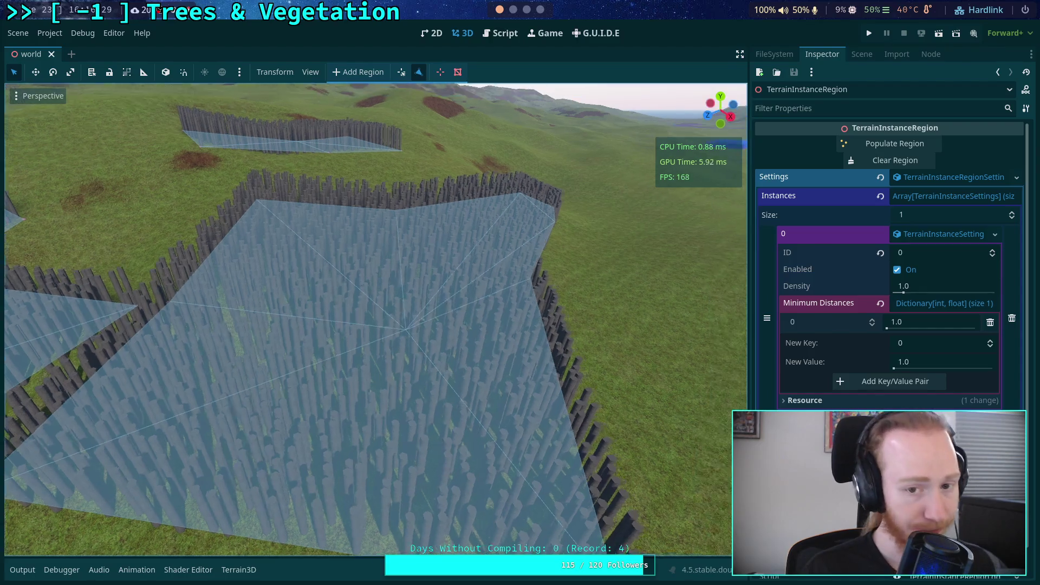
{"action": "key", "text": "s"}
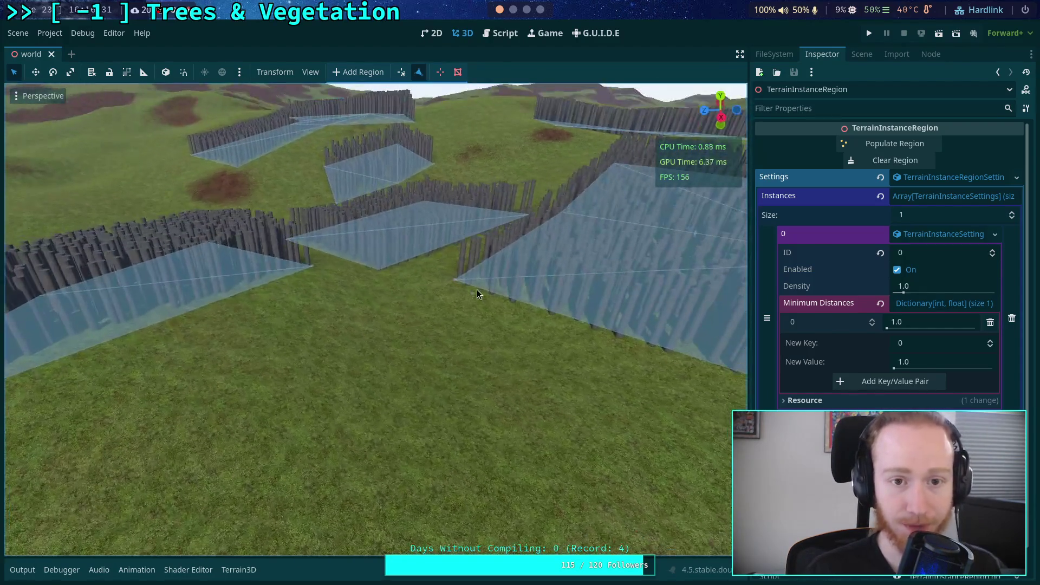
{"action": "key", "text": "w"}
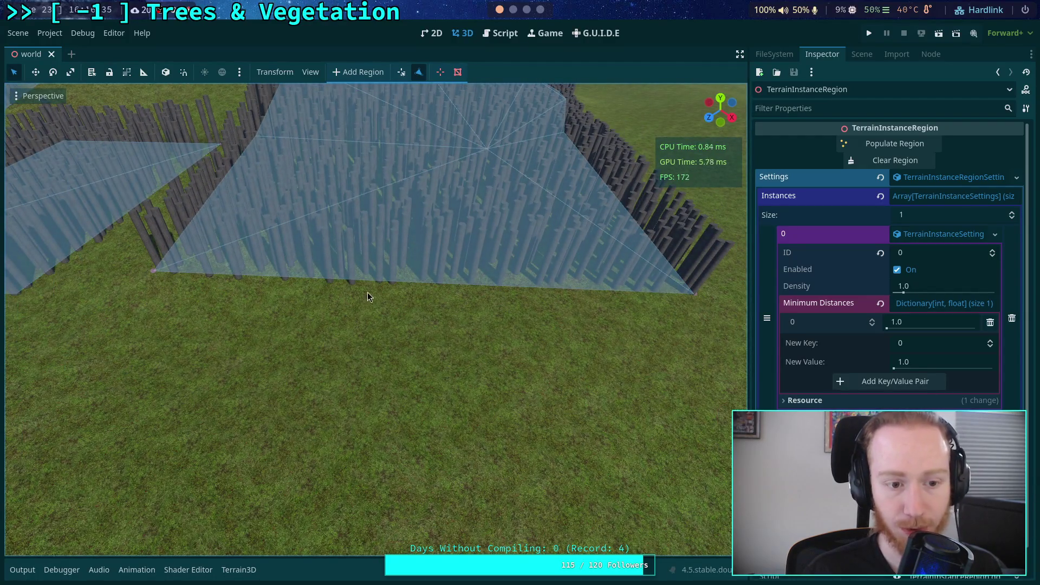
{"action": "key", "text": "w"}
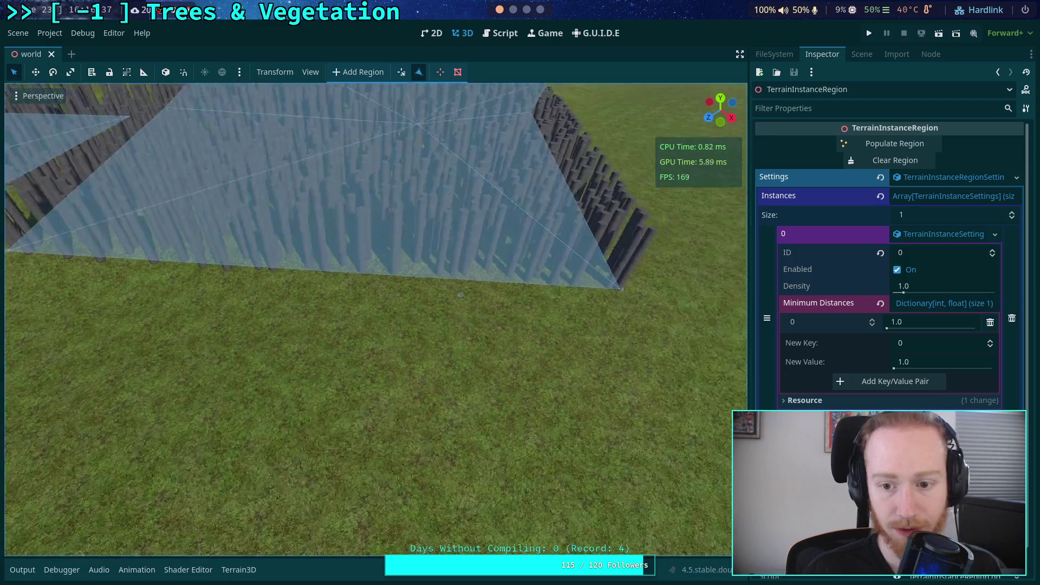
{"action": "left_click_drag", "start_coordinate": [581, 275], "coordinate": [269, 300]}
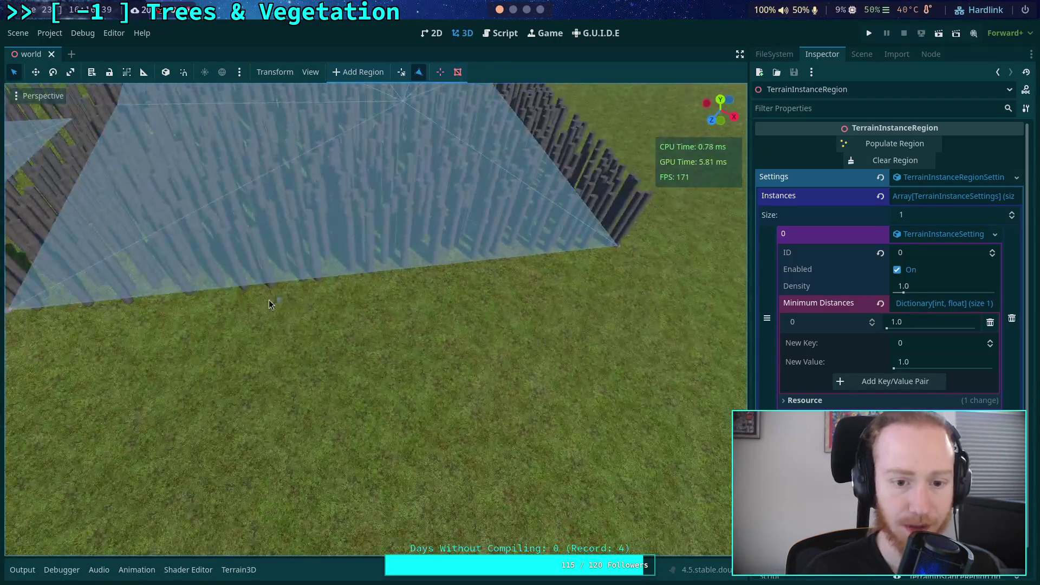
{"action": "key", "text": "s"}
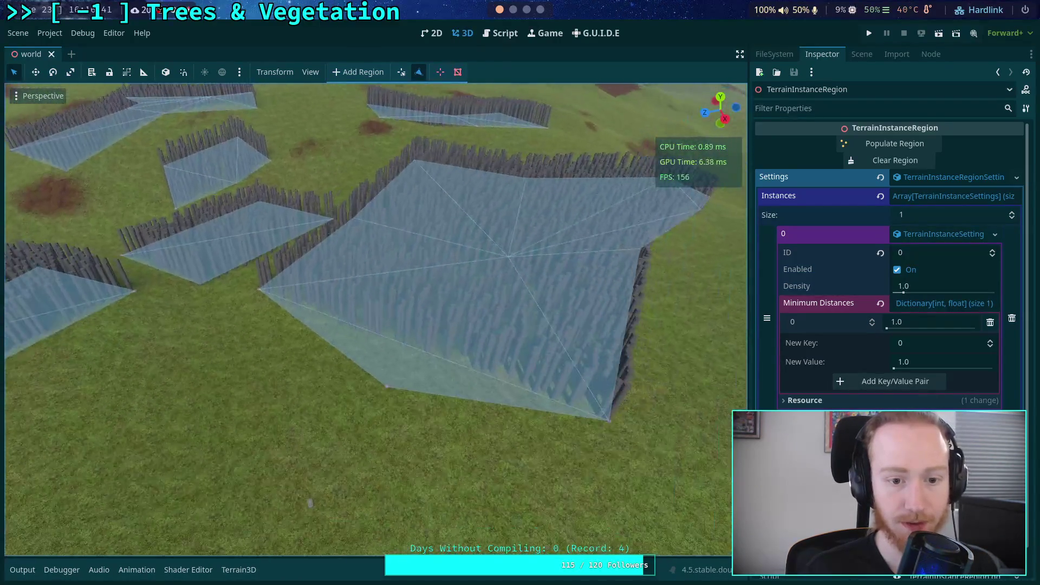
{"action": "key", "text": "s"}
{"action": "left_click", "coordinate": [866, 164]}
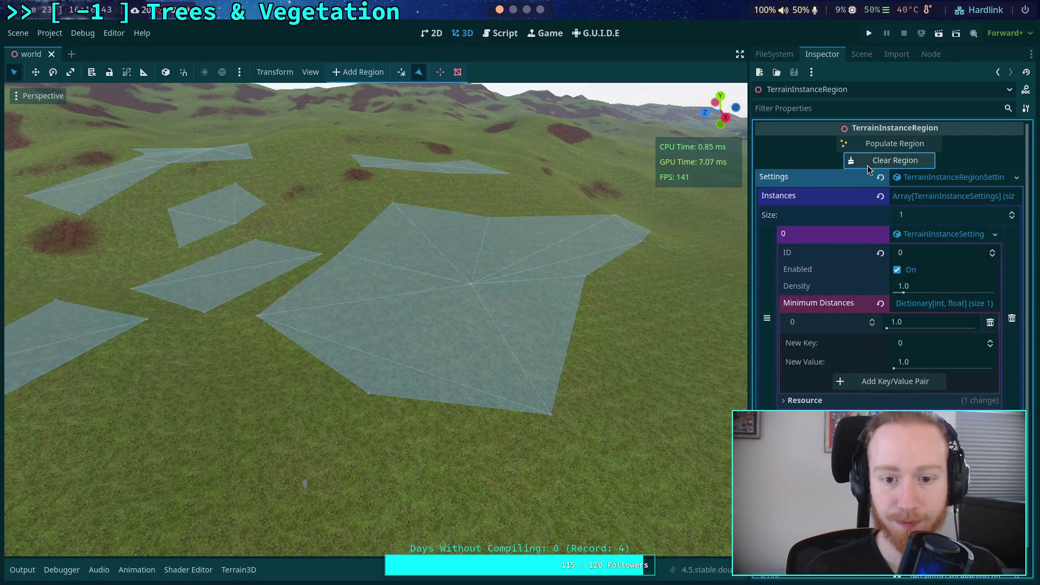
Repopulate the instance regions with tree trunks, fly in to inspect them, and save the scene
{"action": "left_click", "coordinate": [897, 145]}
{"action": "key", "text": "w"}
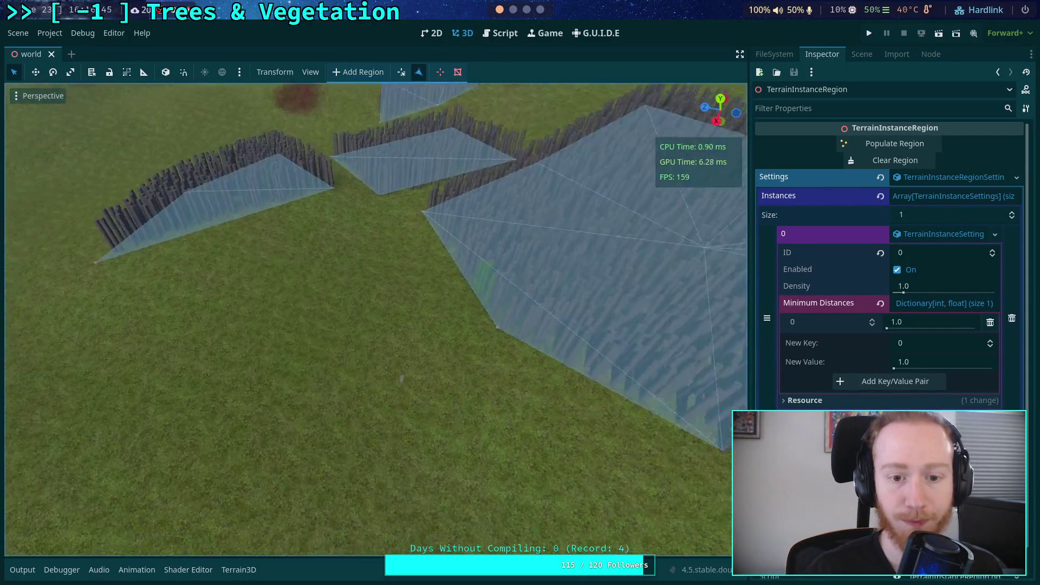
{"action": "key", "text": "s"}
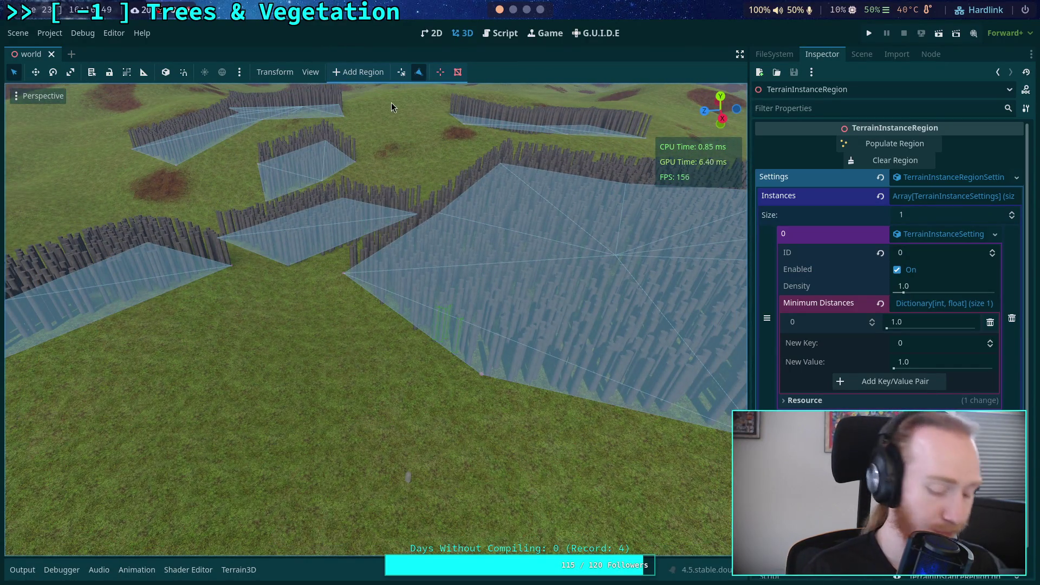
{"action": "key", "text": "ctrl+s"}
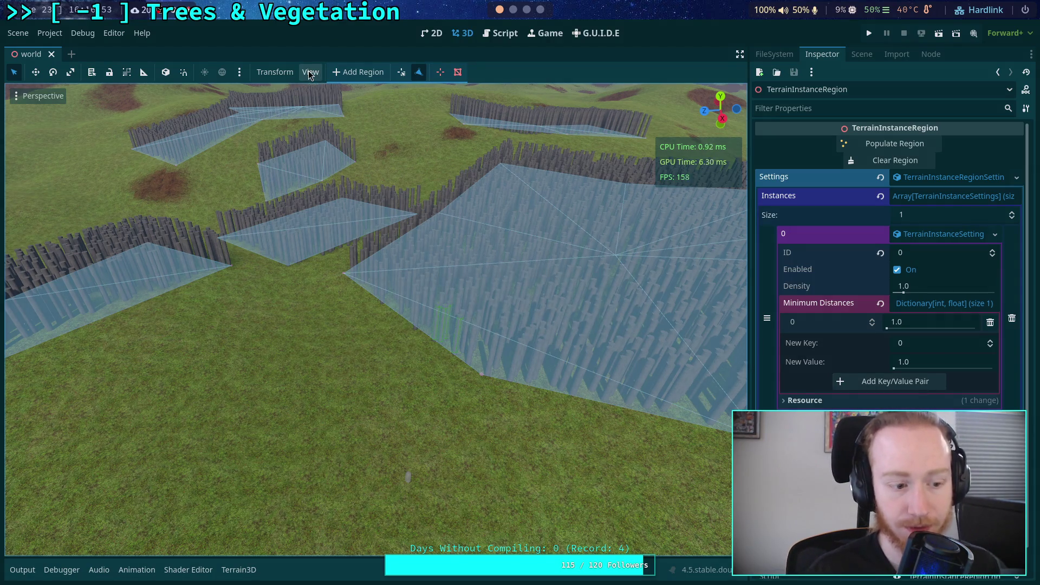
Check the viewport display options without changes, then fly and orbit to a higher view of the regions
{"action": "left_click", "coordinate": [311, 73]}
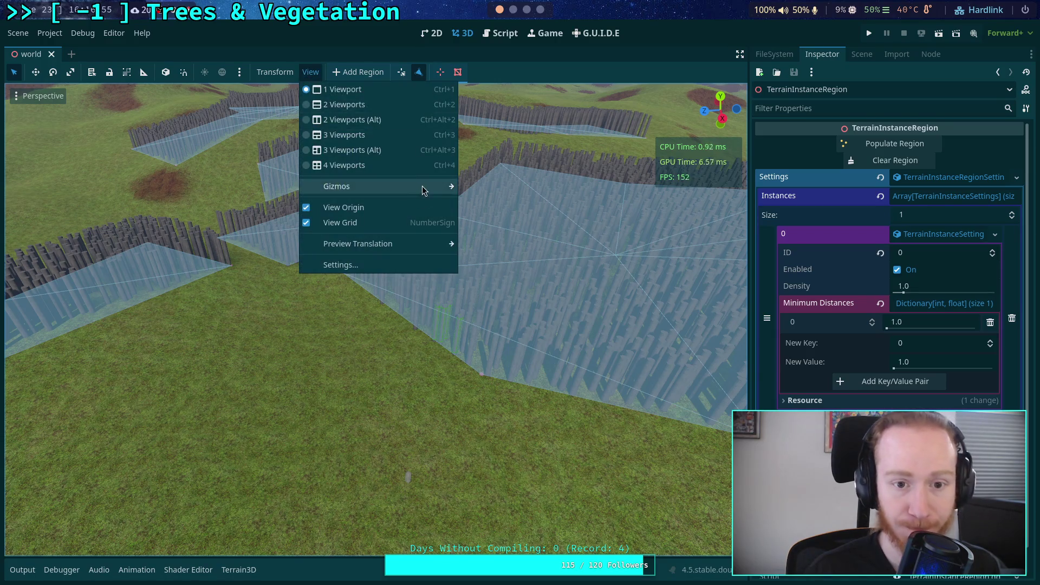
{"action": "mouse_move", "coordinate": [434, 187]}
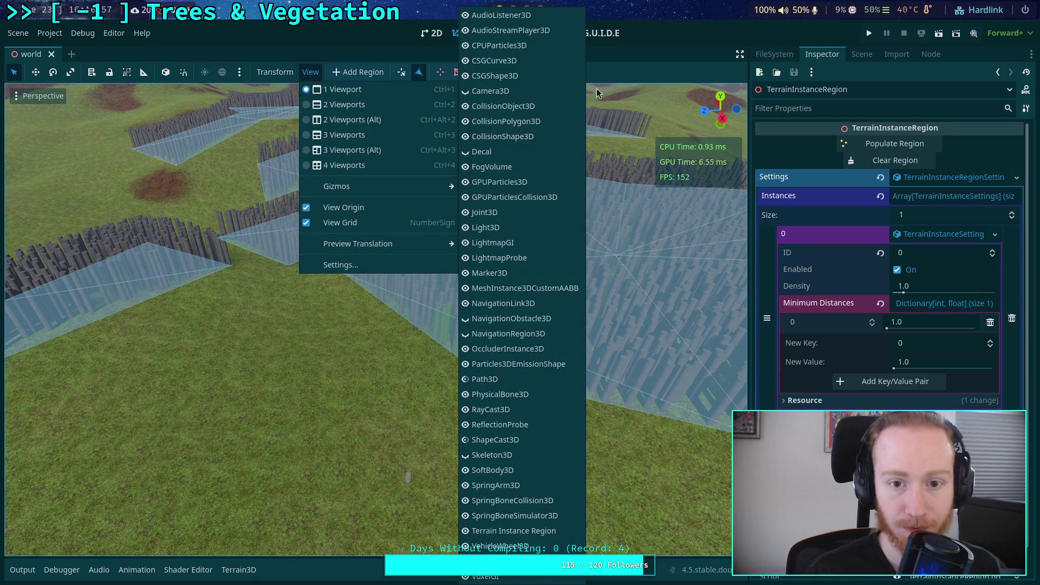
{"action": "left_click", "coordinate": [622, 61]}
{"action": "key", "text": "w"}
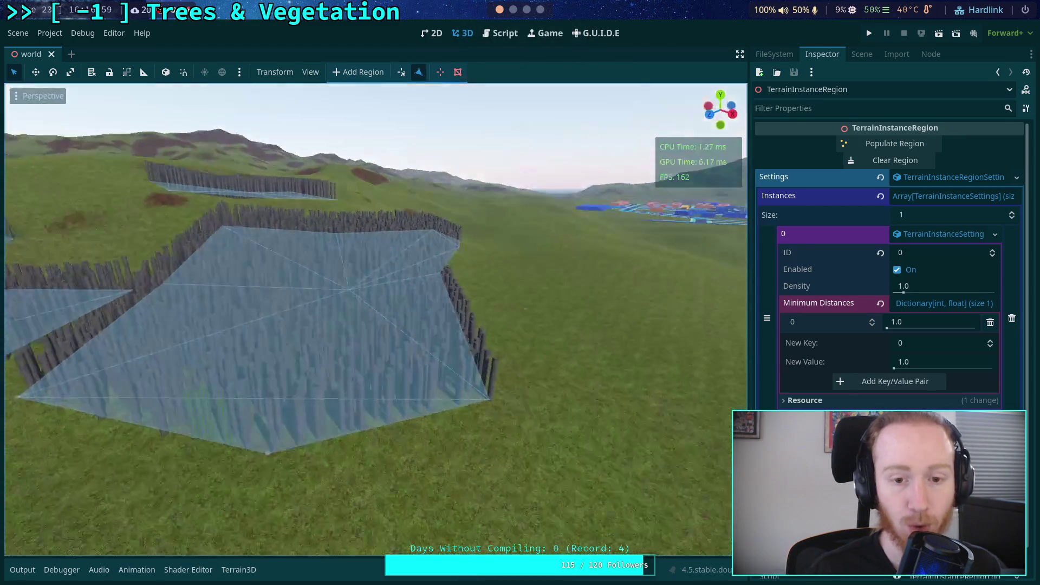
{"action": "key", "text": "s"}
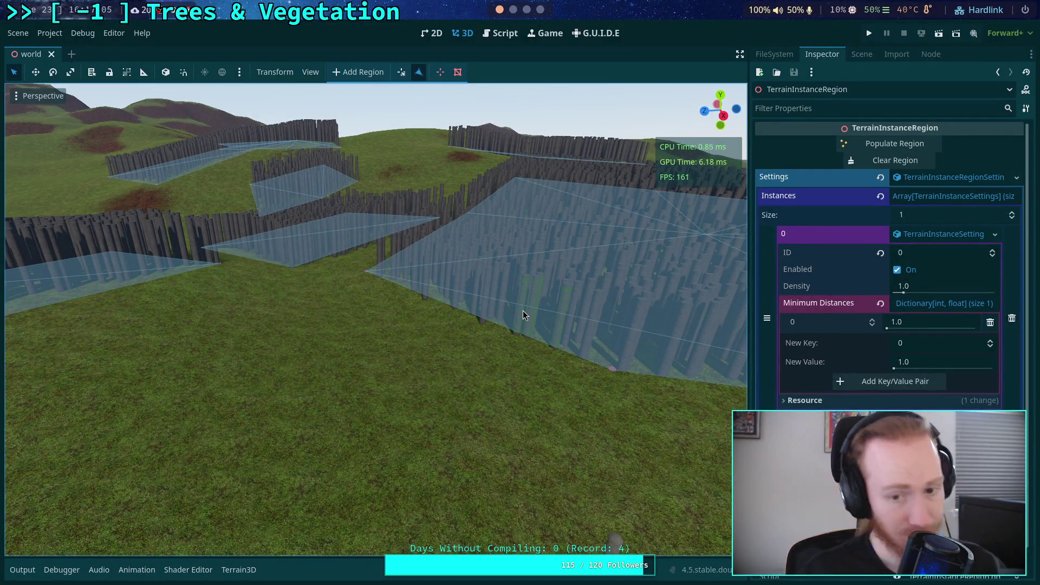
{"action": "right_click", "coordinate": [529, 319]}
{"action": "right_click", "coordinate": [519, 296]}
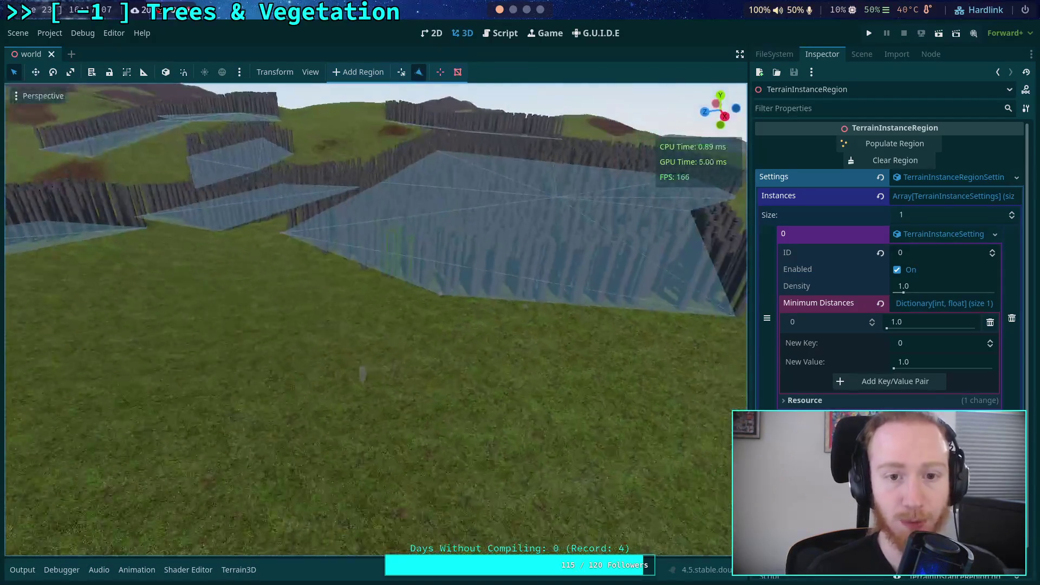
{"action": "right_click", "coordinate": [519, 295]}
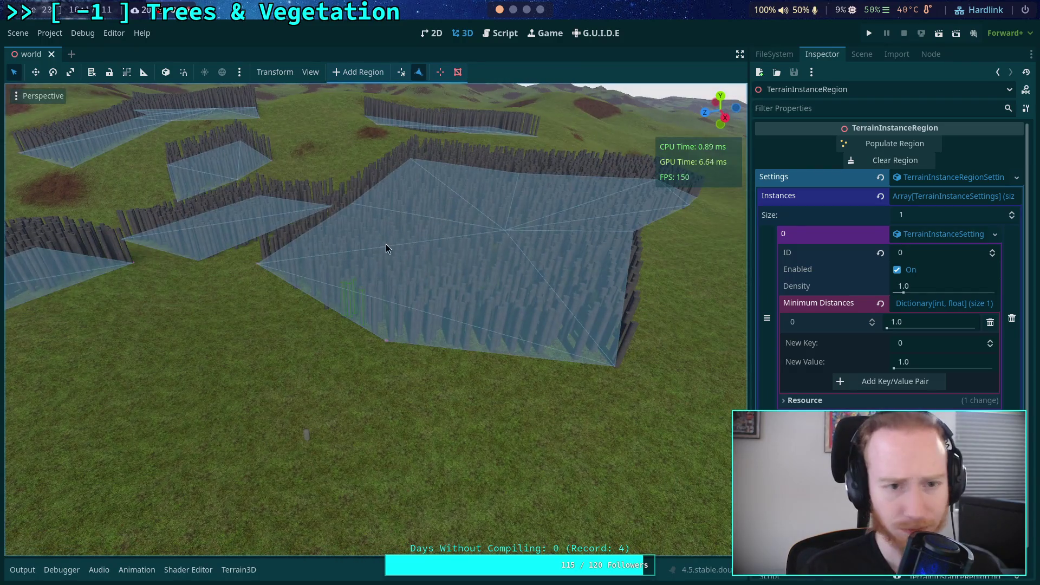
Recheck the viewport display options without changes and save the scene again
{"action": "left_click", "coordinate": [310, 73]}
{"action": "mouse_move", "coordinate": [332, 186]}
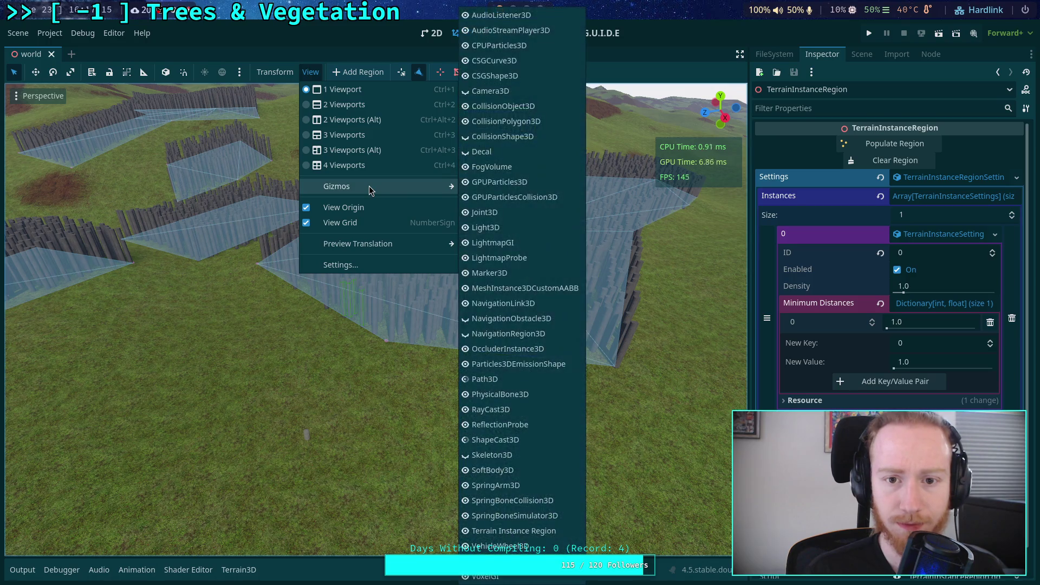
{"action": "left_click", "coordinate": [368, 41]}
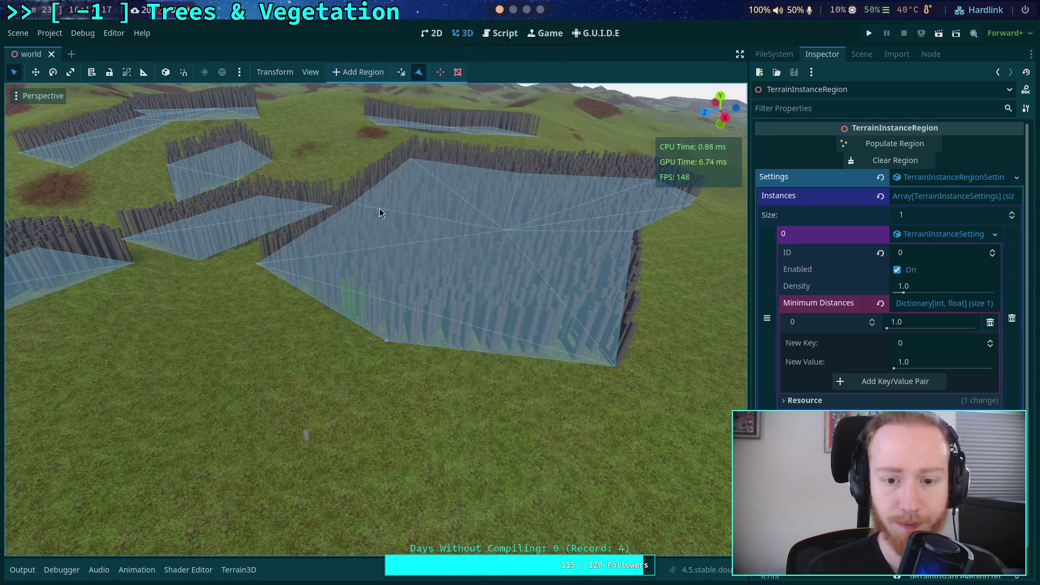
{"action": "scroll", "coordinate": [376, 319], "scroll_direction": "down", "scroll_amount": 2}
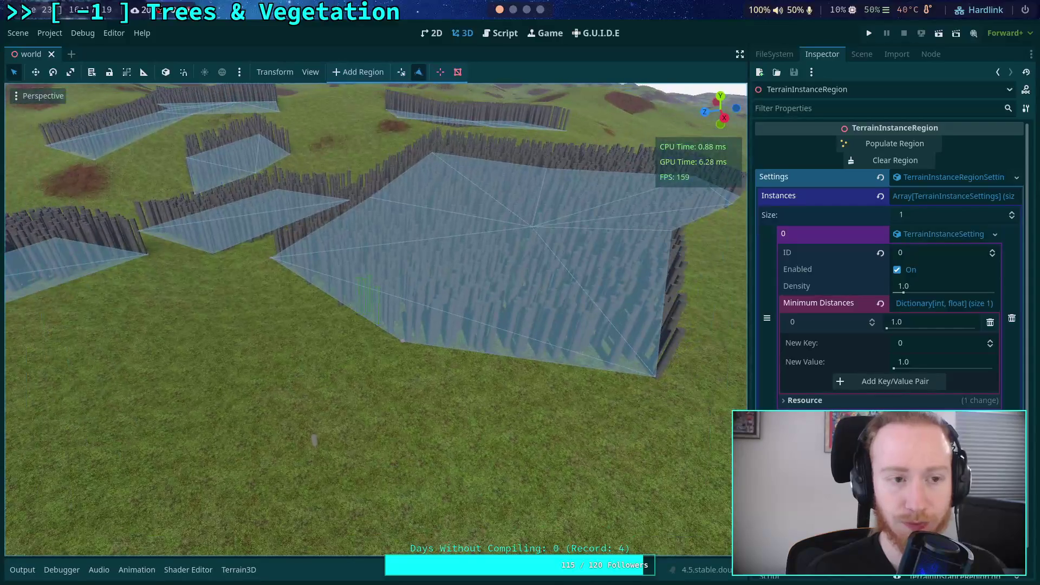
{"action": "key", "text": "ctrl+s"}
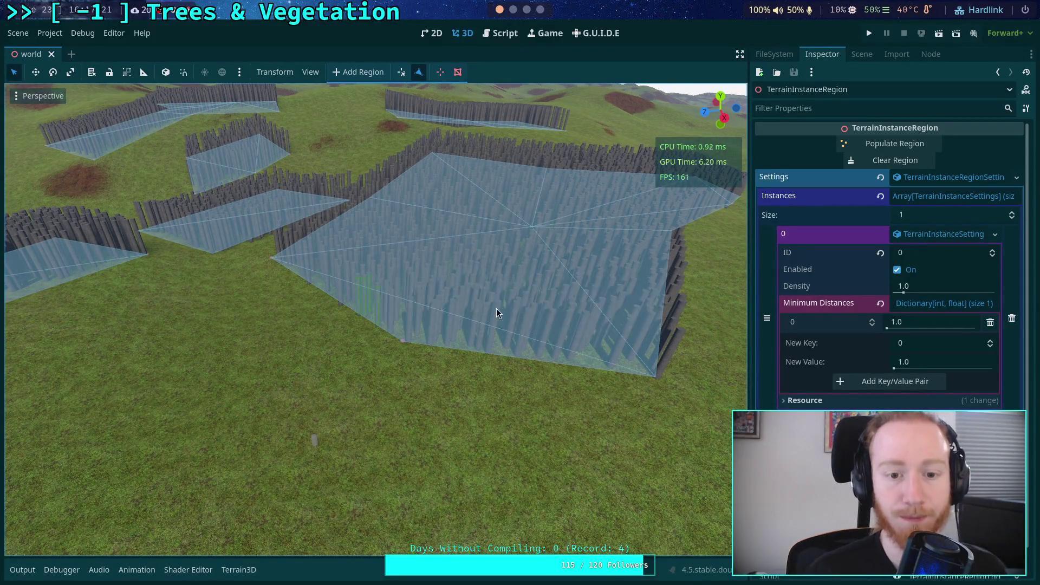
{"action": "scroll", "coordinate": [496, 308], "scroll_direction": "up", "scroll_amount": 2}
{"action": "left_click", "coordinate": [18, 33]}
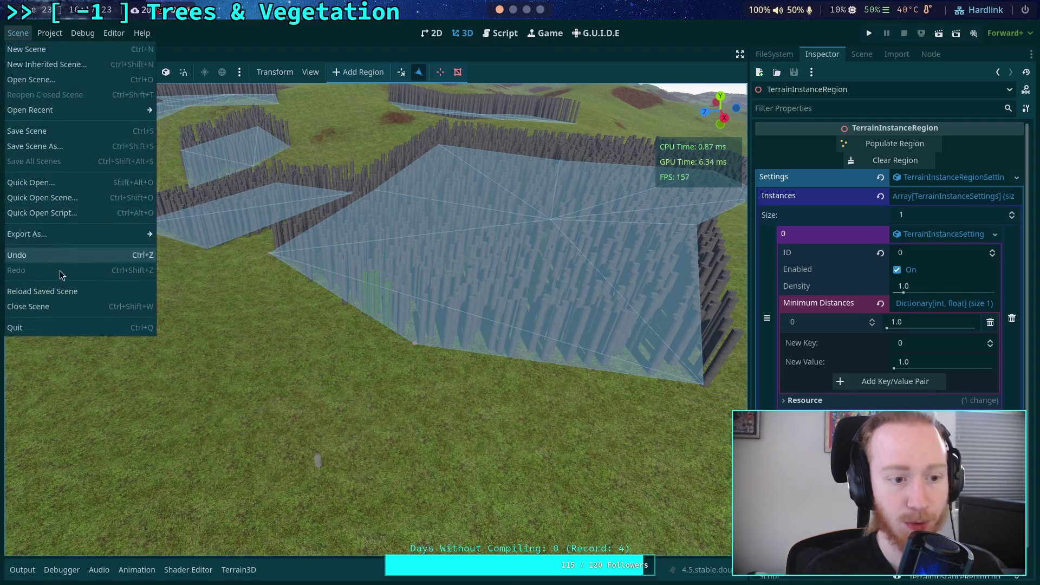
Dismiss the Scene menu, drag the dock splitter to widen the 3D viewport, and show the Scene tree
{"action": "left_click", "coordinate": [63, 293]}
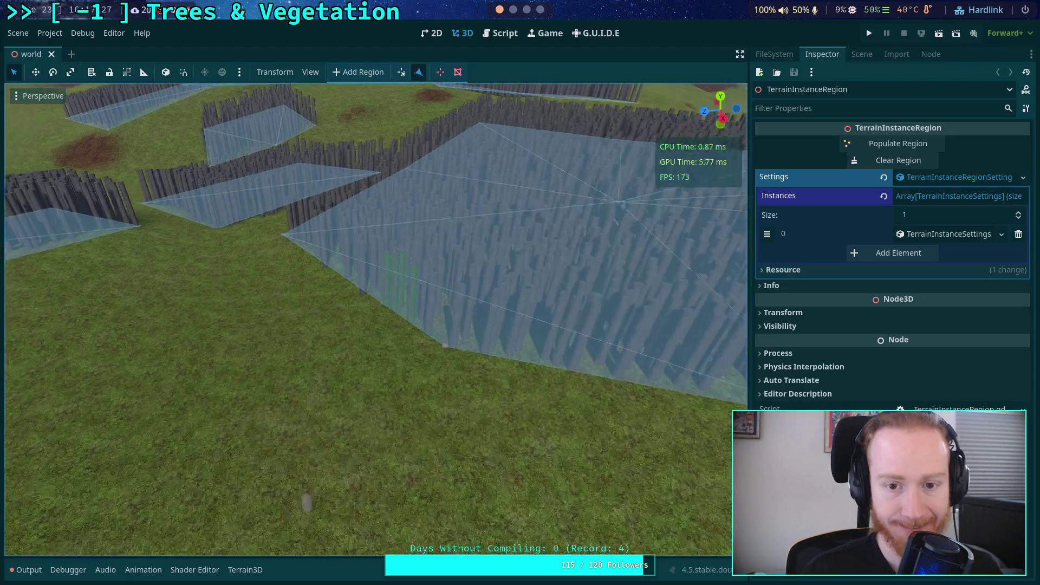
{"action": "left_click_drag", "start_coordinate": [750, 309], "coordinate": [781, 309]}
{"action": "left_click", "coordinate": [892, 54]}
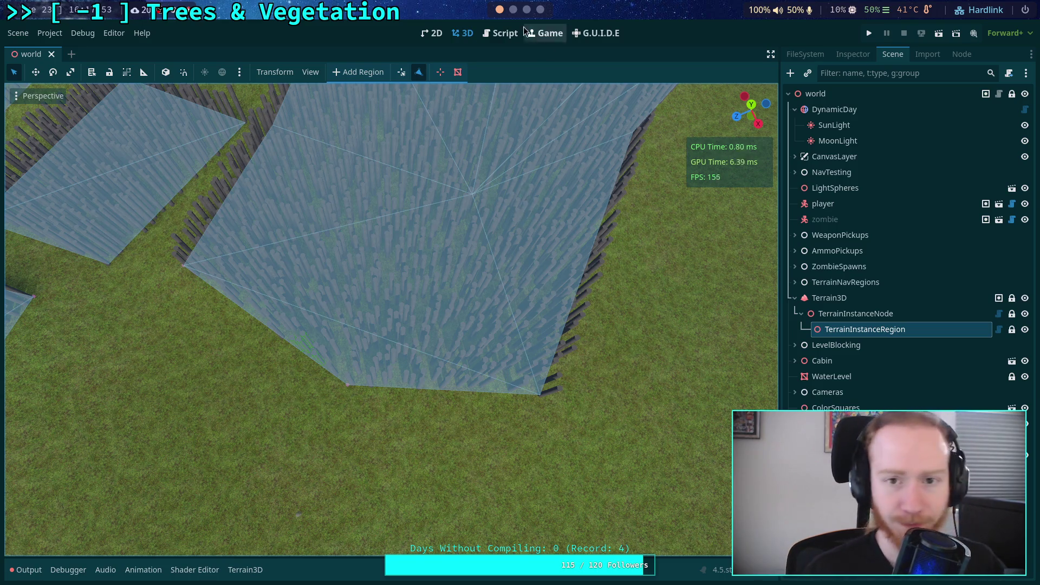
In the region script, fold the other functions and expand _populate_probability
{"action": "left_click", "coordinate": [501, 33]}
{"action": "scroll", "coordinate": [449, 305], "scroll_direction": "down", "scroll_amount": 20}
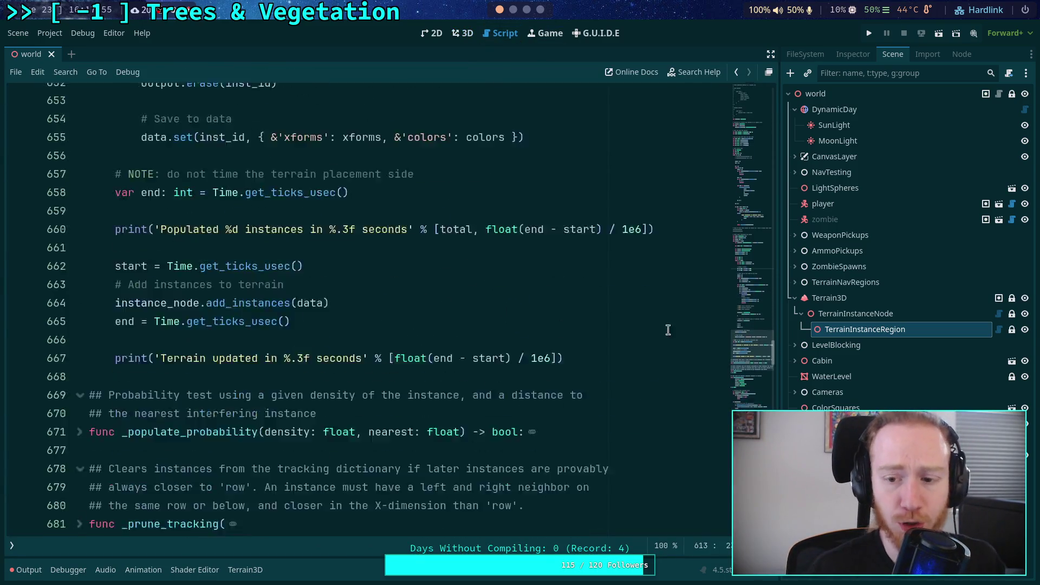
{"action": "scroll", "coordinate": [364, 304], "scroll_direction": "up", "scroll_amount": 3}
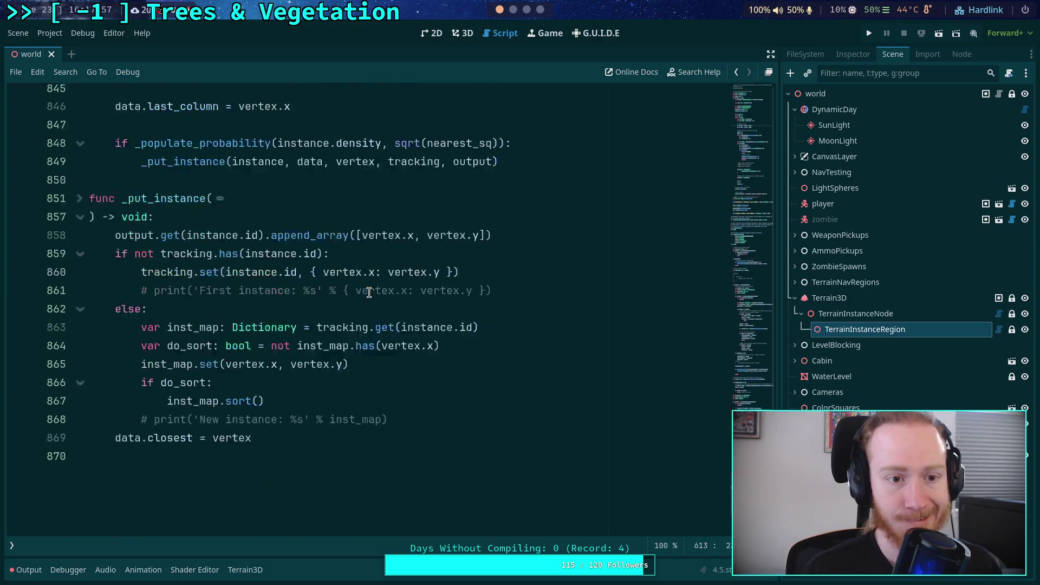
{"action": "left_click", "coordinate": [79, 308]}
{"action": "left_click", "coordinate": [79, 309]}
{"action": "scroll", "coordinate": [87, 314], "scroll_direction": "up", "scroll_amount": 20}
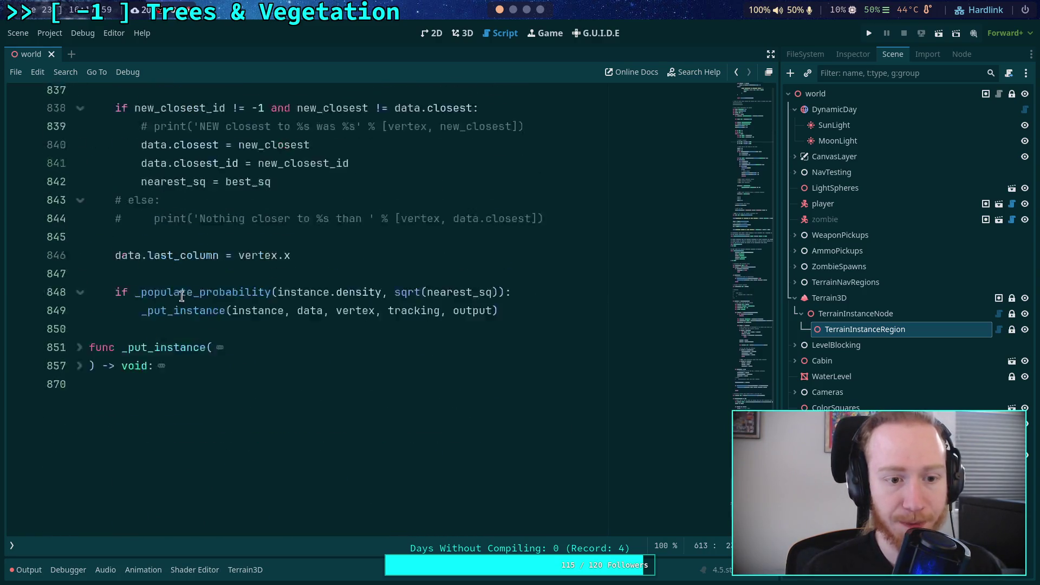
{"action": "scroll", "coordinate": [98, 281], "scroll_direction": "up", "scroll_amount": 20}
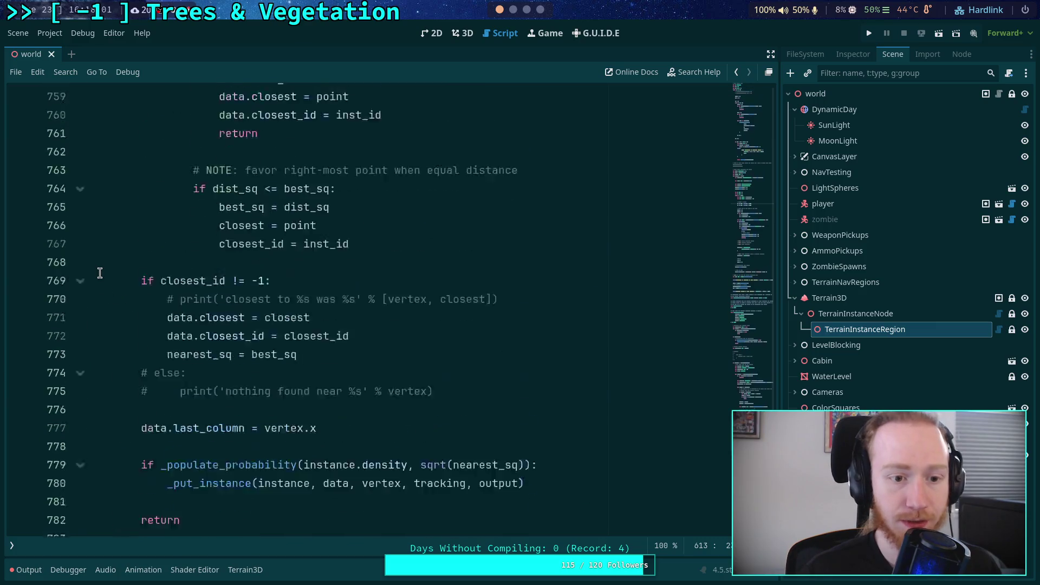
{"action": "scroll", "coordinate": [93, 282], "scroll_direction": "up", "scroll_amount": 3}
{"action": "left_click", "coordinate": [80, 274]}
{"action": "left_click", "coordinate": [80, 291]}
{"action": "left_click", "coordinate": [82, 217]}
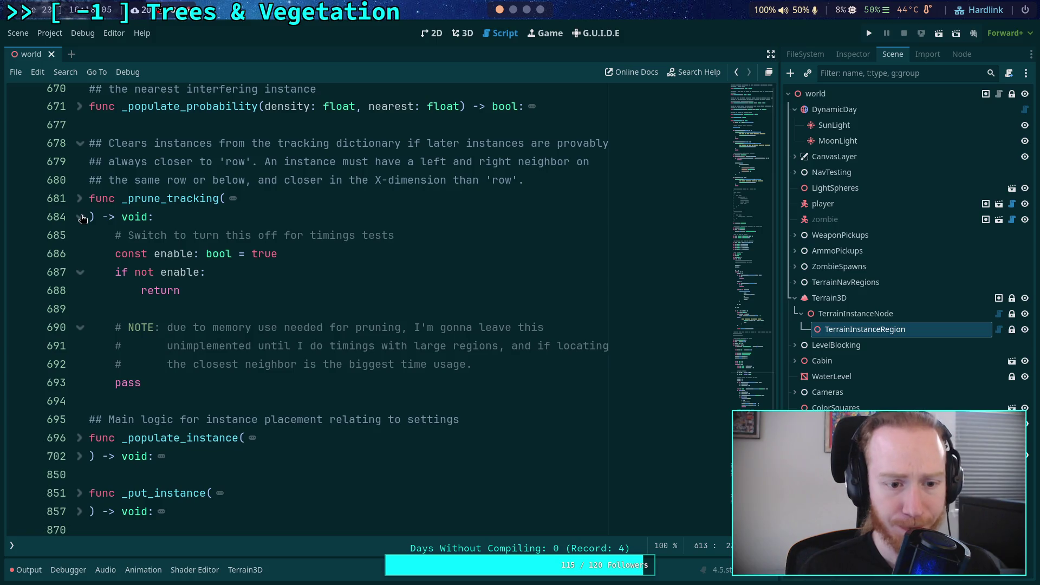
{"action": "left_click", "coordinate": [81, 217]}
{"action": "left_click", "coordinate": [81, 107]}
{"action": "scroll", "coordinate": [234, 192], "scroll_direction": "up", "scroll_amount": 2}
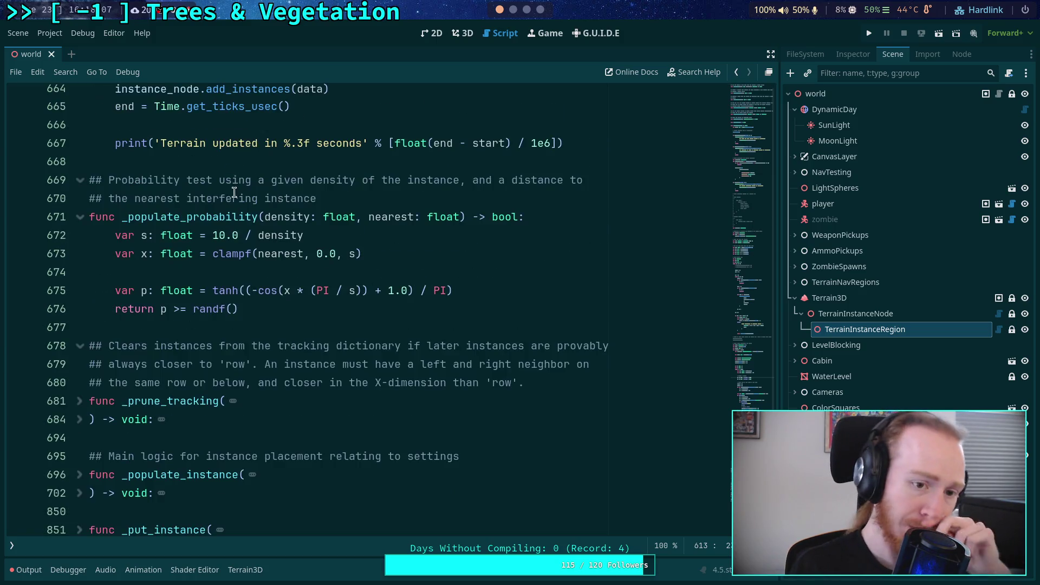
Change the scale on line 672 from 10.0 to 100.0, save, and go back to 3D
{"action": "left_click", "coordinate": [227, 231]}
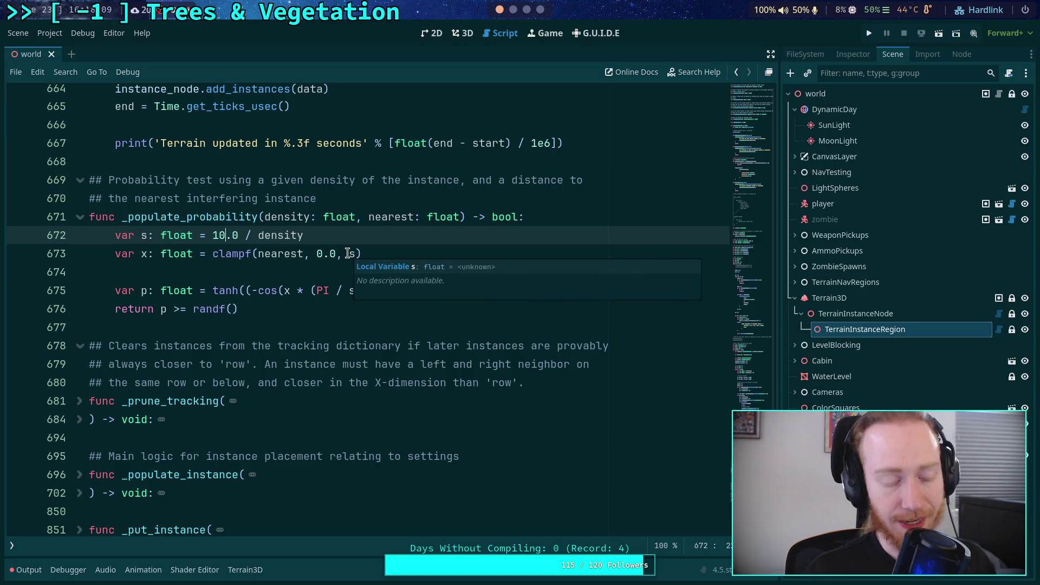
{"action": "type", "text": "0"}
{"action": "key", "text": "ctrl+s"}
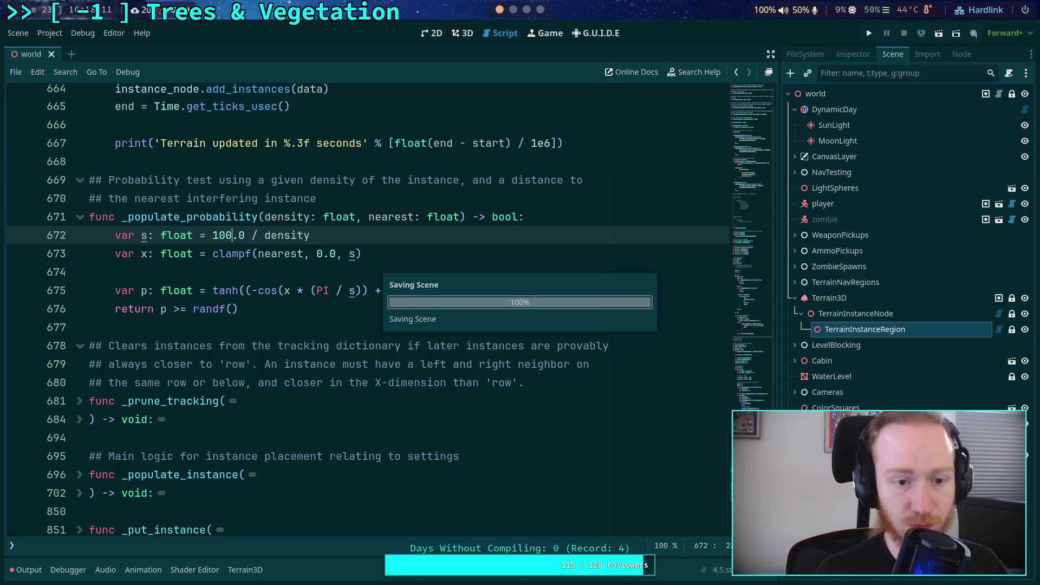
{"action": "left_click", "coordinate": [462, 33]}
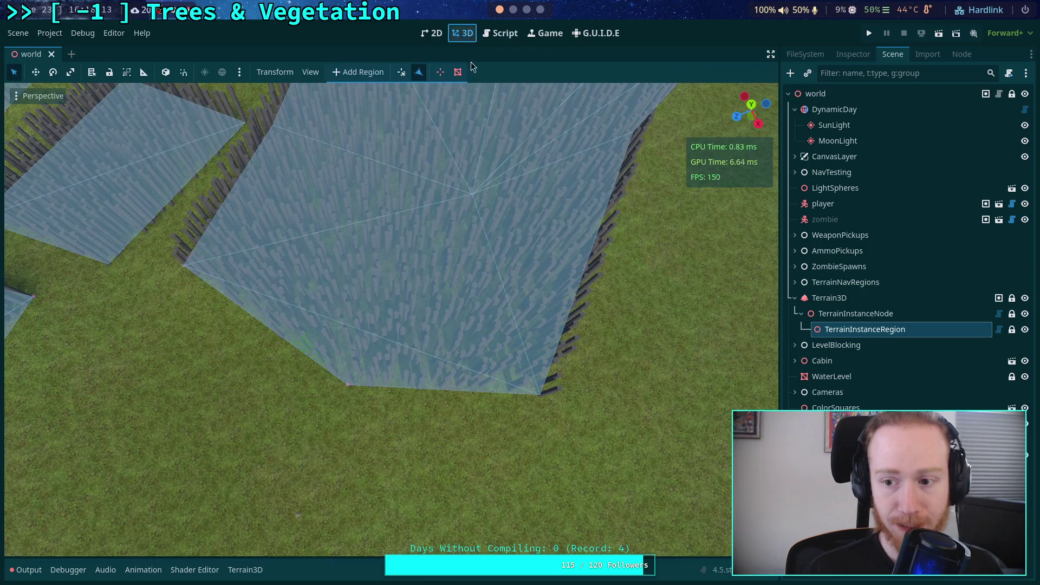
Clear and repopulate the instance regions' trunks using the new 100.0 scale
{"action": "left_click", "coordinate": [851, 54]}
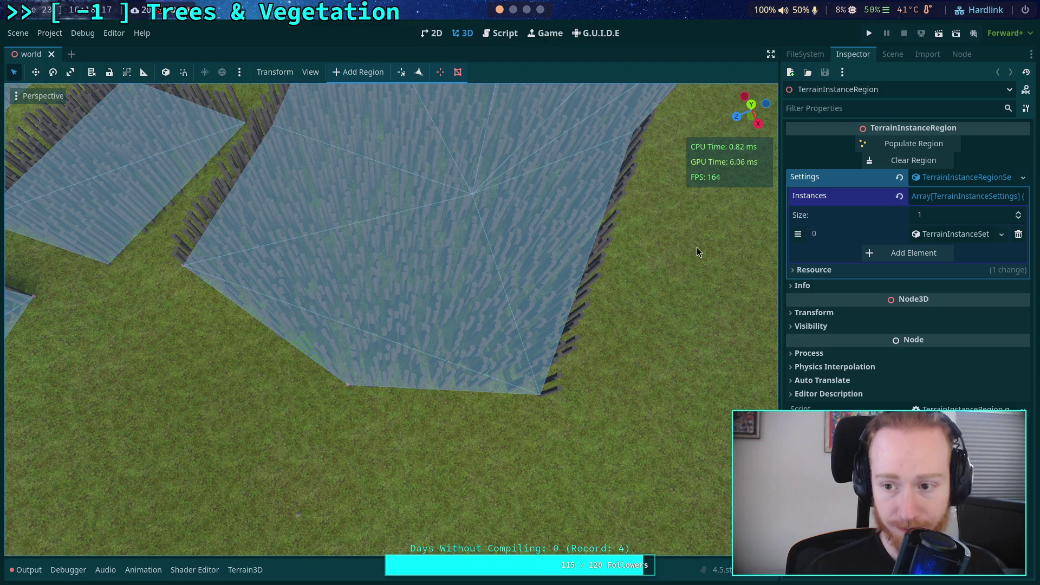
{"action": "left_click", "coordinate": [910, 160]}
{"action": "left_click", "coordinate": [891, 144]}
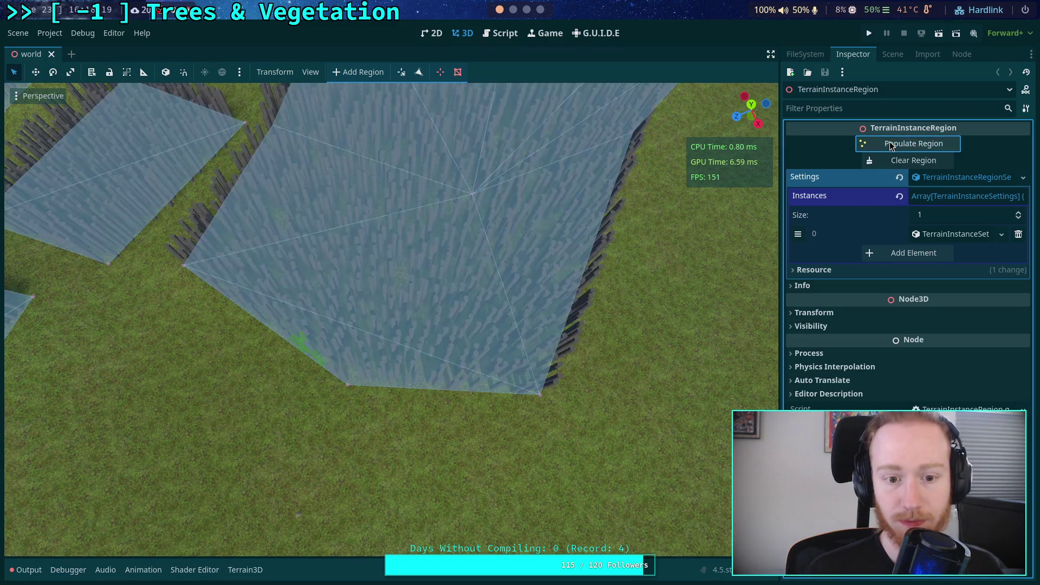
{"action": "scroll", "coordinate": [597, 300], "scroll_direction": "down", "scroll_amount": 3}
{"action": "scroll", "coordinate": [597, 300], "scroll_direction": "up", "scroll_amount": 5}
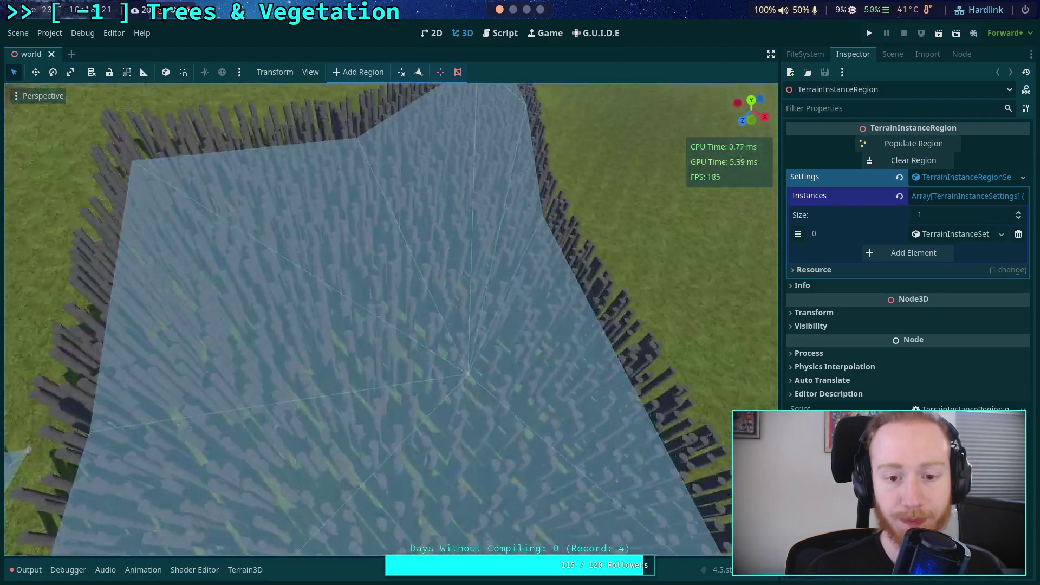
{"action": "scroll", "coordinate": [390, 319], "scroll_direction": "down", "scroll_amount": 6}
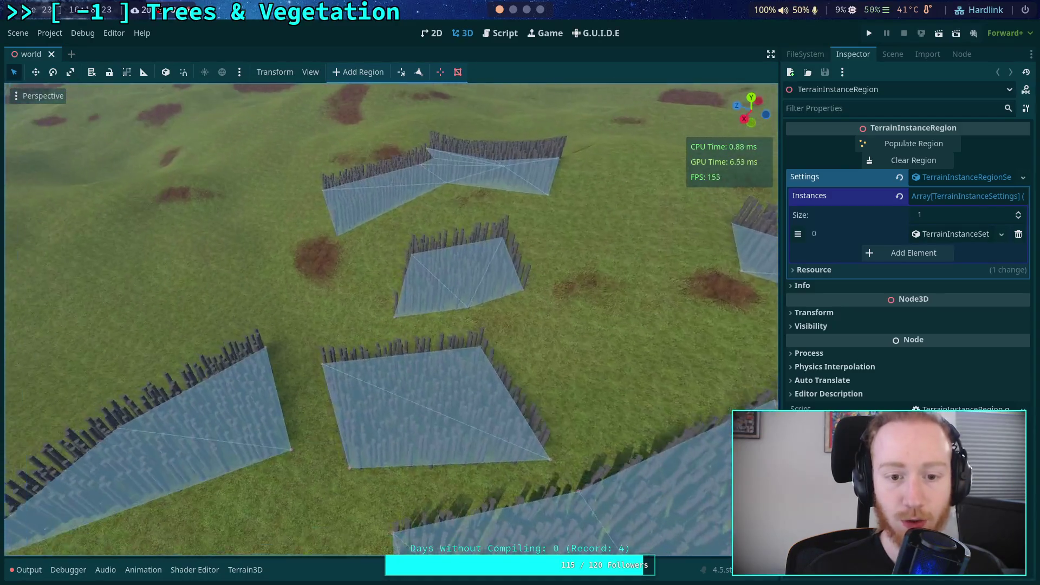
{"action": "scroll", "coordinate": [390, 319], "scroll_direction": "up", "scroll_amount": 5}
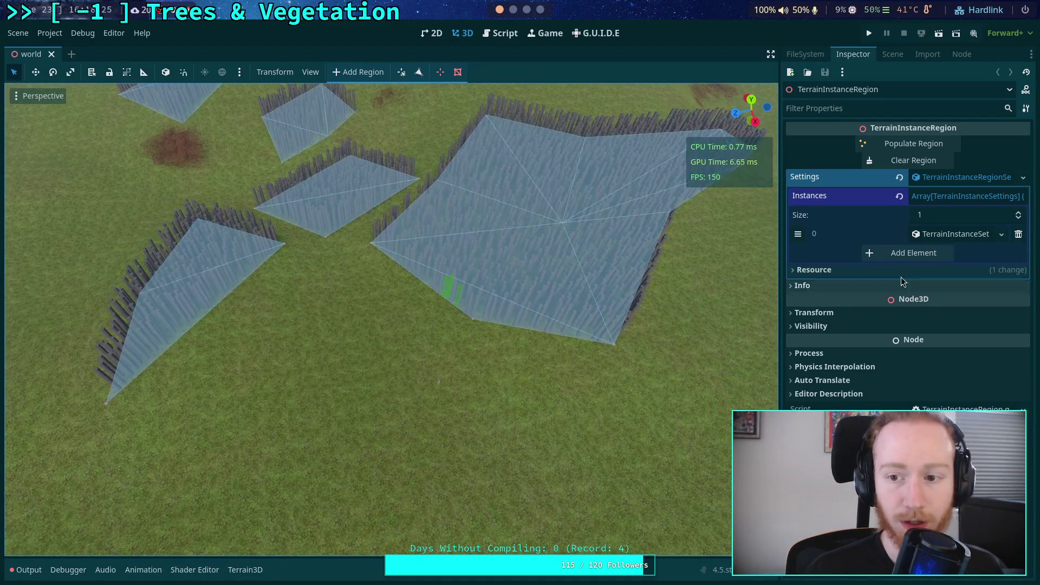
Expand instance set 0 to show its density and minimum distances, then open the script
{"action": "left_click", "coordinate": [955, 234]}
{"action": "scroll", "coordinate": [390, 320], "scroll_direction": "up", "scroll_amount": 4}
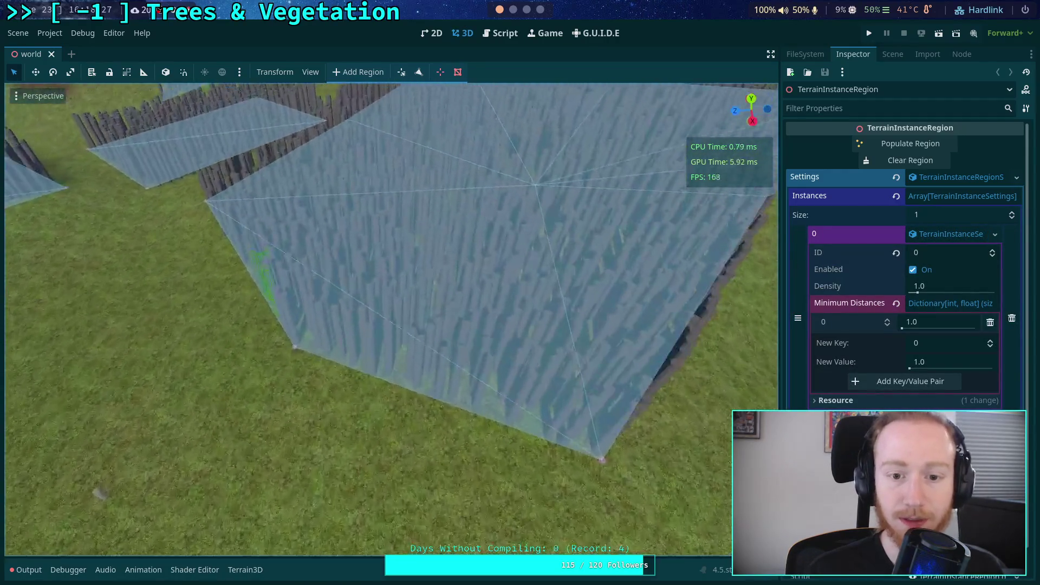
{"action": "scroll", "coordinate": [390, 319], "scroll_direction": "down", "scroll_amount": 3}
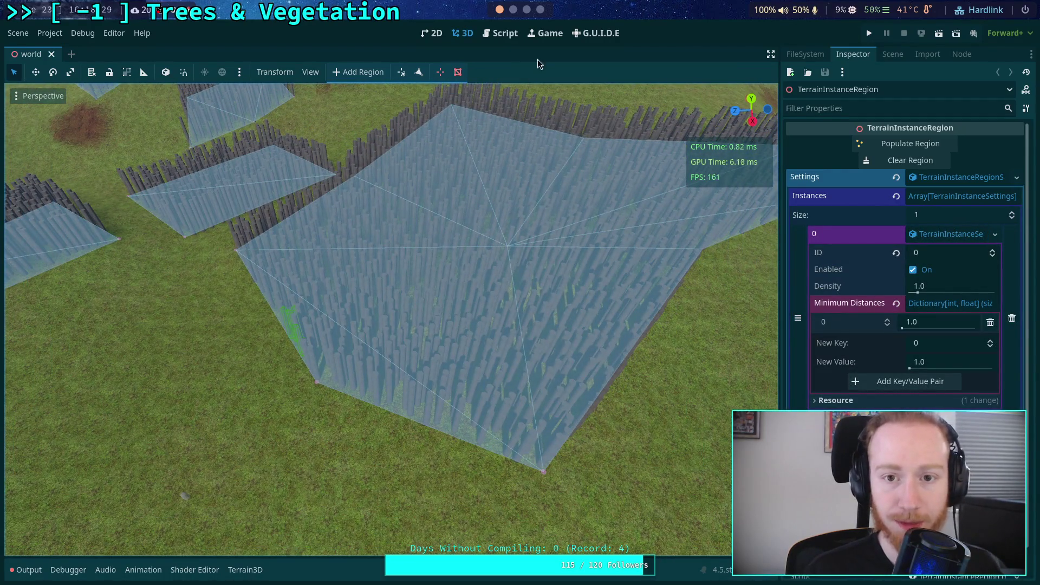
{"action": "left_click", "coordinate": [502, 33]}
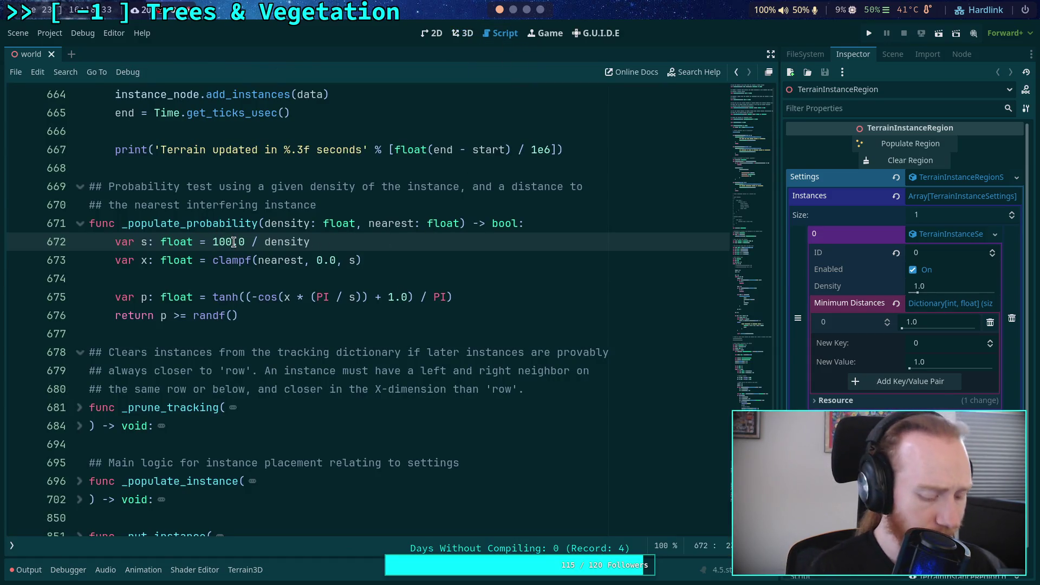
{"action": "type", "text": "0"}
Save, then regenerate the trunks in the region from the 3D view
{"action": "key", "text": "ctrl+s"}
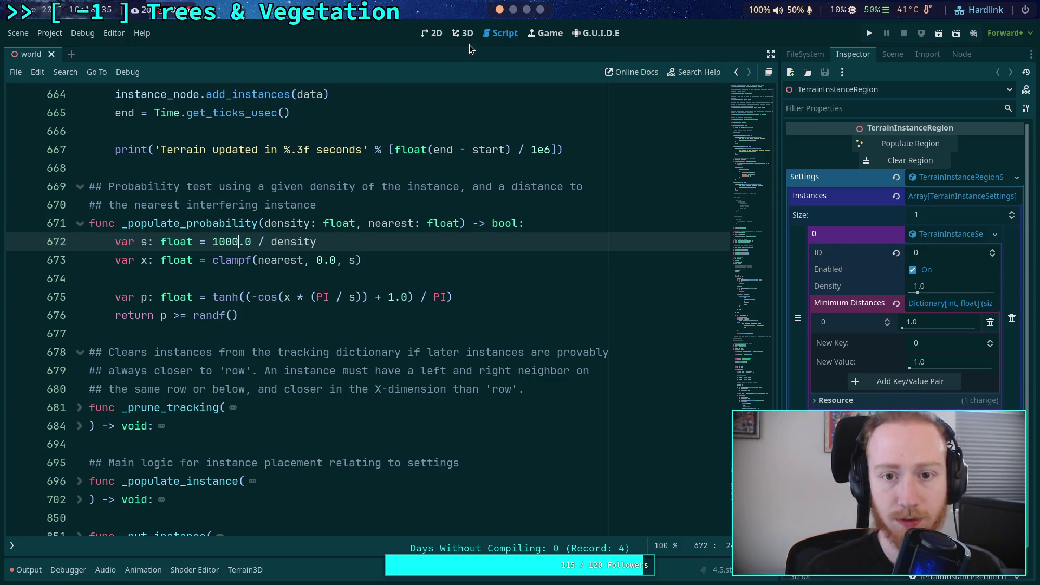
{"action": "left_click", "coordinate": [464, 34]}
{"action": "left_click", "coordinate": [892, 146]}
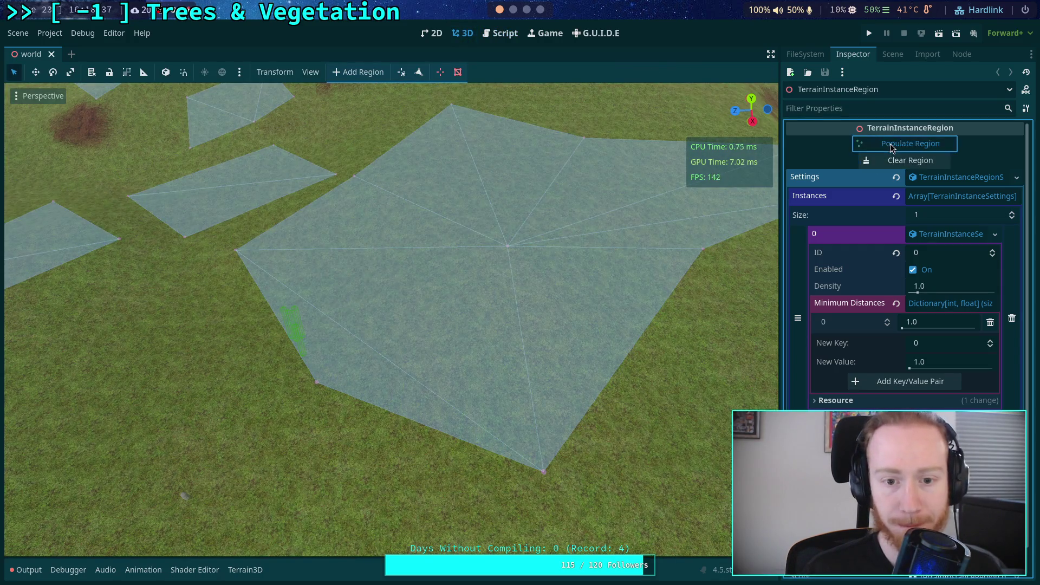
{"action": "scroll", "coordinate": [528, 233], "scroll_direction": "up", "scroll_amount": 3}
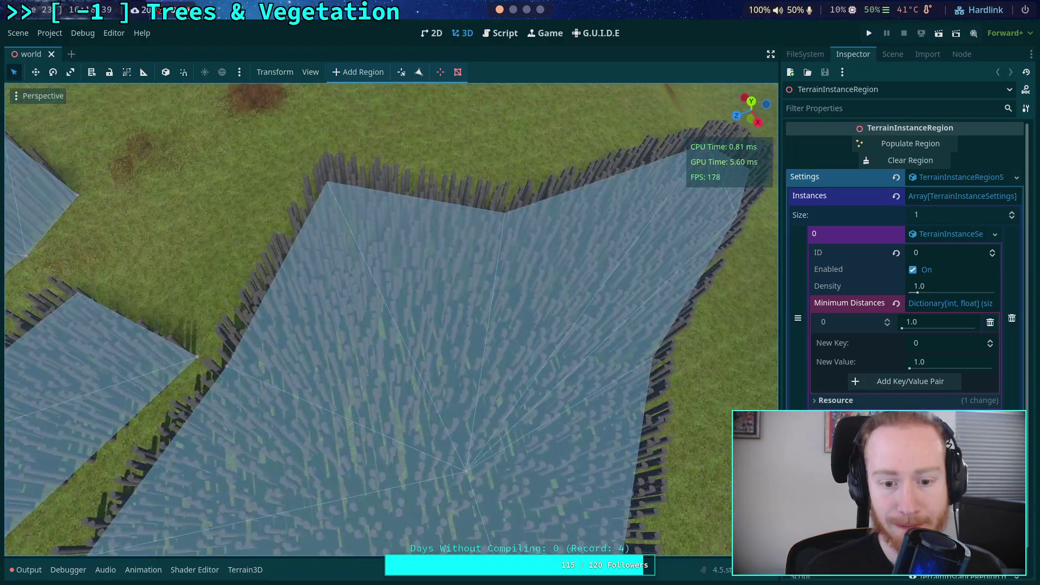
{"action": "scroll", "coordinate": [467, 230], "scroll_direction": "down", "scroll_amount": 5}
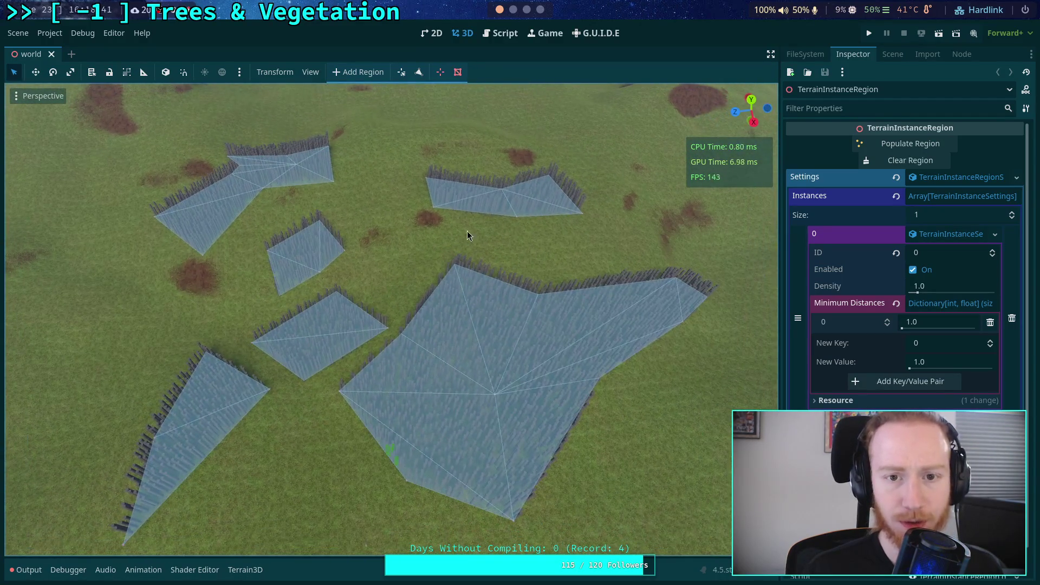
Set line 672's scale to 10000.0, save, and clear and repopulate the regions
{"action": "left_click", "coordinate": [501, 34]}
{"action": "key", "text": "ctrl+s"}
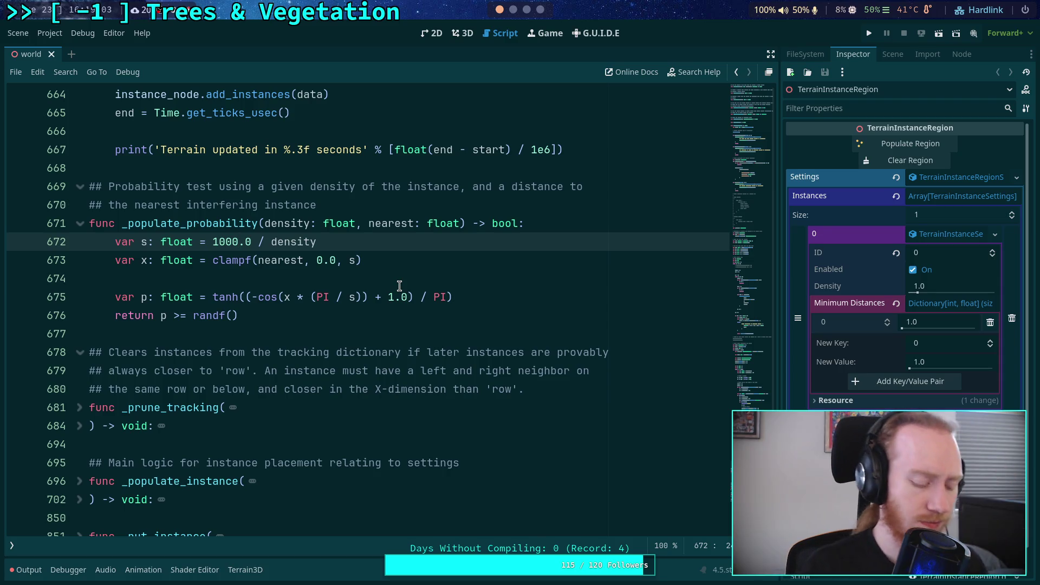
{"action": "type", "text": "0"}
{"action": "key", "text": "ctrl+s"}
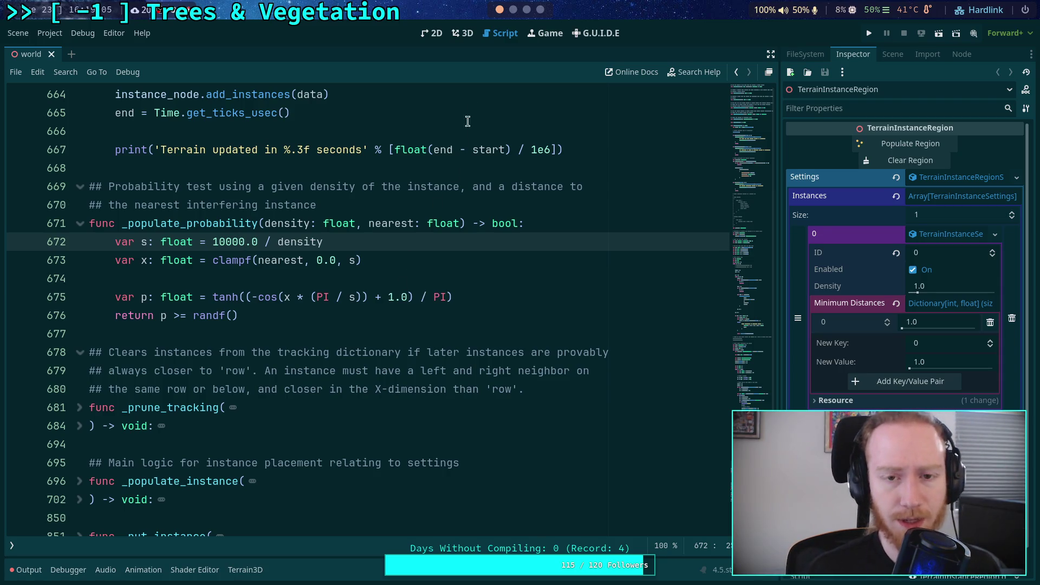
{"action": "left_click", "coordinate": [458, 36]}
{"action": "left_click", "coordinate": [900, 161]}
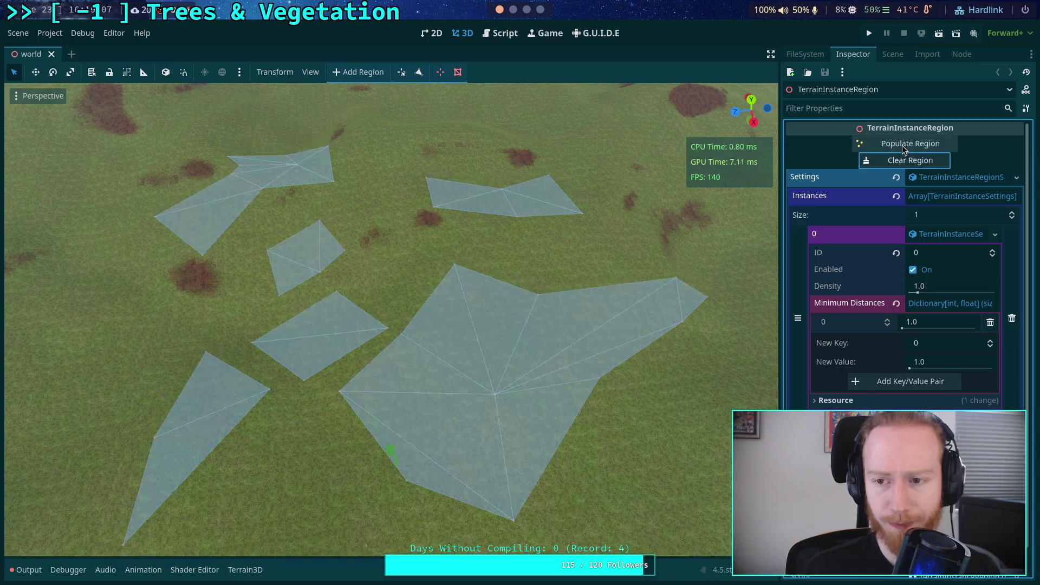
{"action": "left_click", "coordinate": [901, 144]}
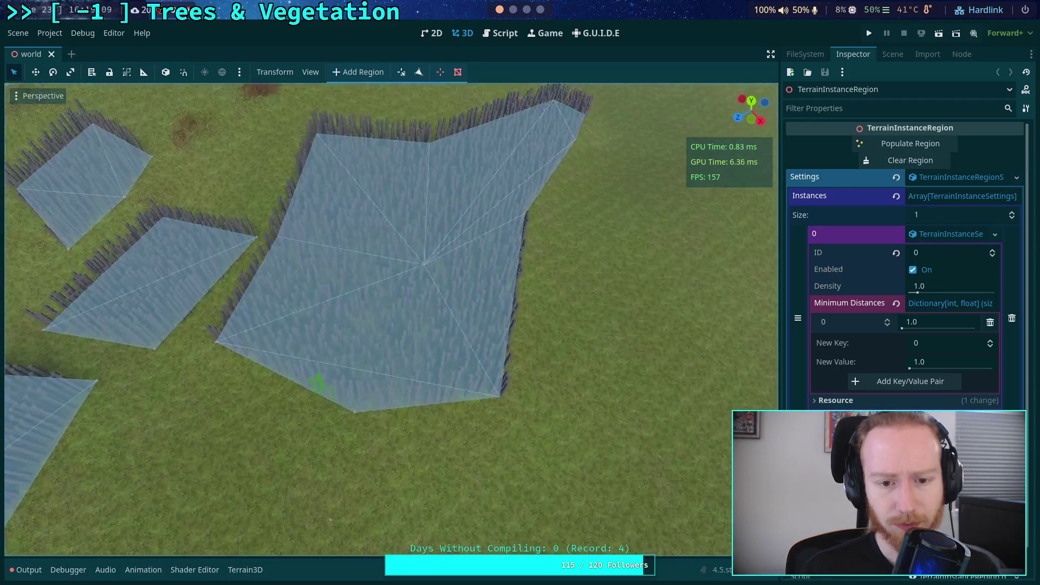
Fly the camera over the large region to inspect the denser trunk placement
{"action": "key", "text": "s"}
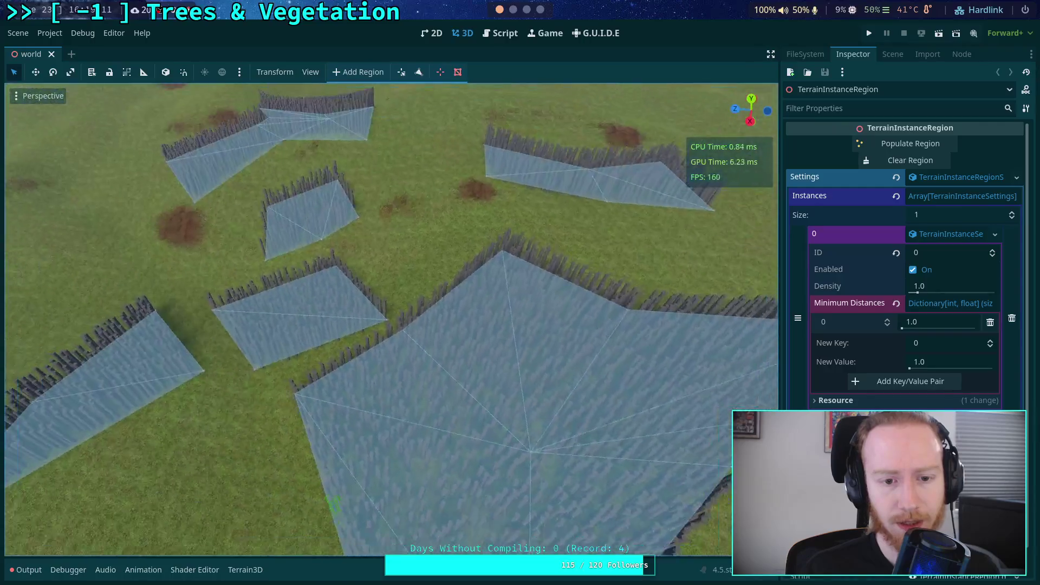
{"action": "key", "text": "w"}
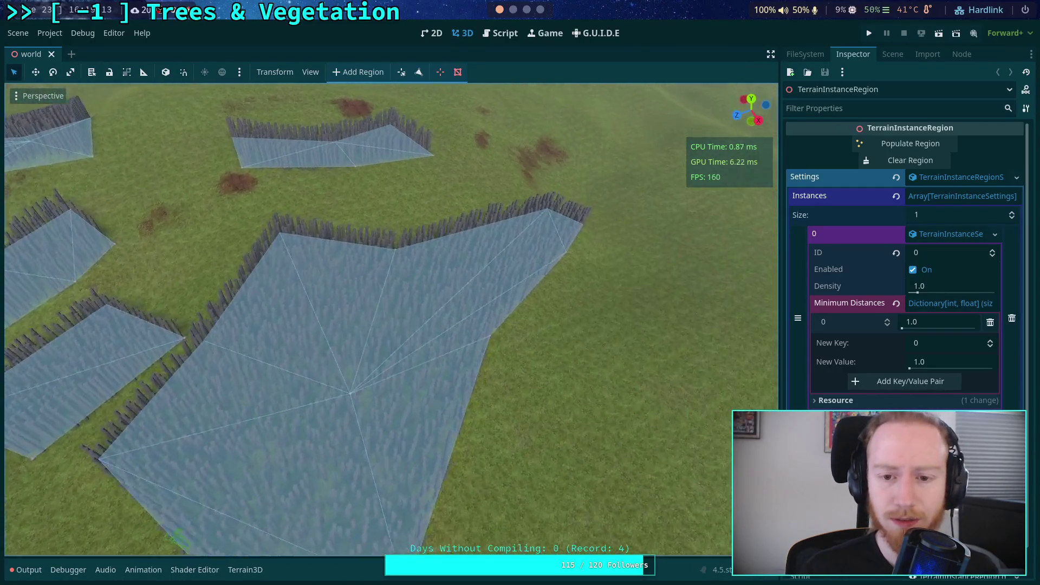
{"action": "key", "text": "w"}
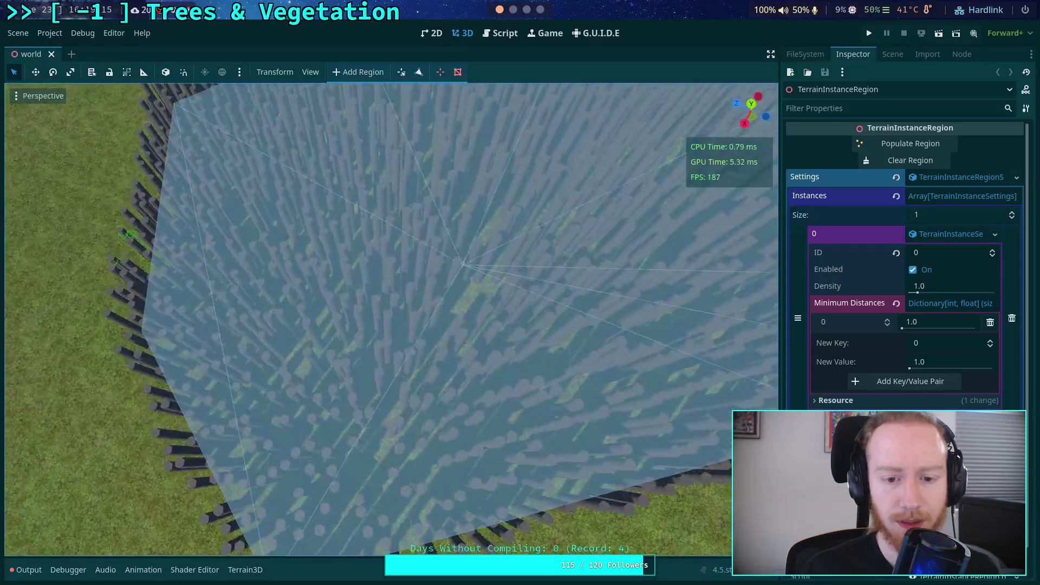
{"action": "key", "text": "s"}
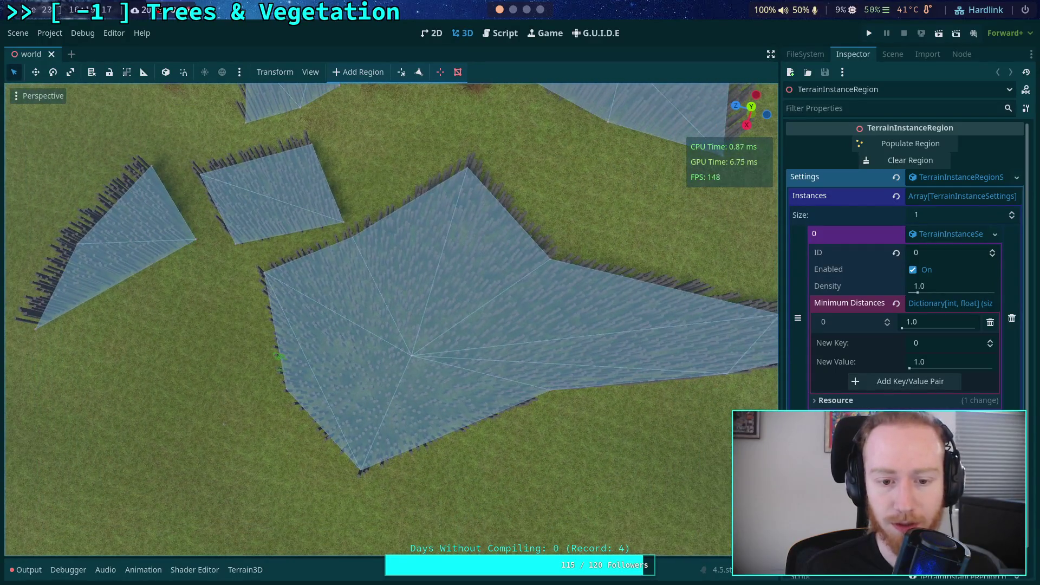
{"action": "key", "text": "w"}
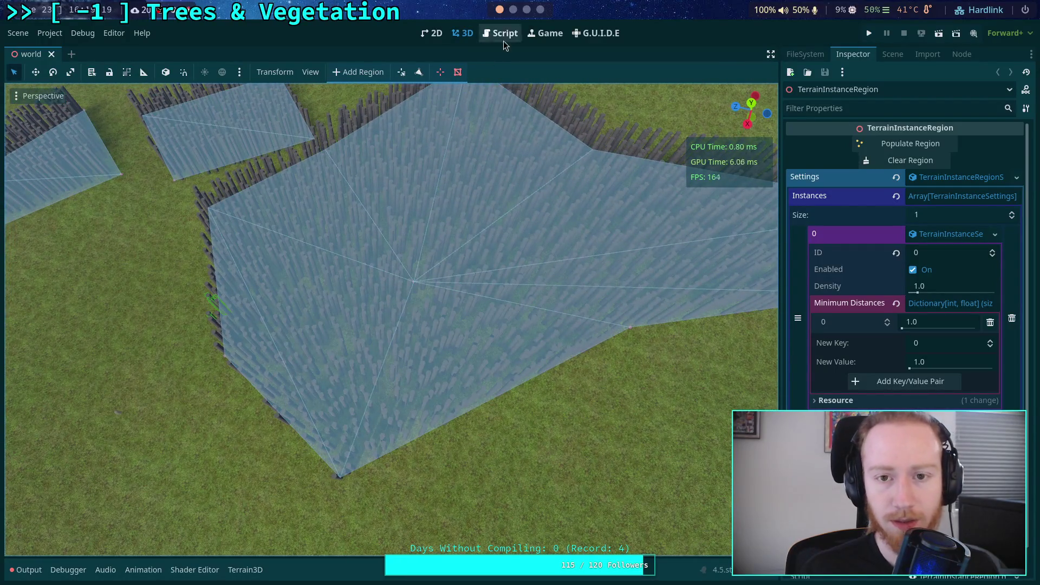
{"action": "left_click", "coordinate": [502, 35]}
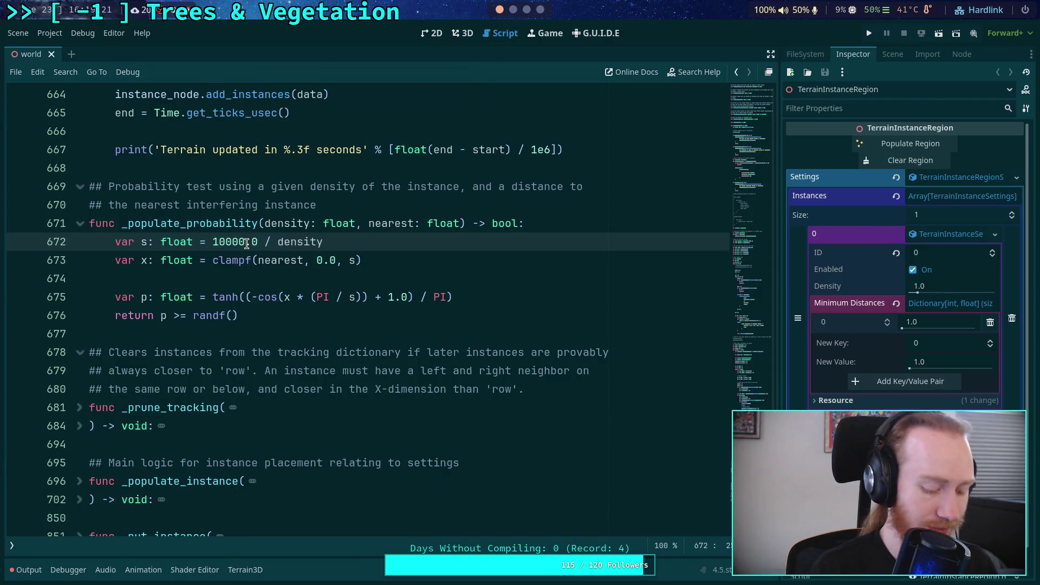
Change the script constant to 100000.0, save, and clear and repopulate the regions
{"action": "type", "text": "0"}
{"action": "key", "text": "ctrl+s"}
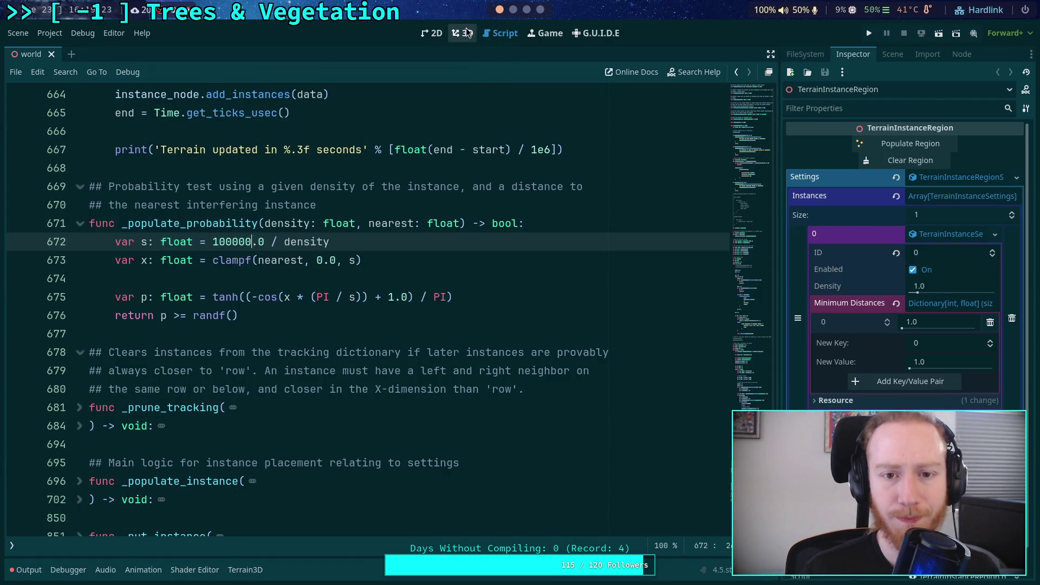
{"action": "left_click", "coordinate": [466, 33]}
{"action": "left_click", "coordinate": [895, 161]}
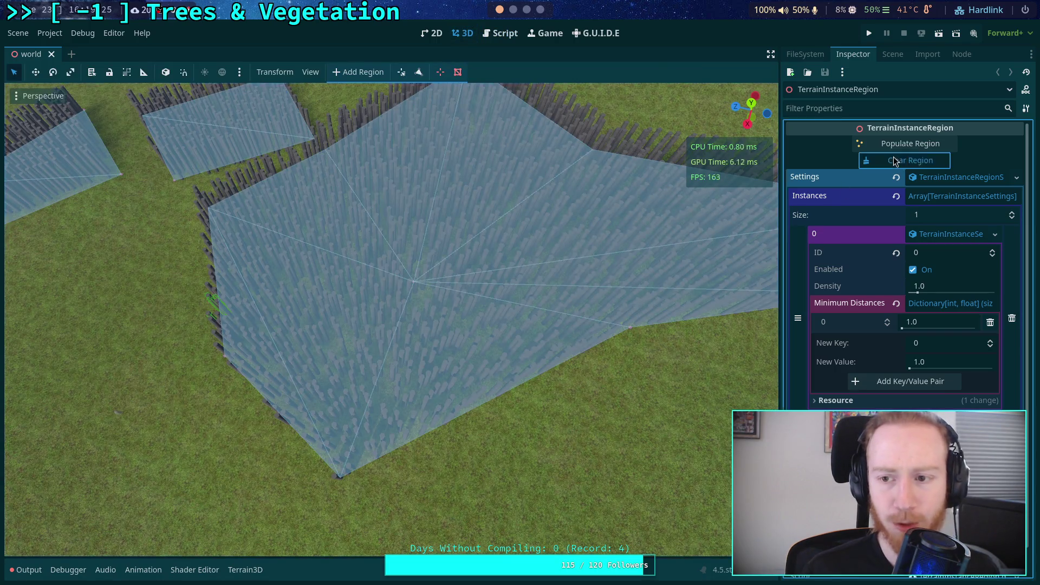
{"action": "left_click", "coordinate": [906, 144]}
{"action": "scroll", "coordinate": [390, 319], "scroll_direction": "down", "scroll_amount": 3}
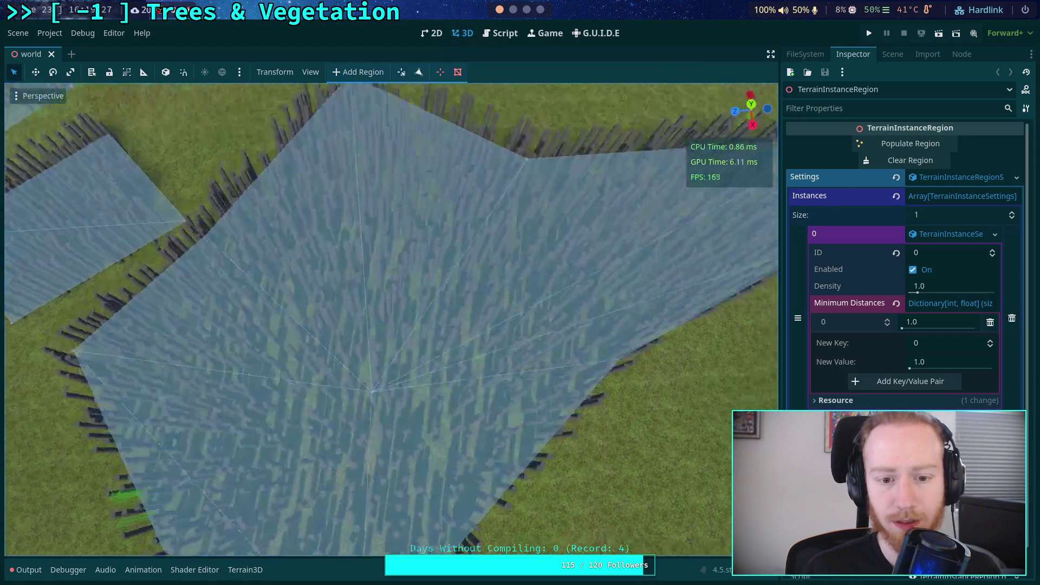
{"action": "scroll", "coordinate": [390, 320], "scroll_direction": "down", "scroll_amount": 3}
{"action": "scroll", "coordinate": [518, 306], "scroll_direction": "up", "scroll_amount": 5}
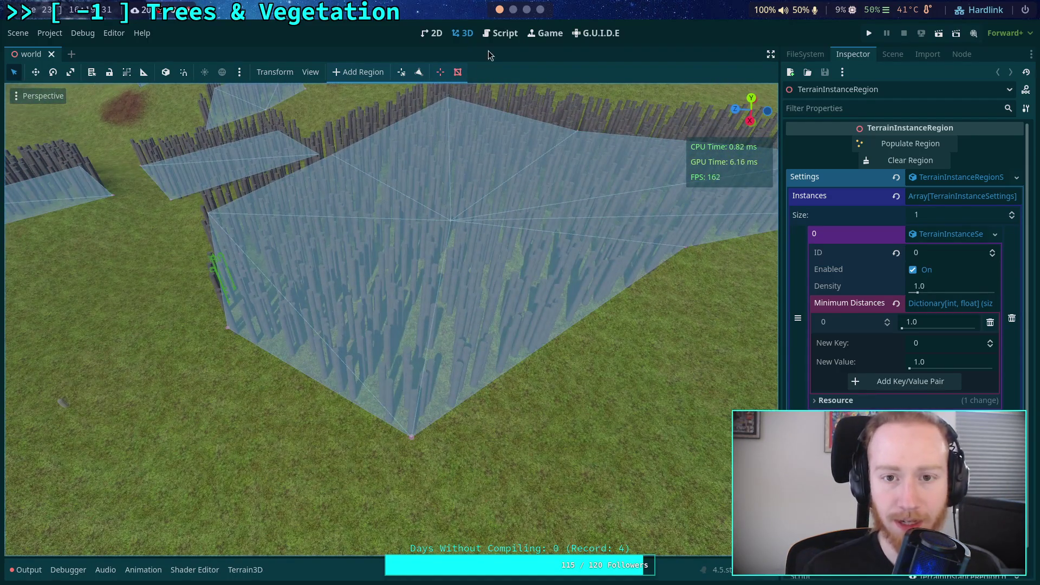
Edit the script constant again, save, and regenerate sparser trunks in the region
{"action": "key", "text": "ctrl+F3"}
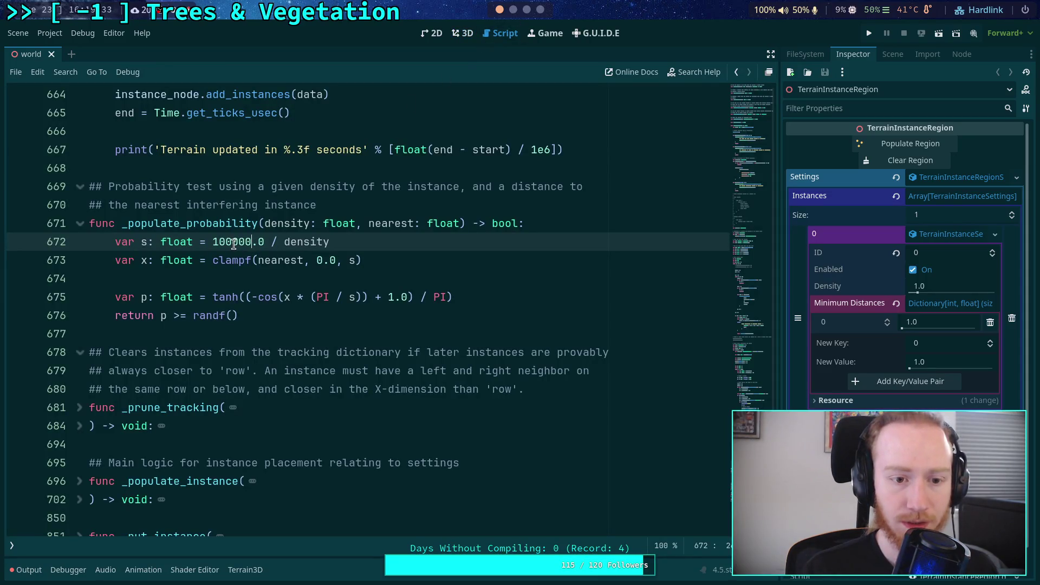
{"action": "key", "text": "ctrl+s"}
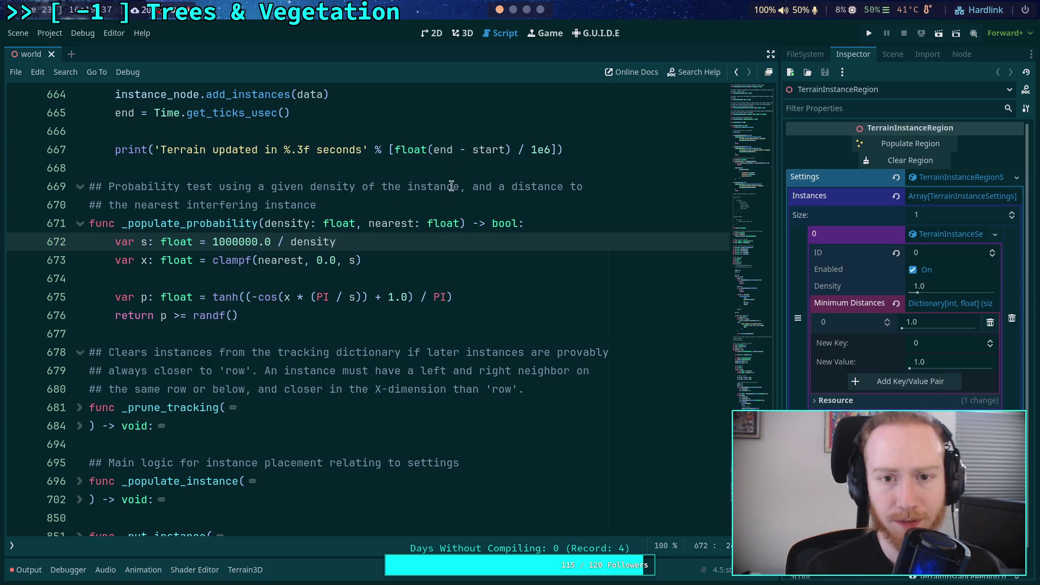
{"action": "left_click", "coordinate": [467, 34]}
{"action": "left_click", "coordinate": [910, 160]}
{"action": "left_click", "coordinate": [910, 143]}
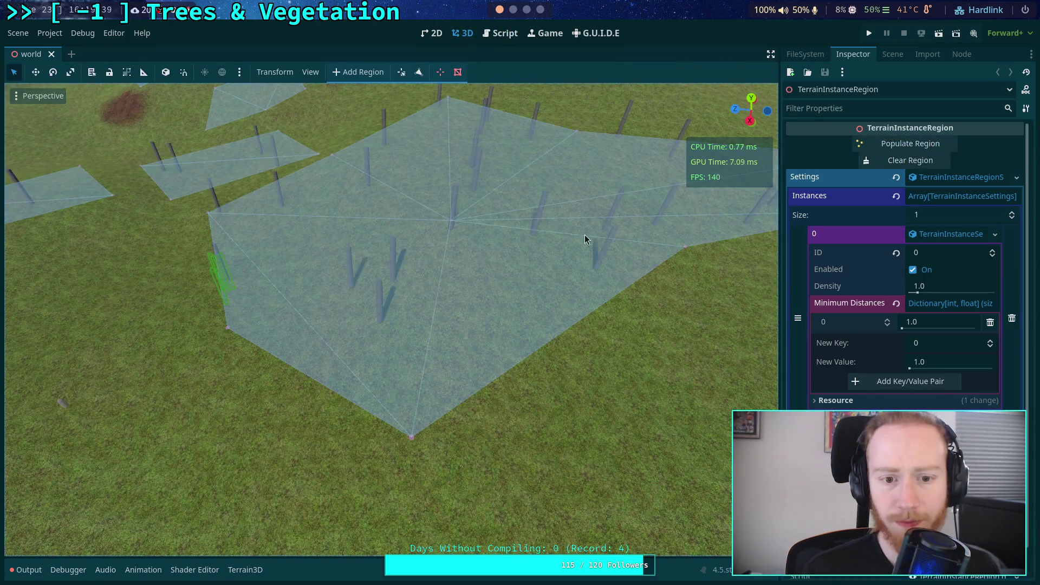
{"action": "scroll", "coordinate": [520, 303], "scroll_direction": "down", "scroll_amount": 5}
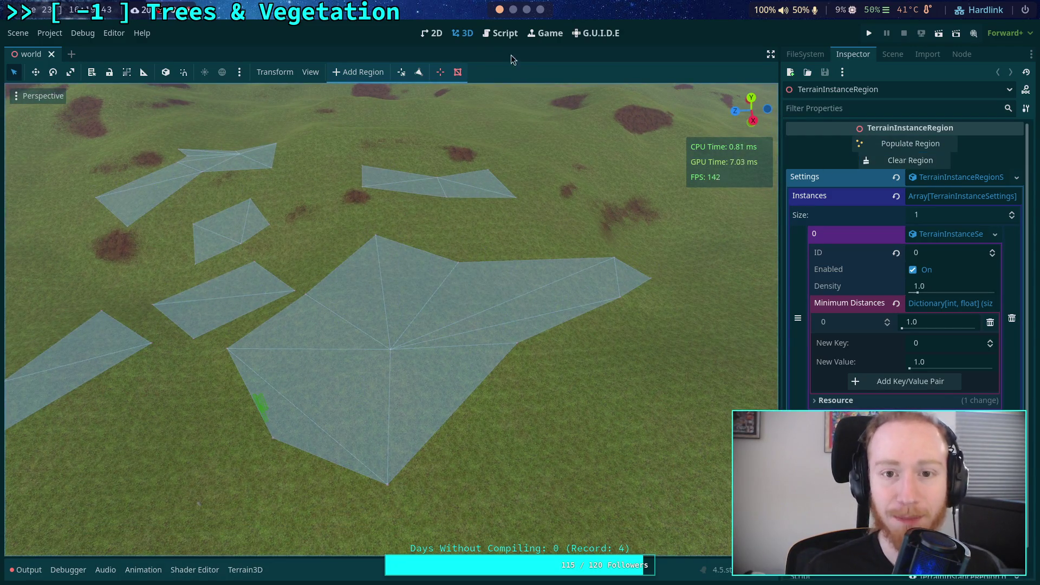
Settle the constant at 500000.0 / density, save, and return to the 3D view
{"action": "left_click", "coordinate": [500, 33]}
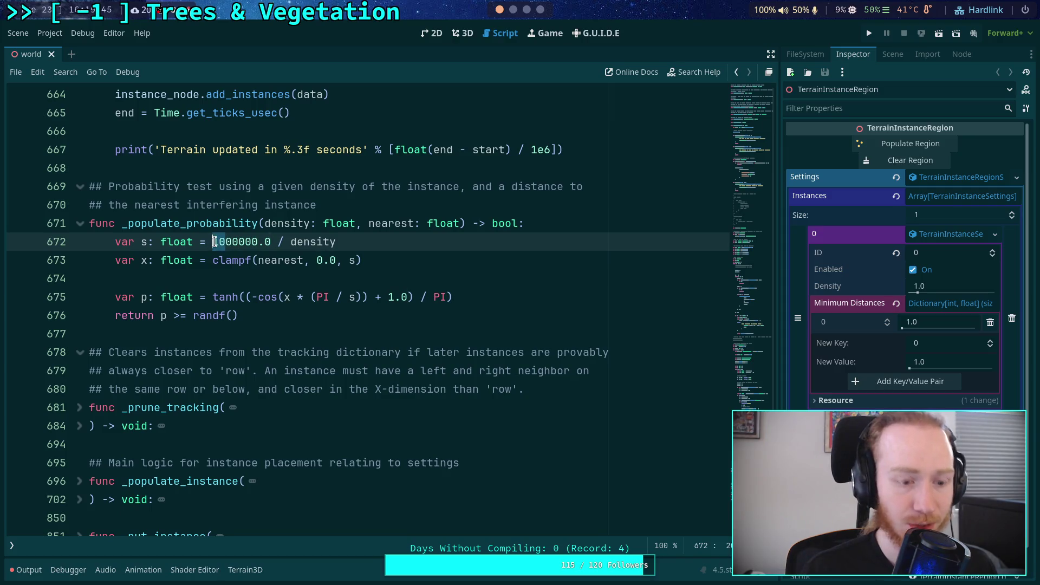
{"action": "key", "text": "ctrl+s"}
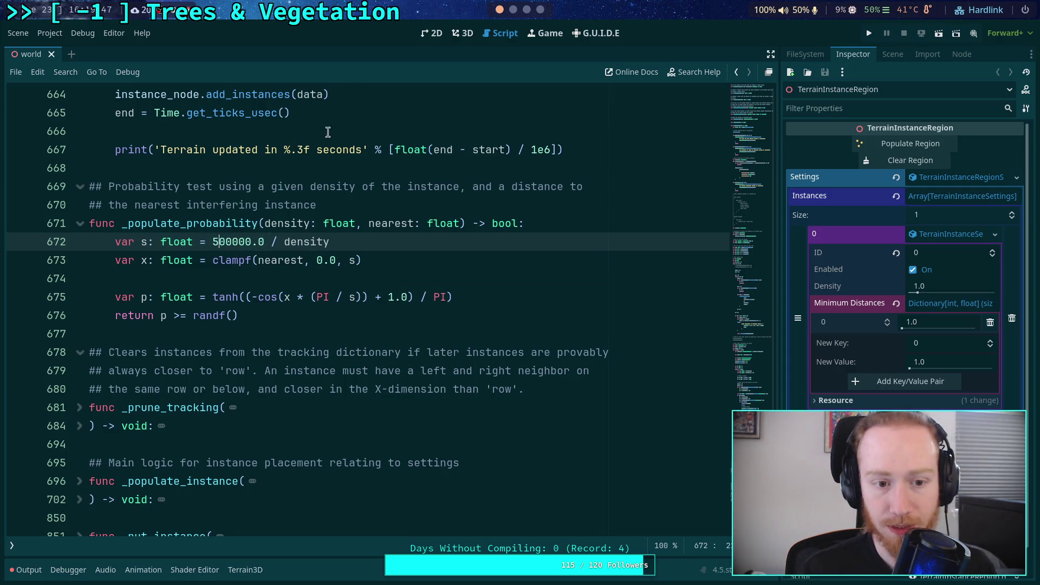
{"action": "key", "text": "ctrl+F2"}
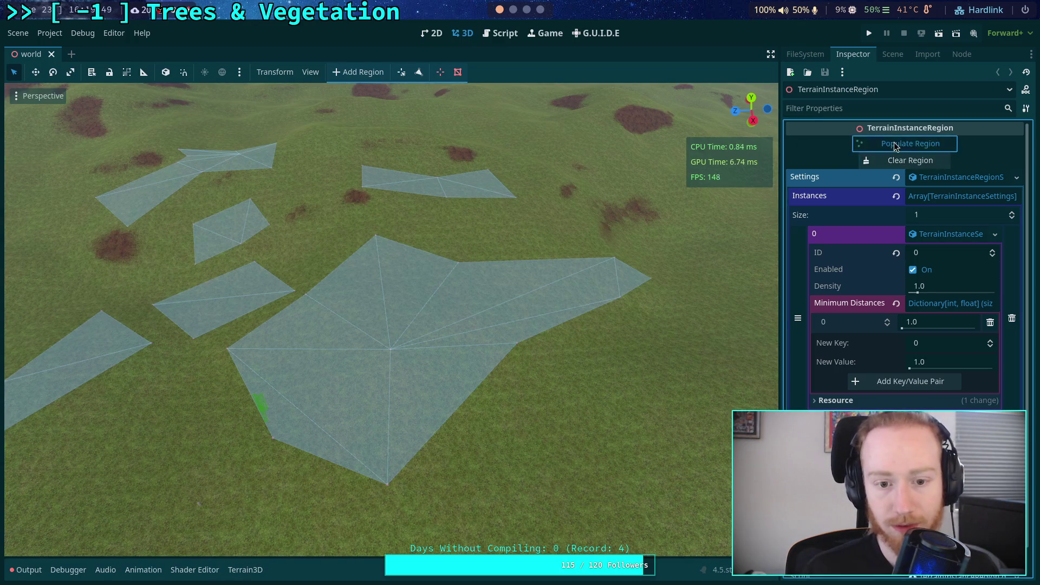
{"action": "scroll", "coordinate": [486, 262], "scroll_direction": "up", "scroll_amount": 3}
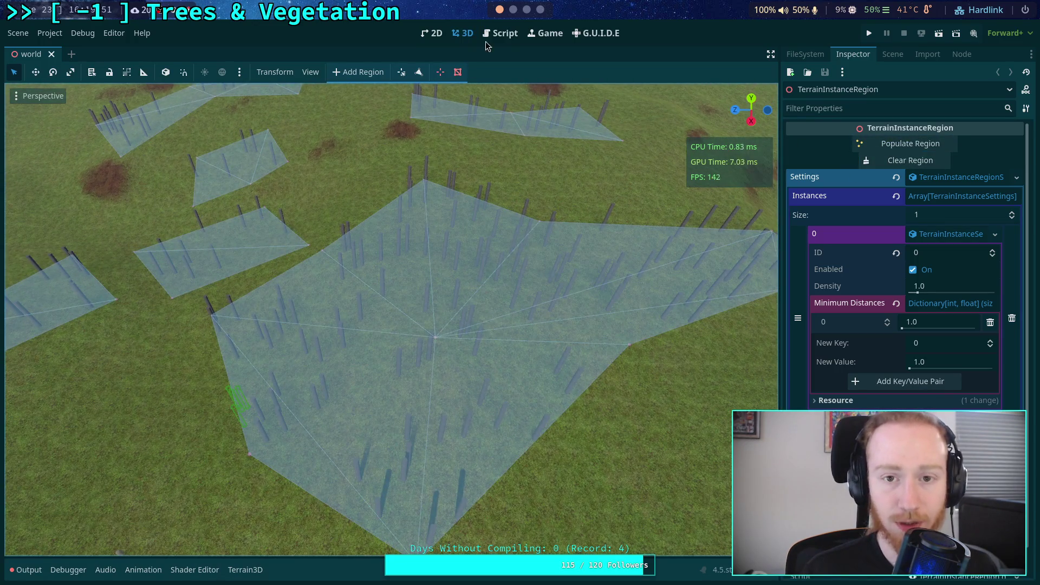
{"action": "left_click", "coordinate": [486, 39]}
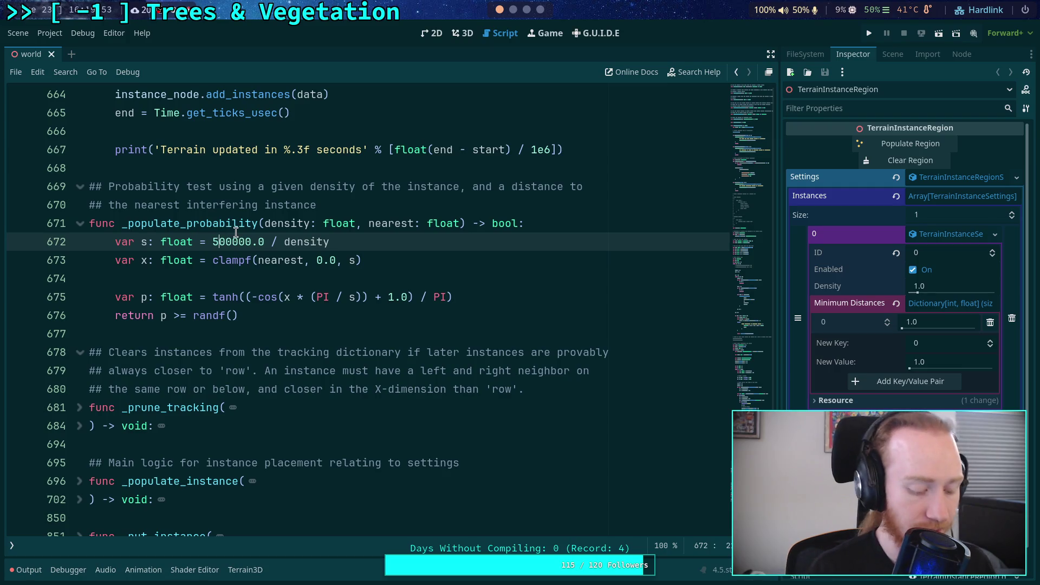
{"action": "key", "text": "ctrl+s"}
{"action": "left_click", "coordinate": [463, 33]}
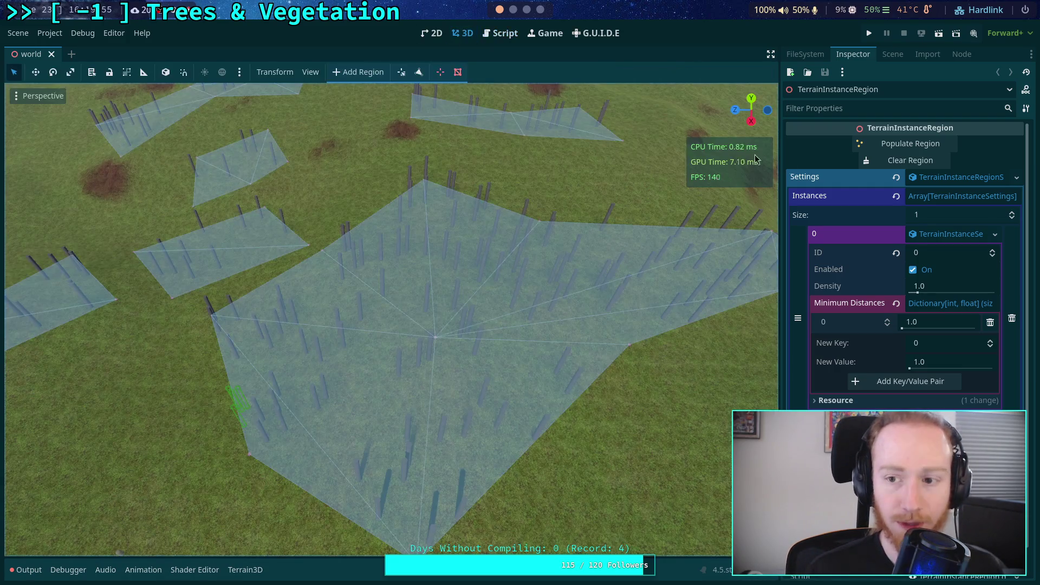
Repopulate the regions at densities 2.0, 3.0 and 10.0, clearing them between tries
{"action": "left_click", "coordinate": [910, 144]}
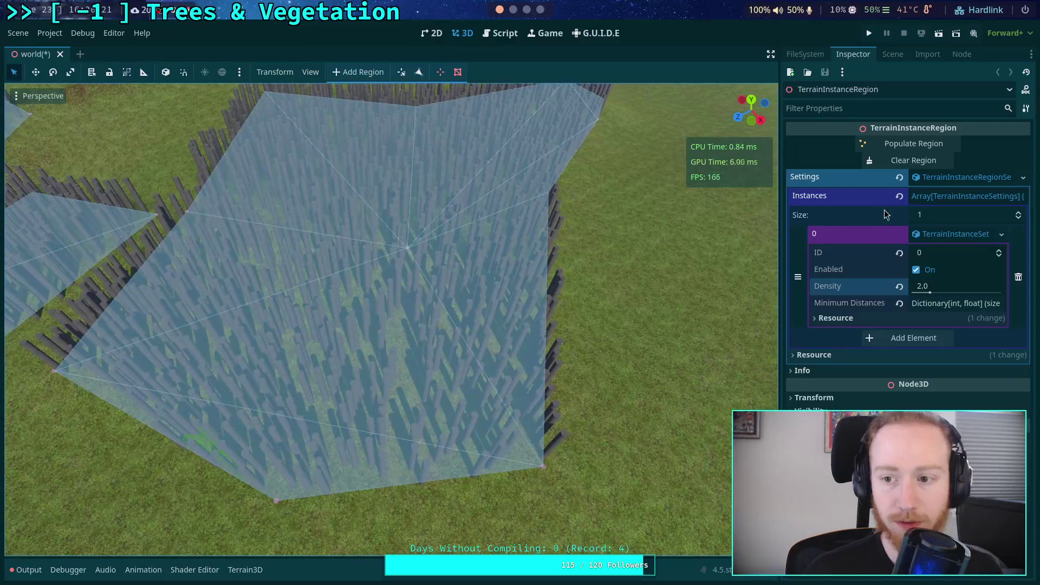
{"action": "left_click", "coordinate": [906, 163]}
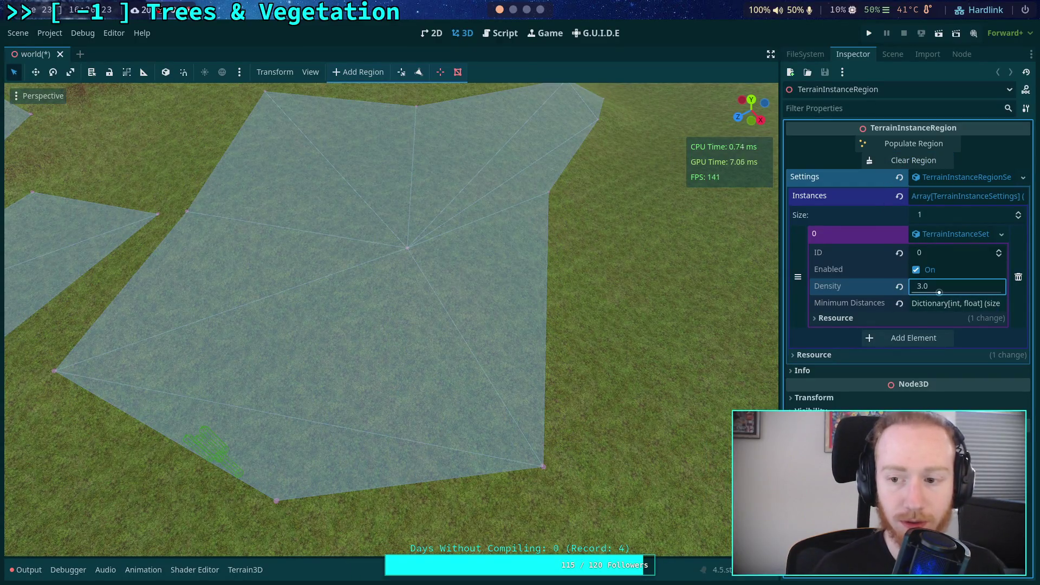
{"action": "left_click", "coordinate": [913, 144]}
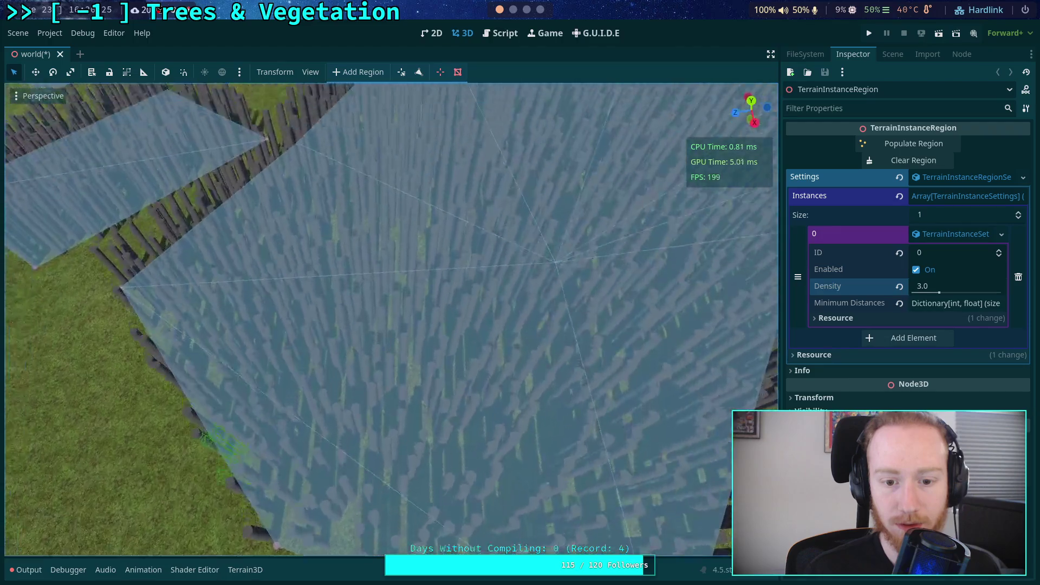
{"action": "scroll", "coordinate": [390, 319], "scroll_direction": "down", "scroll_amount": 5}
{"action": "scroll", "coordinate": [390, 319], "scroll_direction": "up", "scroll_amount": 3}
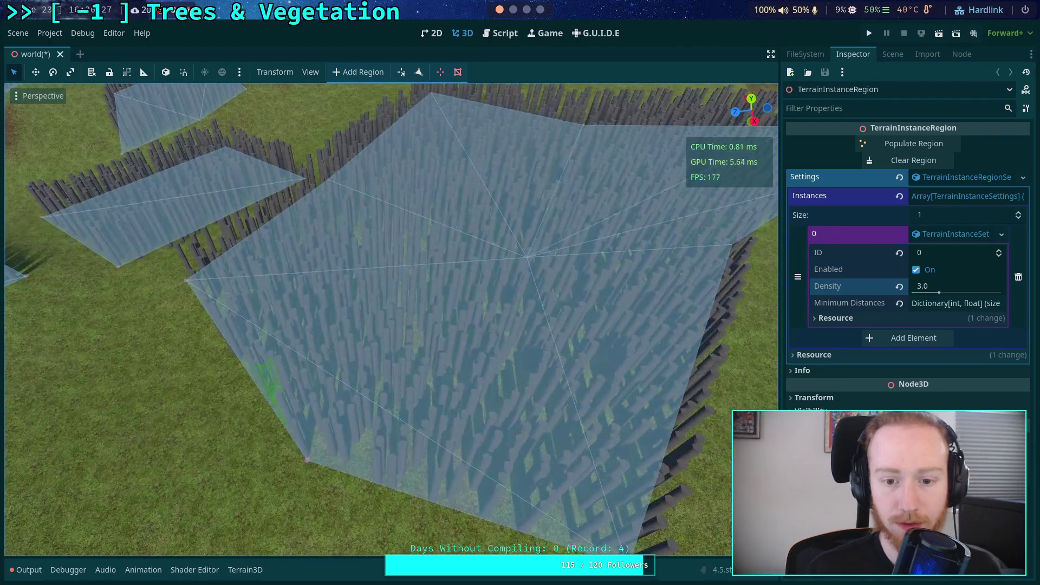
{"action": "left_click", "coordinate": [906, 161]}
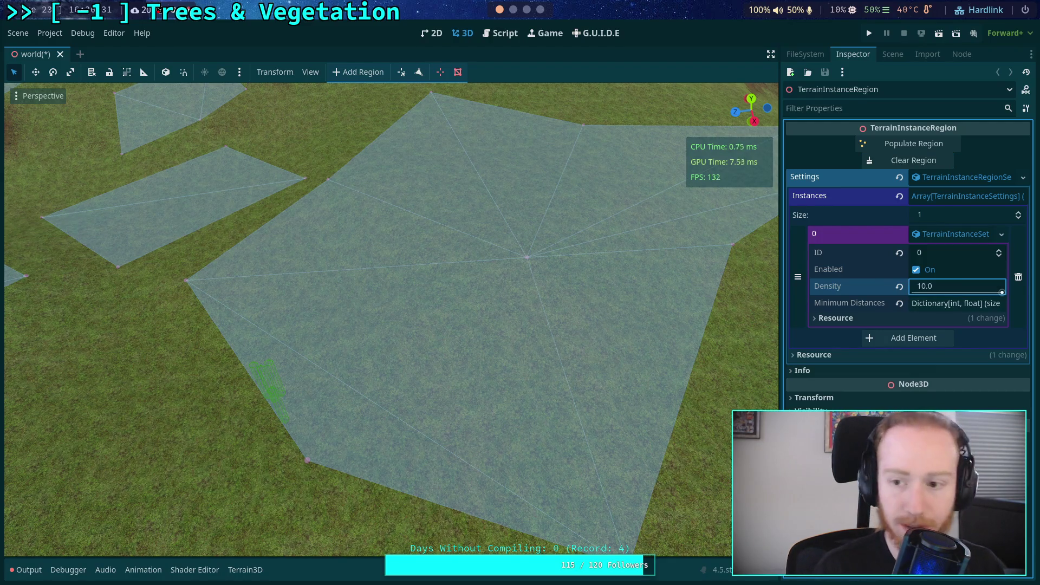
{"action": "left_click", "coordinate": [915, 143]}
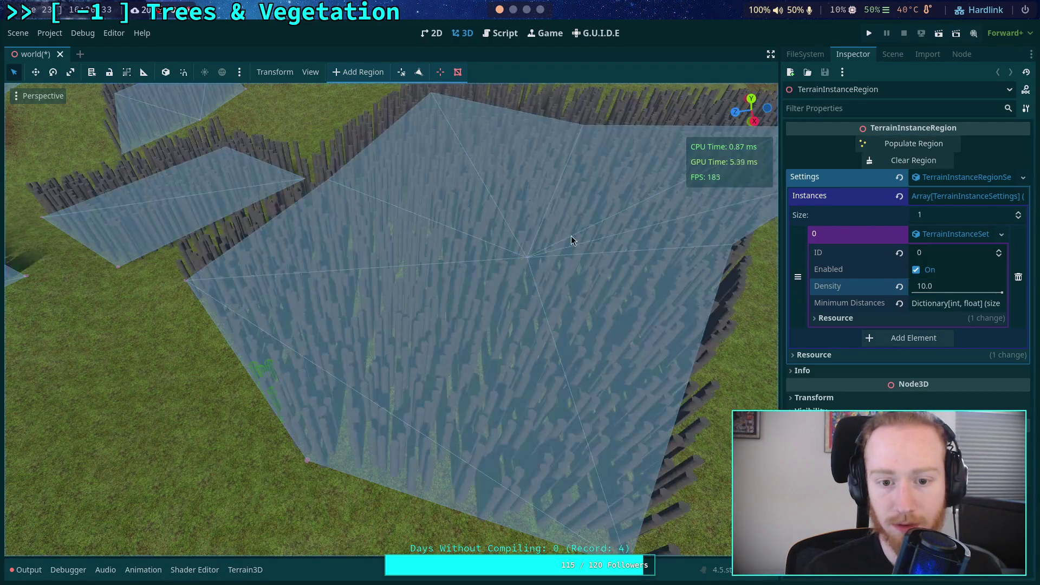
View the regions from above, then set density 1.0 and repopulate them
{"action": "scroll", "coordinate": [720, 132], "scroll_direction": "down", "scroll_amount": 3}
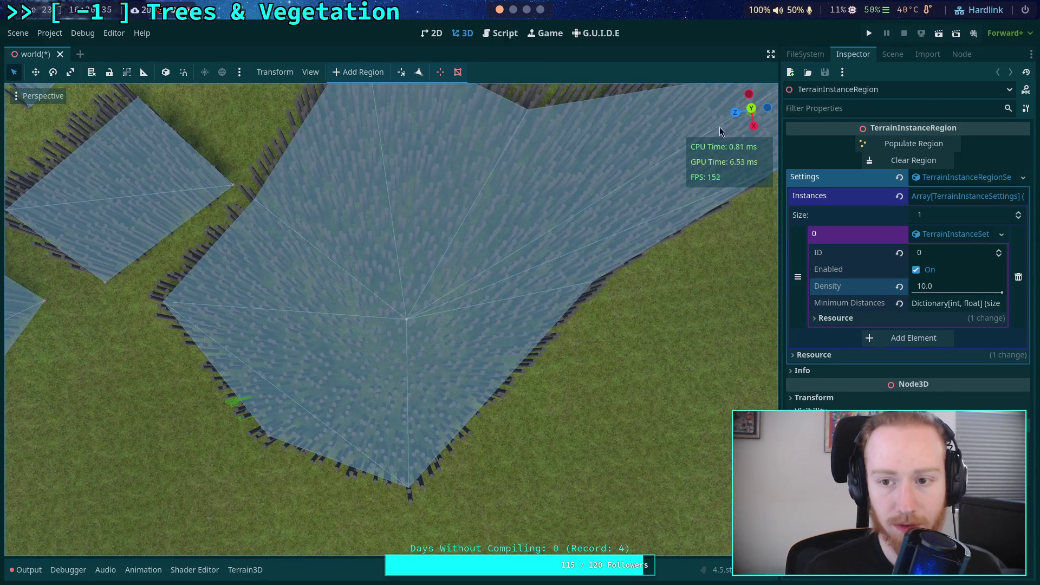
{"action": "left_click", "coordinate": [751, 109]}
{"action": "scroll", "coordinate": [536, 219], "scroll_direction": "down", "scroll_amount": 5}
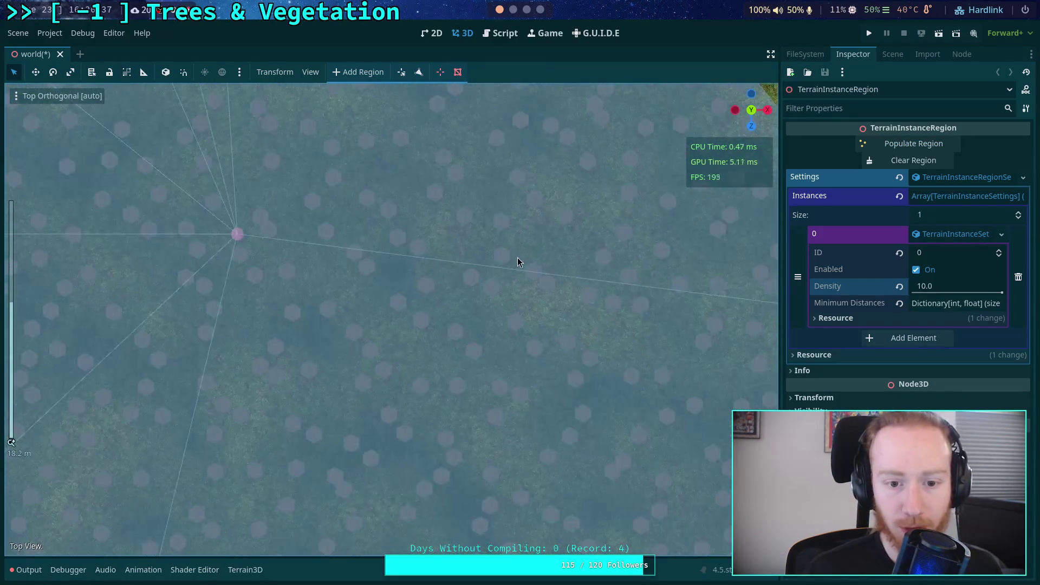
{"action": "scroll", "coordinate": [512, 268], "scroll_direction": "up", "scroll_amount": 3}
{"action": "scroll", "coordinate": [583, 262], "scroll_direction": "down", "scroll_amount": 5}
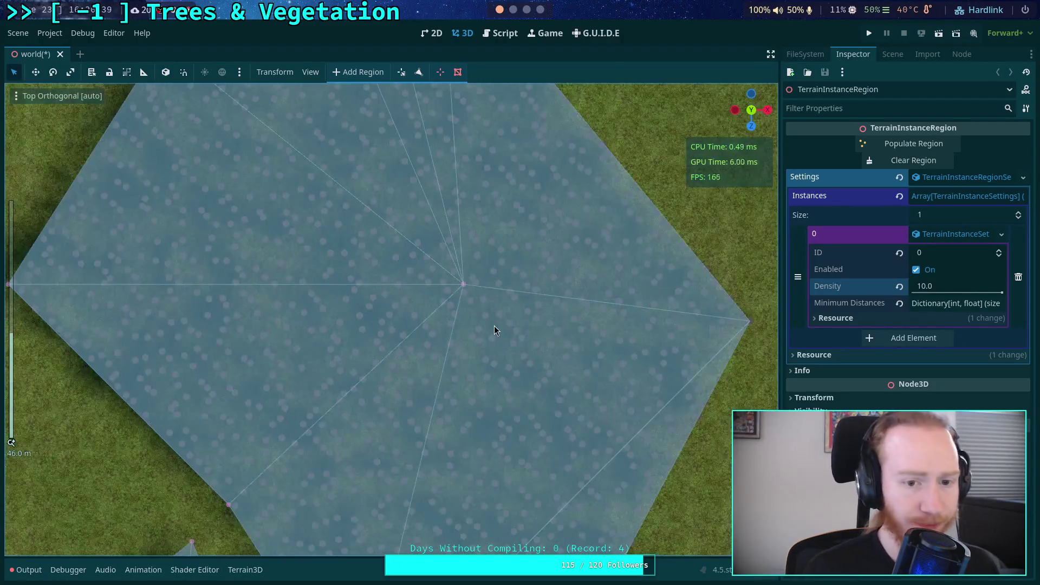
{"action": "left_click", "coordinate": [965, 291]}
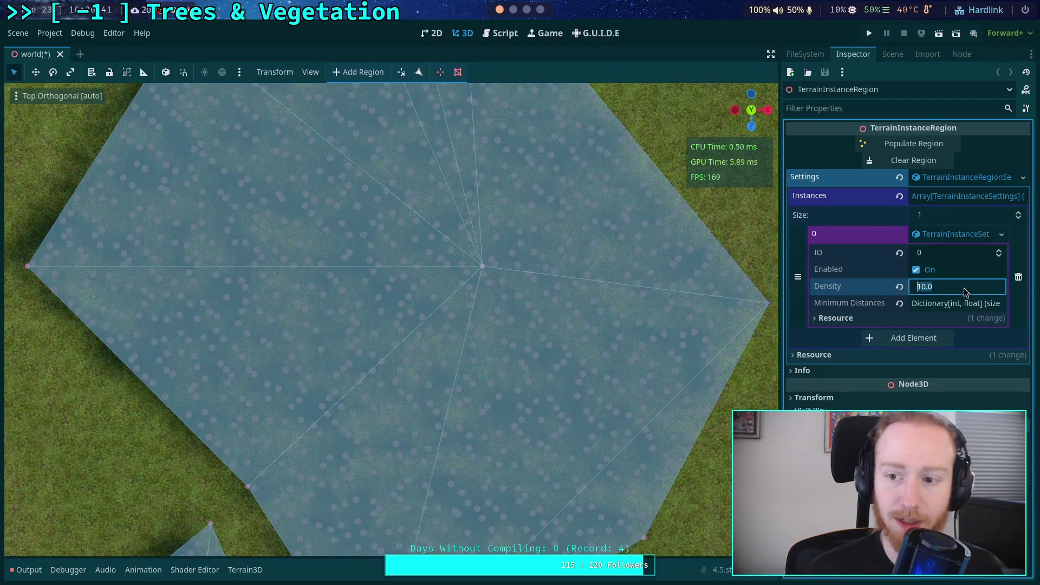
{"action": "type", "text": "1"}
{"action": "left_click", "coordinate": [914, 143]}
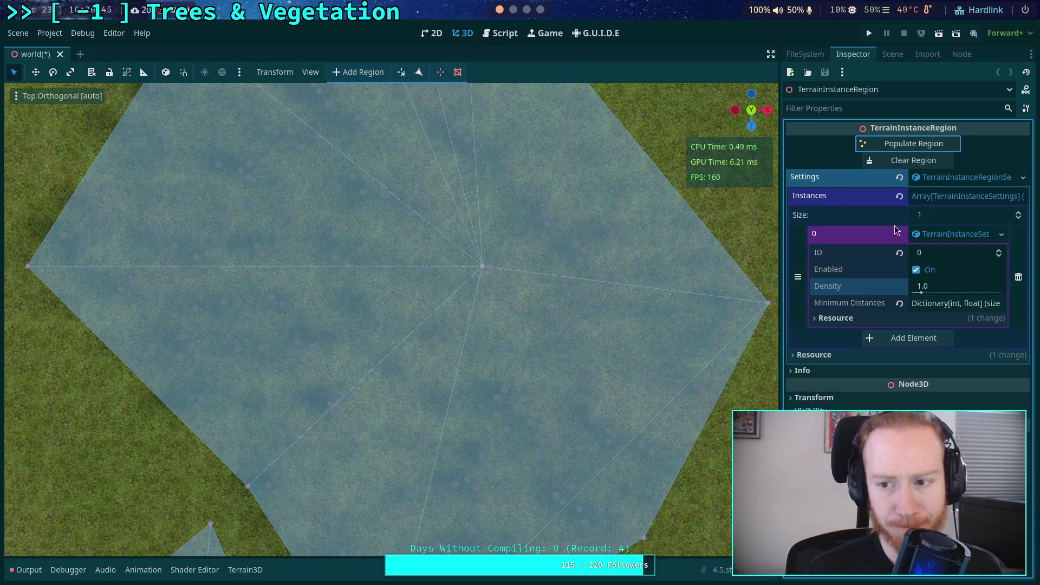
{"action": "left_click_drag", "start_coordinate": [587, 349], "coordinate": [505, 285]}
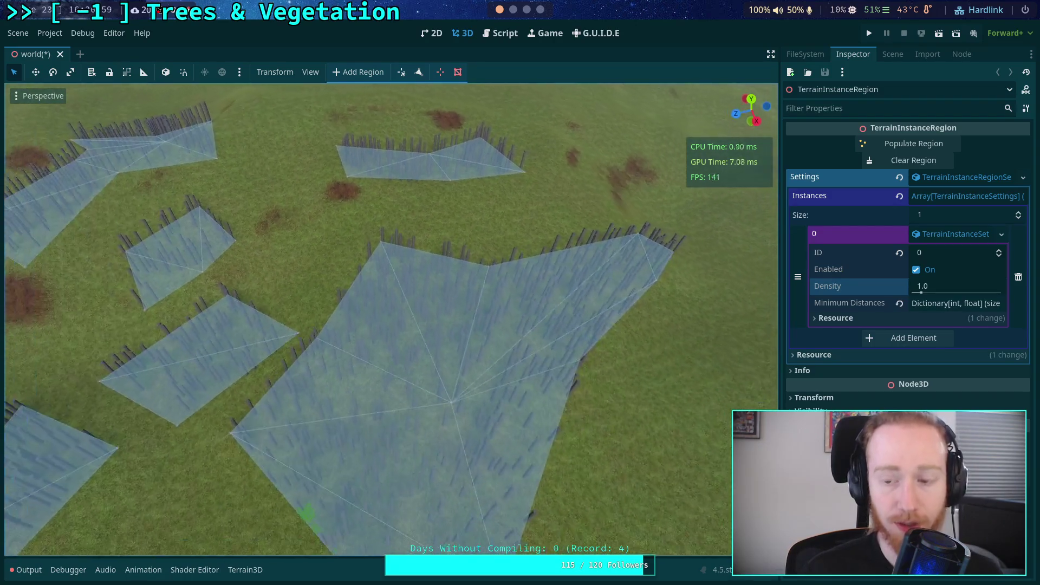
Set instance 0's minimum distance to 4.0, save, and regenerate the trunks
{"action": "left_click", "coordinate": [938, 304]}
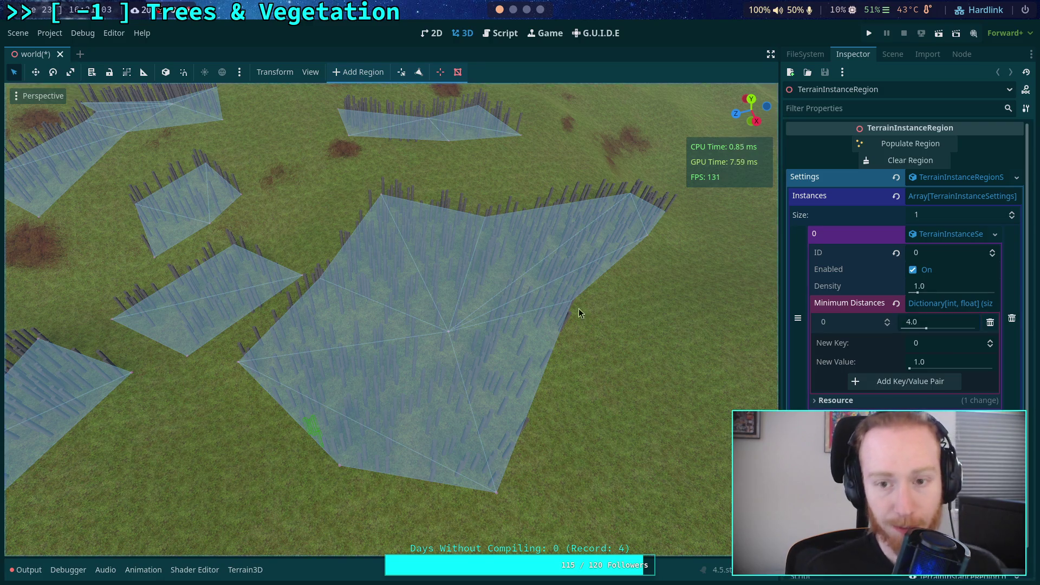
{"action": "scroll", "coordinate": [578, 307], "scroll_direction": "up", "scroll_amount": 3}
{"action": "key", "text": "ctrl+s"}
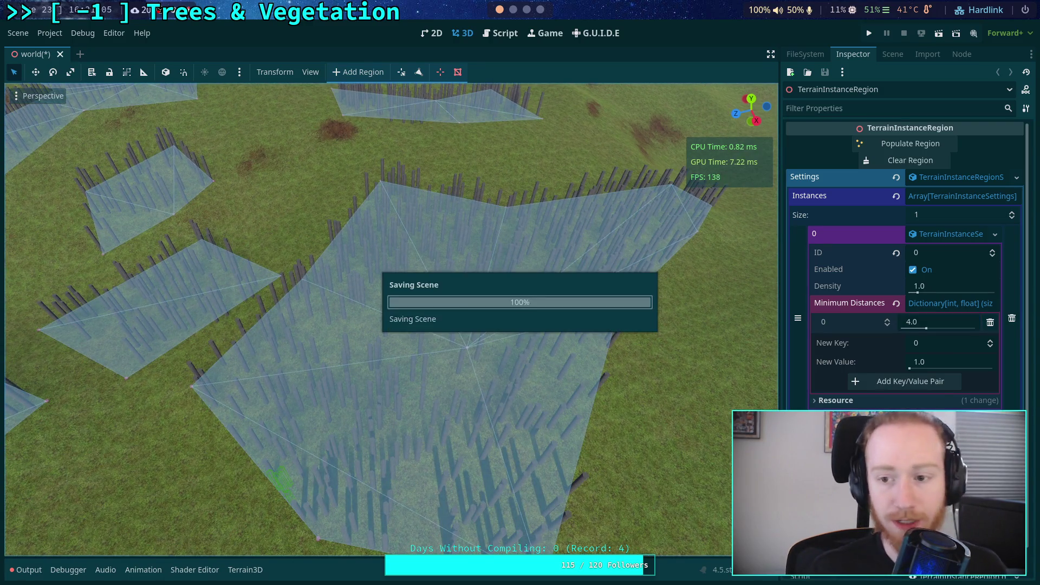
{"action": "left_click", "coordinate": [899, 160]}
{"action": "mouse_move", "coordinate": [493, 323]}
{"action": "left_mouse_down"}
{"action": "mouse_move", "coordinate": [493, 265]}
{"action": "mouse_move", "coordinate": [314, 265]}
{"action": "left_mouse_up"}
Select TerrainNavRegions to hide the region overlays and lower the camera among the trunks
{"action": "left_click", "coordinate": [892, 54]}
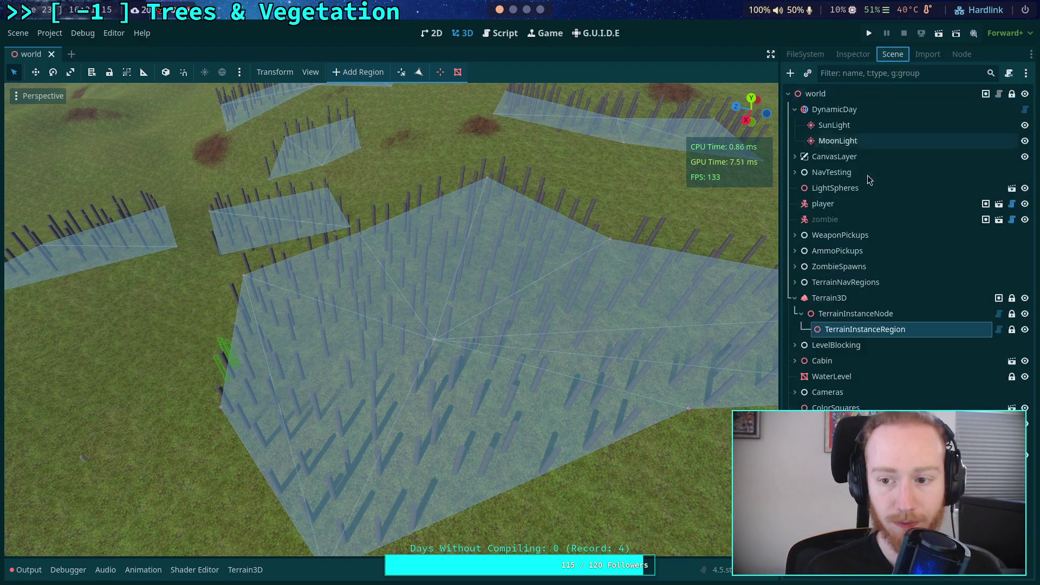
{"action": "left_click", "coordinate": [845, 282]}
{"action": "mouse_move", "coordinate": [390, 320]}
{"action": "left_mouse_down"}
{"action": "mouse_move", "coordinate": [390, 255]}
{"action": "mouse_move", "coordinate": [390, 309]}
{"action": "mouse_move", "coordinate": [422, 317]}
{"action": "left_mouse_up"}
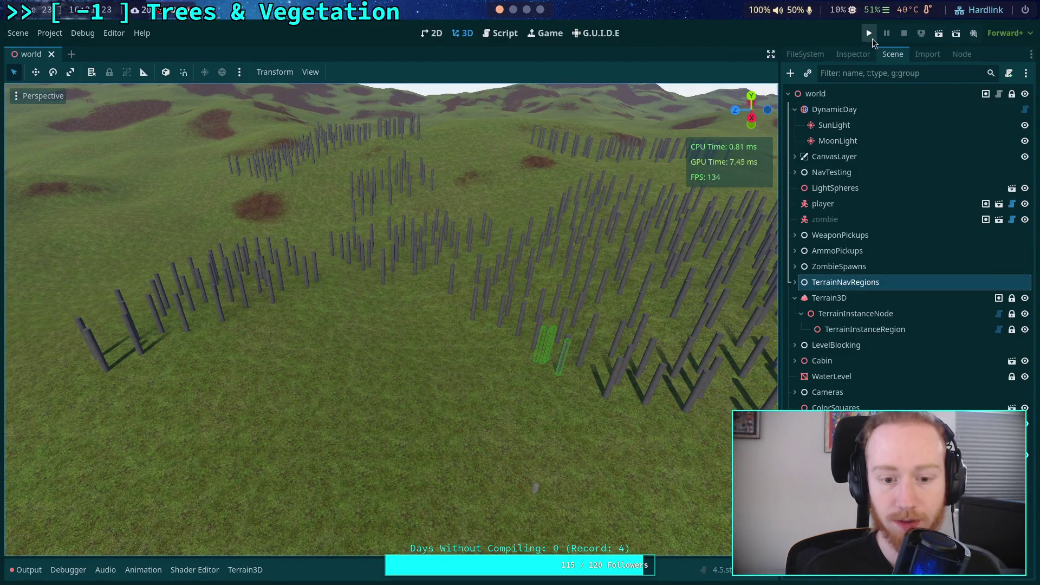
Run the game, walk forward through the trunk grove, and exit back to the editor
{"action": "left_click", "coordinate": [869, 35]}
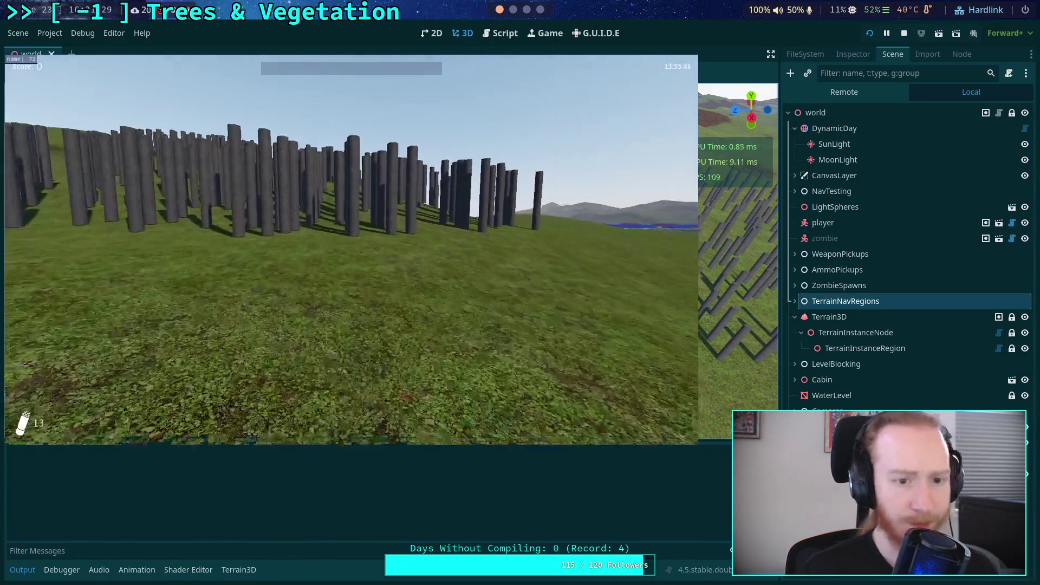
{"action": "key", "text": "w"}
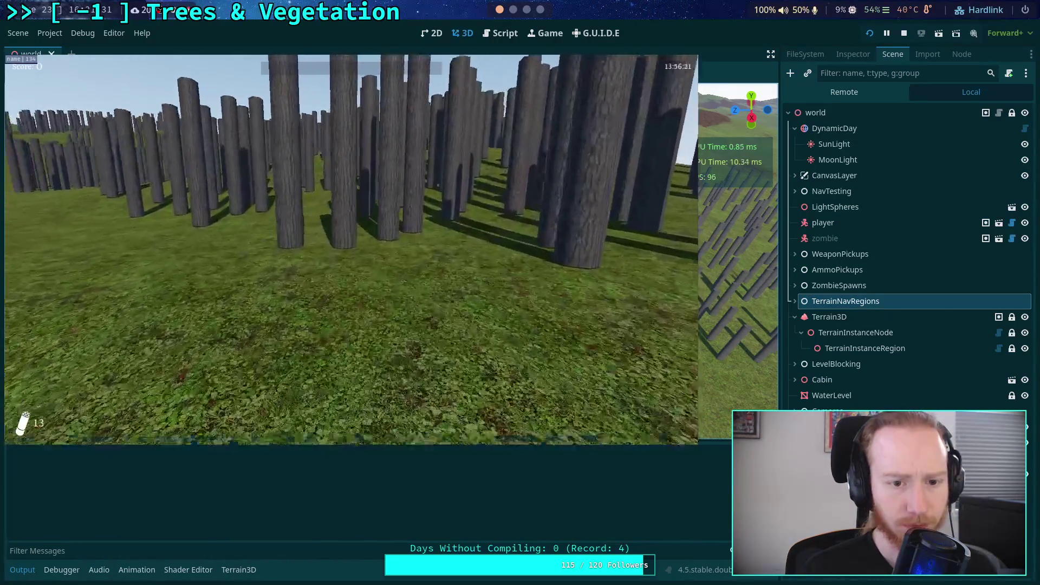
{"action": "key", "text": "w"}
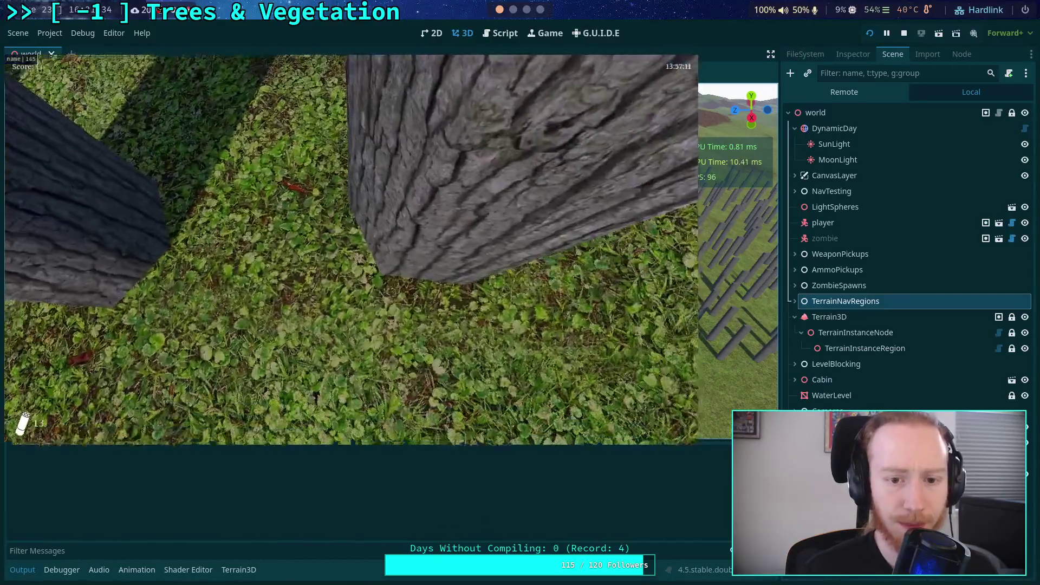
{"action": "mouse_move", "coordinate": [350, 249]}
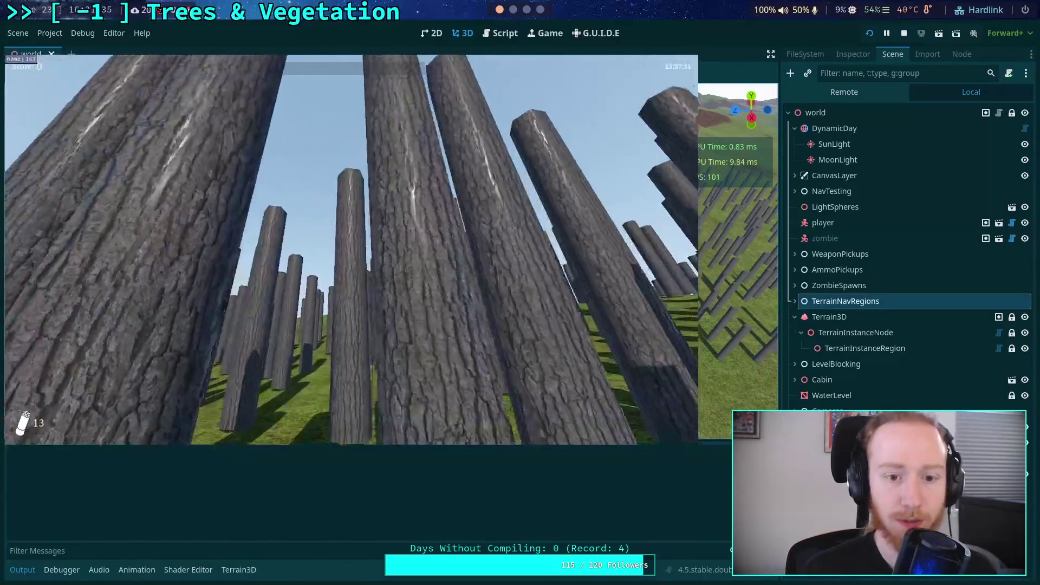
{"action": "key", "text": "w"}
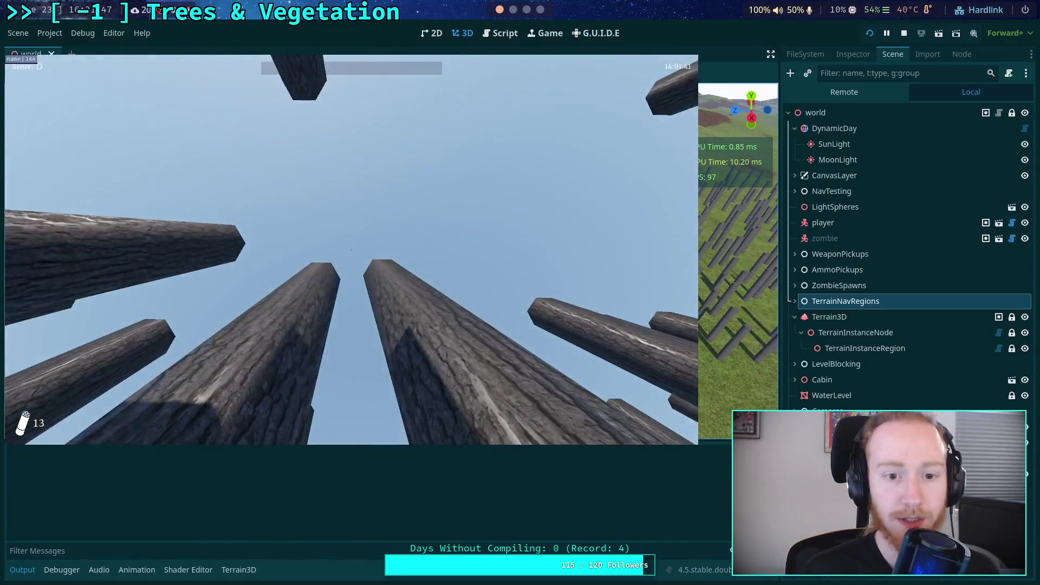
{"action": "left_click", "coordinate": [359, 269]}
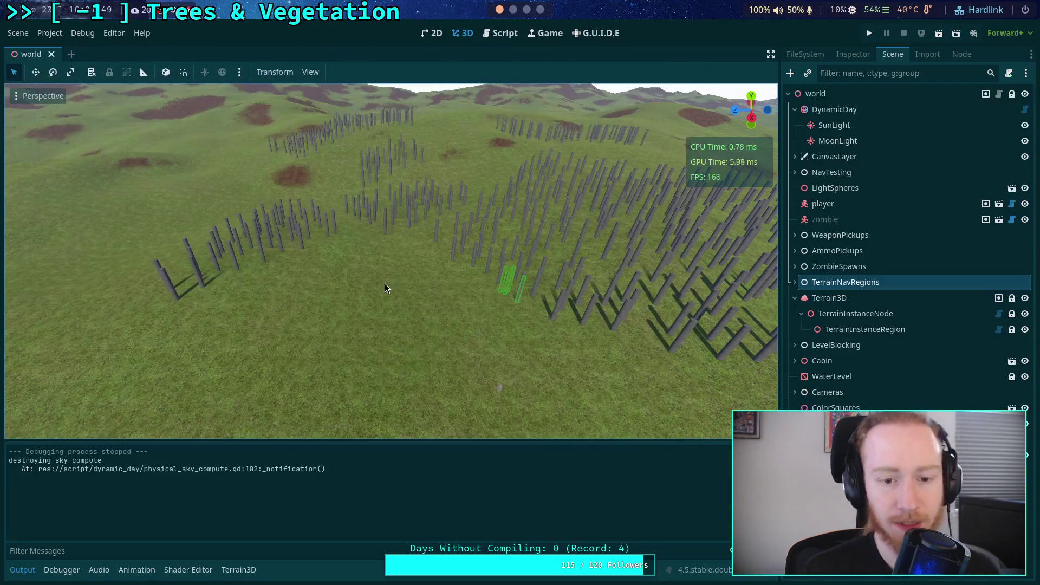
Fly over the trunk field, select TerrainInstanceRegion to show its outlines, and relaunch the game
{"action": "key", "text": "w"}
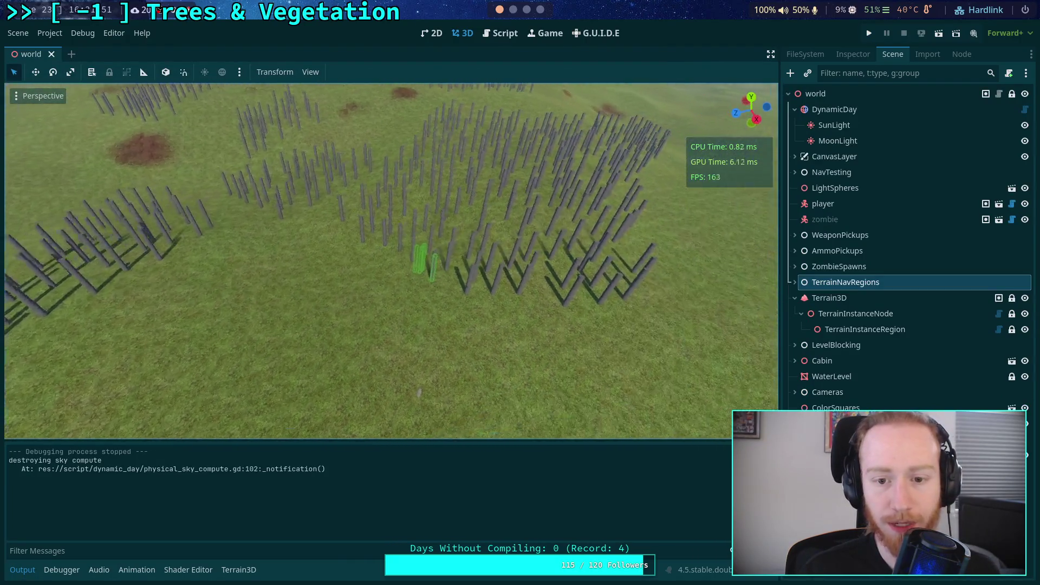
{"action": "key", "text": "s"}
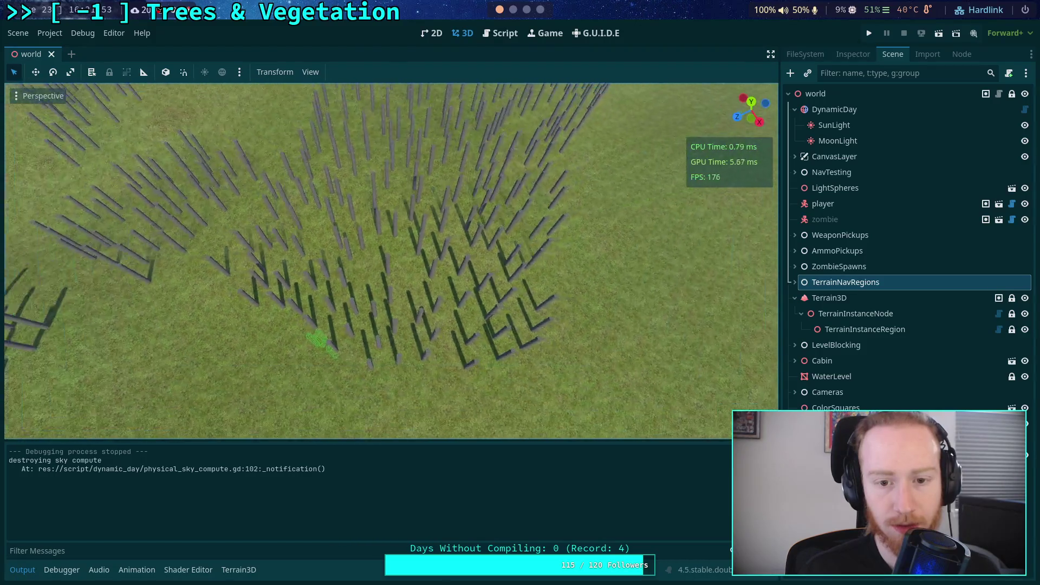
{"action": "key", "text": "s"}
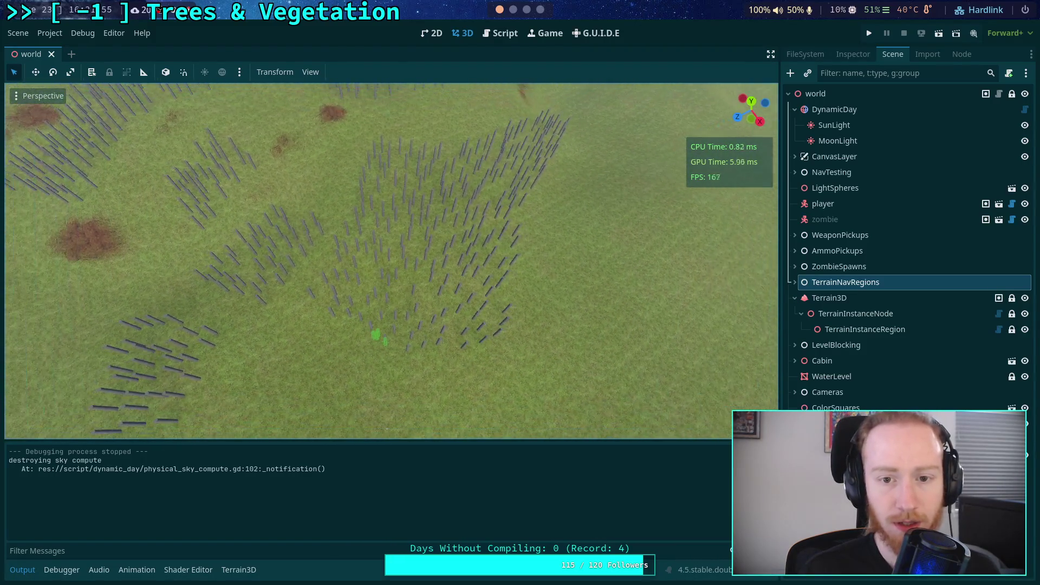
{"action": "key", "text": "w"}
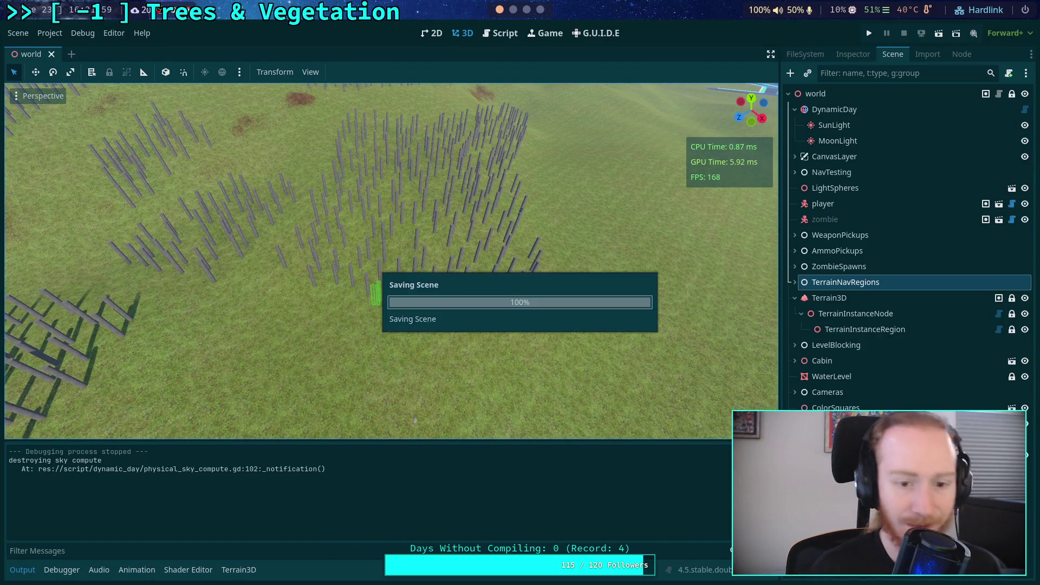
{"action": "left_click", "coordinate": [865, 329]}
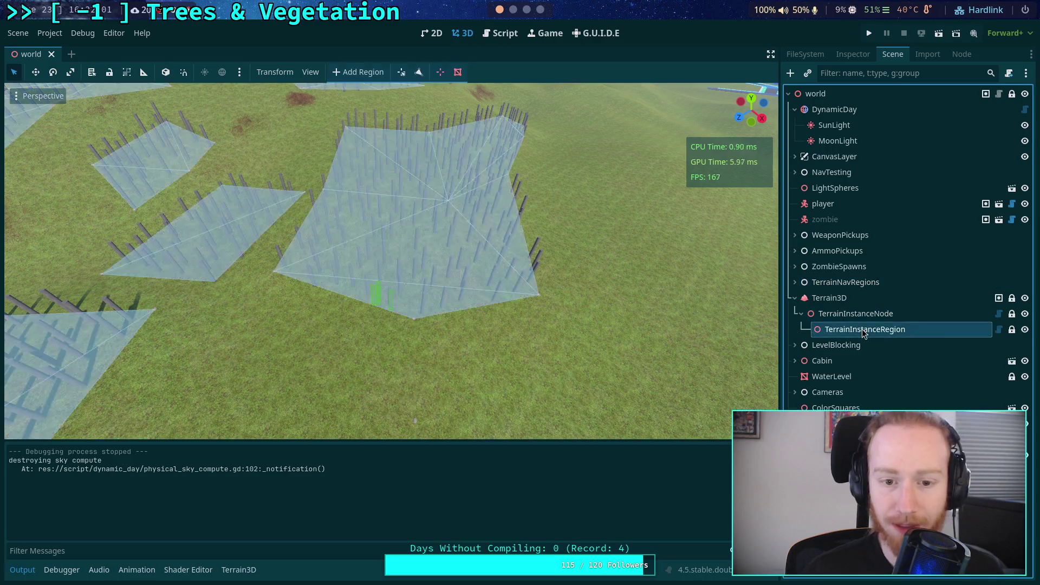
{"action": "left_click", "coordinate": [869, 39]}
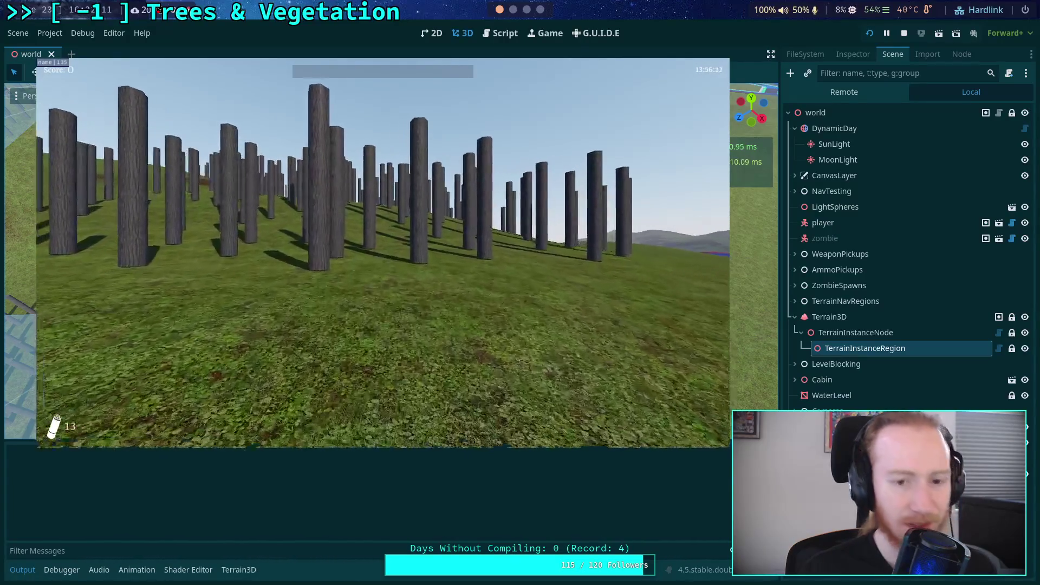
Walk through the tree-trunk forest in fullscreen, judging trunk spacing across the slopes
{"action": "key", "text": "w"}
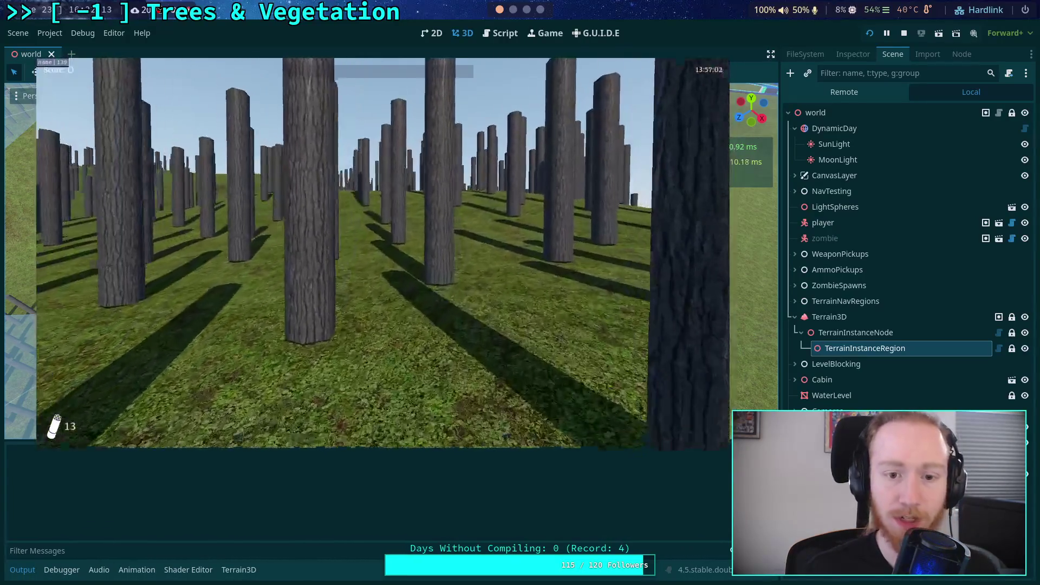
{"action": "key", "text": "F11"}
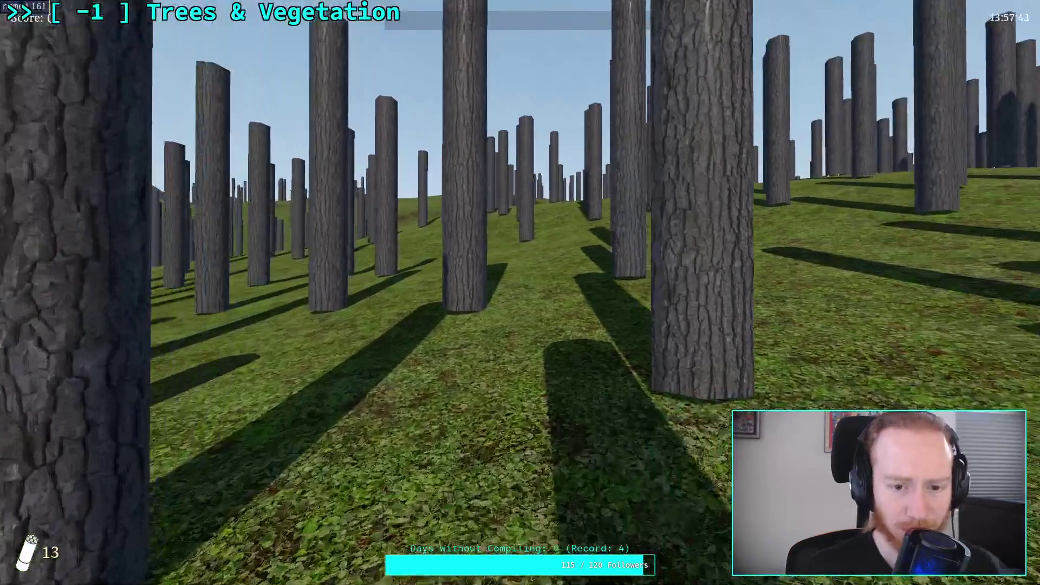
{"action": "key", "text": "w"}
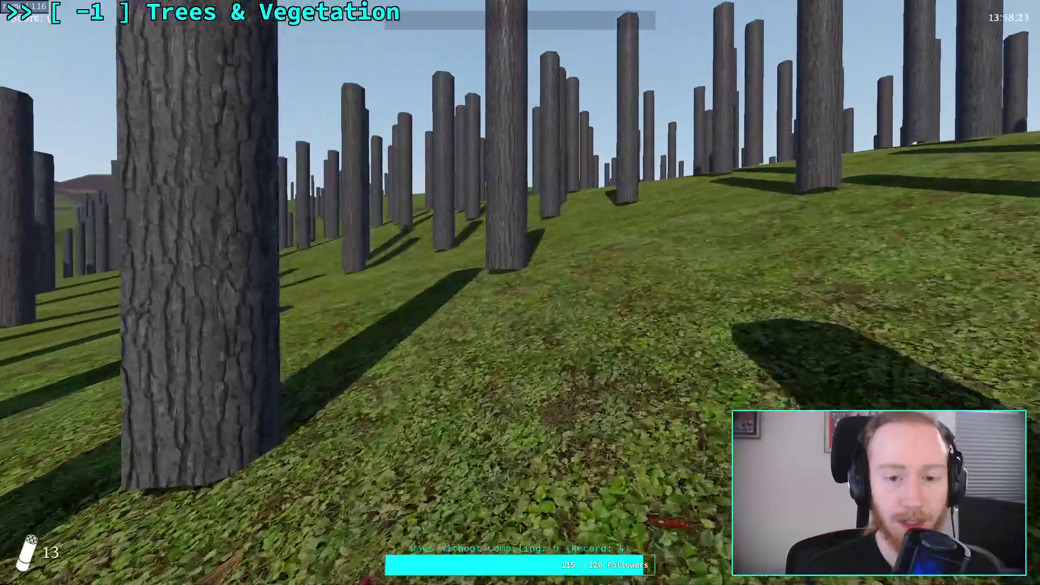
{"action": "key", "text": "w"}
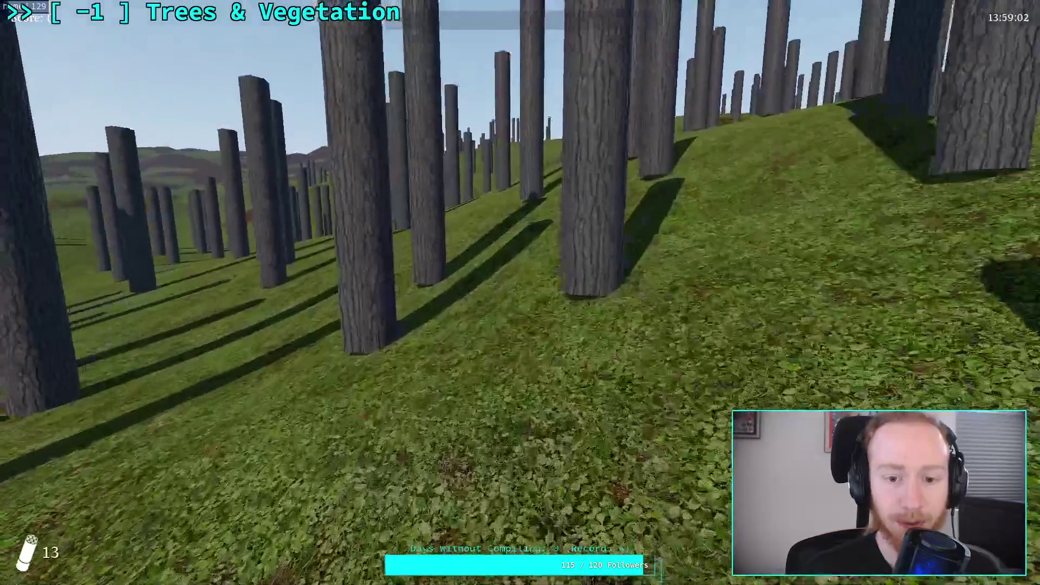
{"action": "key", "text": "w"}
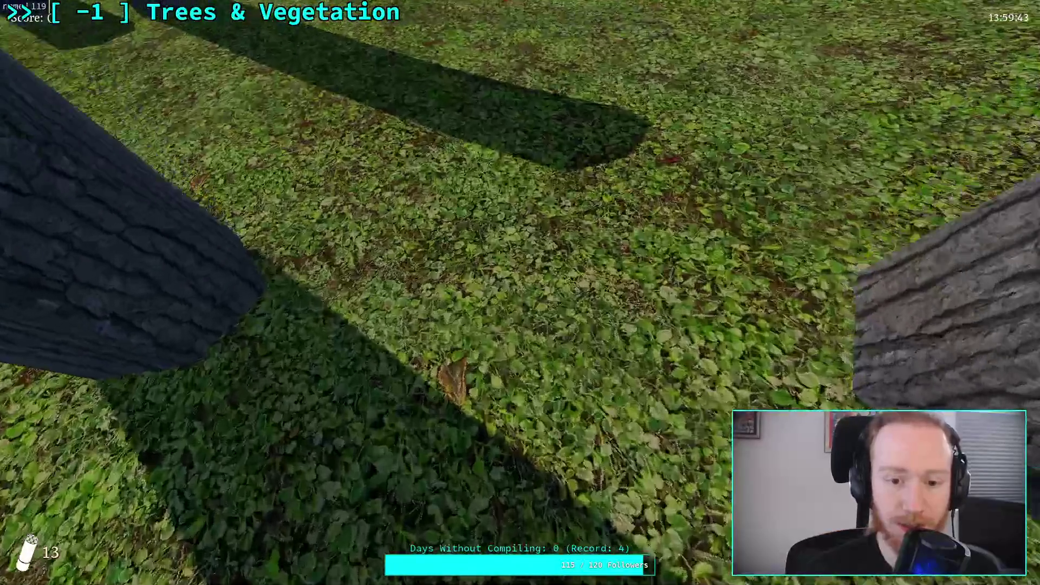
{"action": "key", "text": "w"}
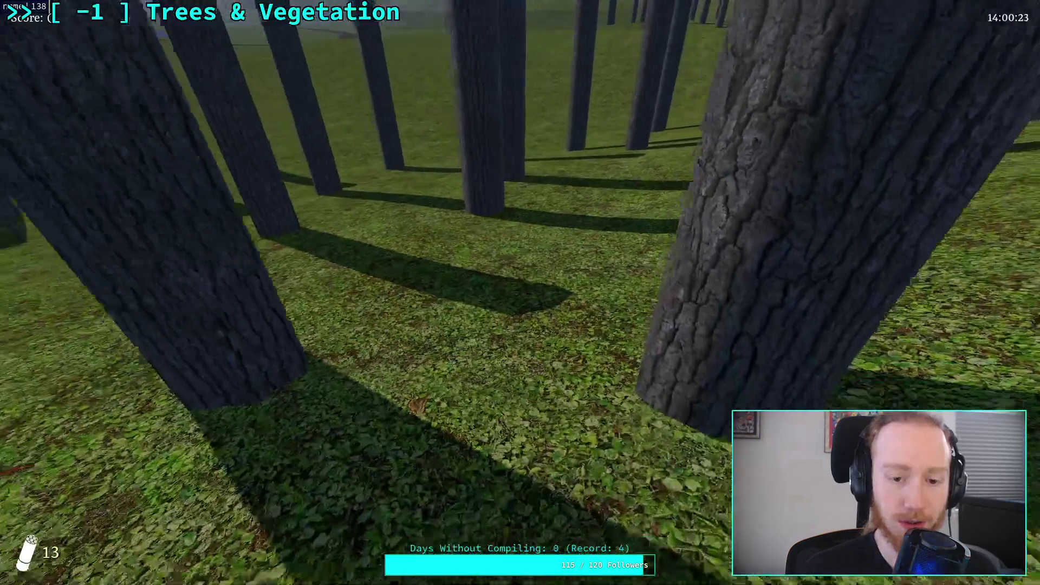
{"action": "key", "text": "w"}
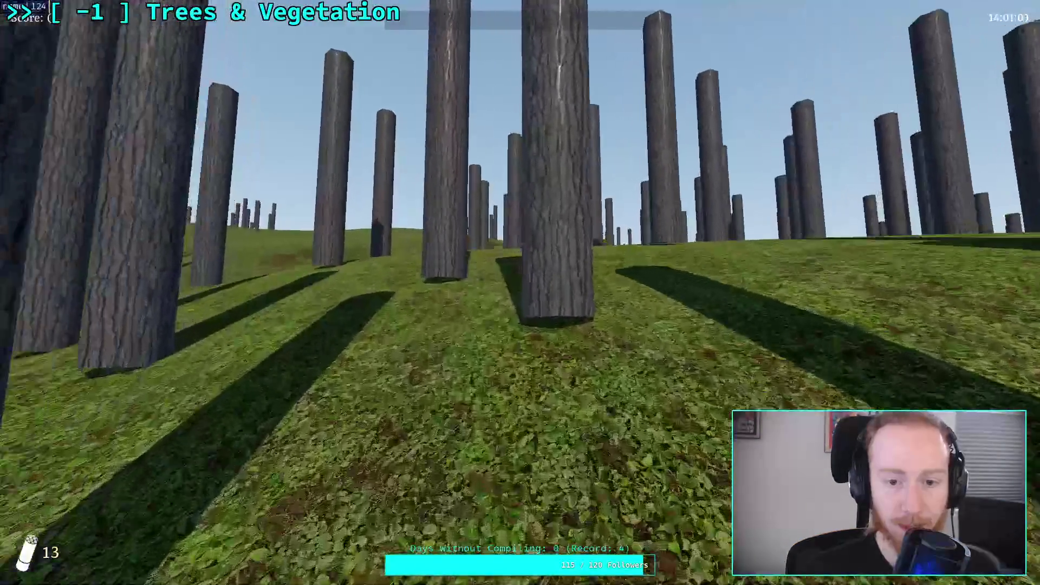
{"action": "key", "text": "w"}
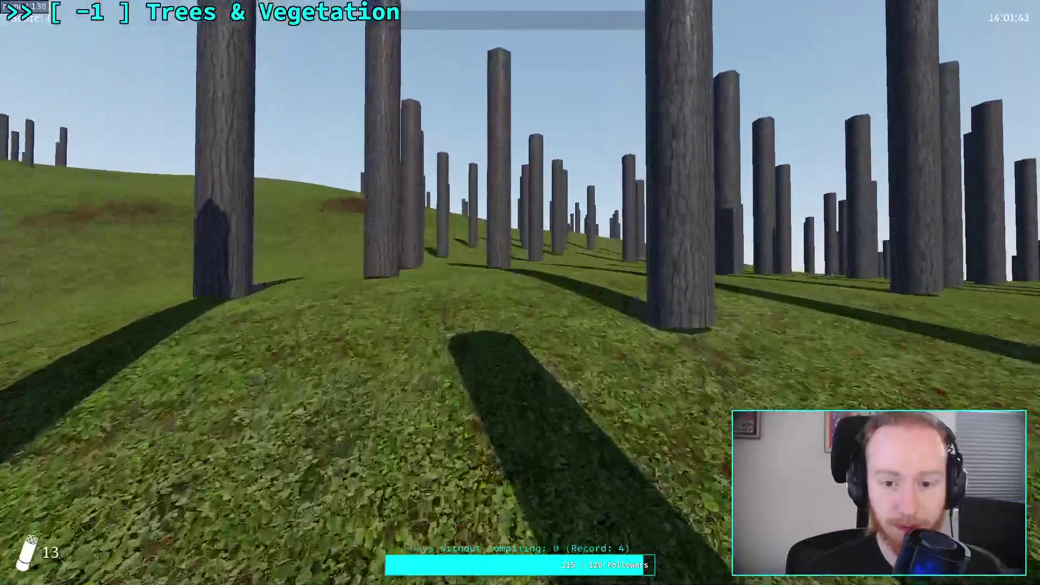
Pause the game and quit back to the editor
{"action": "key", "text": "w"}
{"action": "key", "text": "Escape"}
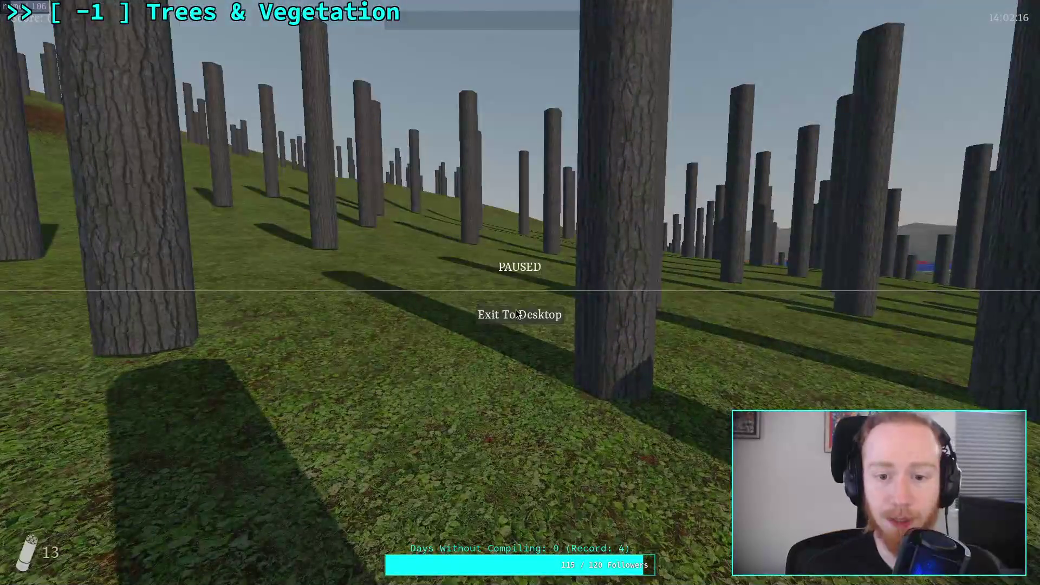
{"action": "left_click", "coordinate": [517, 314]}
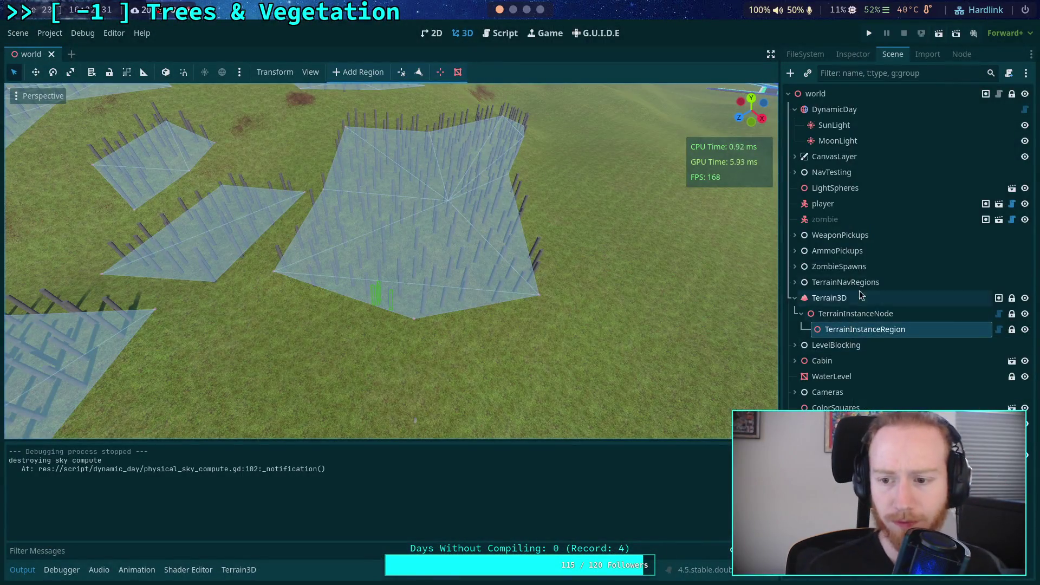
Repopulate the region with instance 0 at minimum distance 4.5 (386 trunks) and relaunch the game
{"action": "left_click", "coordinate": [850, 53]}
{"action": "left_click", "coordinate": [943, 236]}
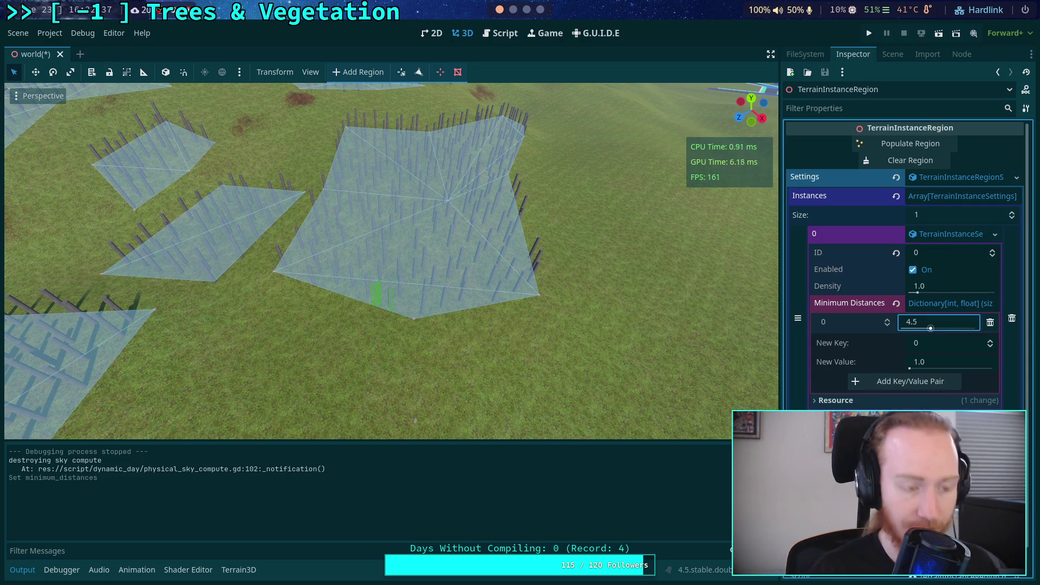
{"action": "left_click", "coordinate": [910, 143]}
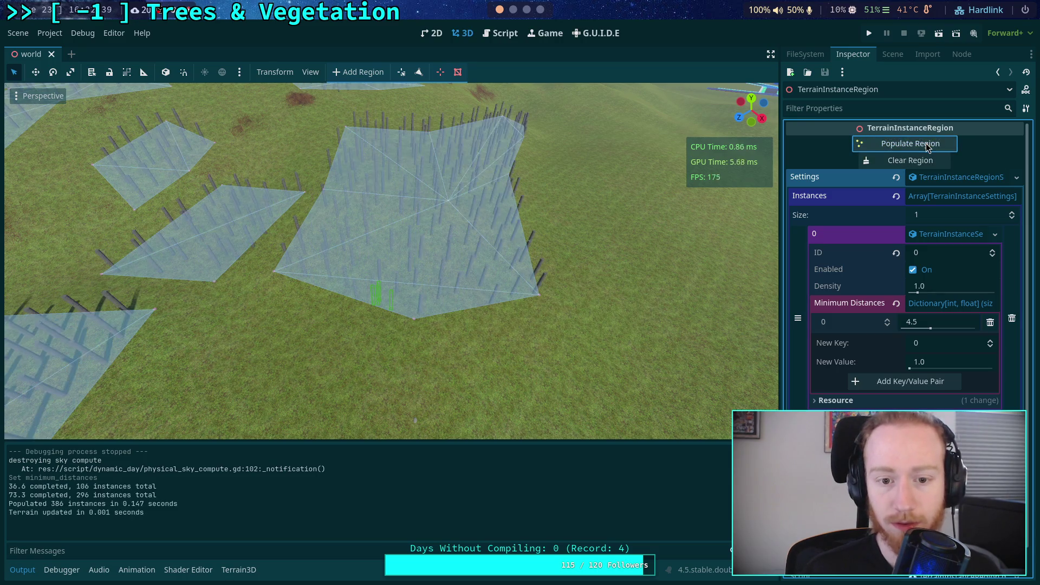
{"action": "scroll", "coordinate": [390, 260], "scroll_direction": "up", "scroll_amount": 3}
{"action": "scroll", "coordinate": [390, 260], "scroll_direction": "down", "scroll_amount": 5}
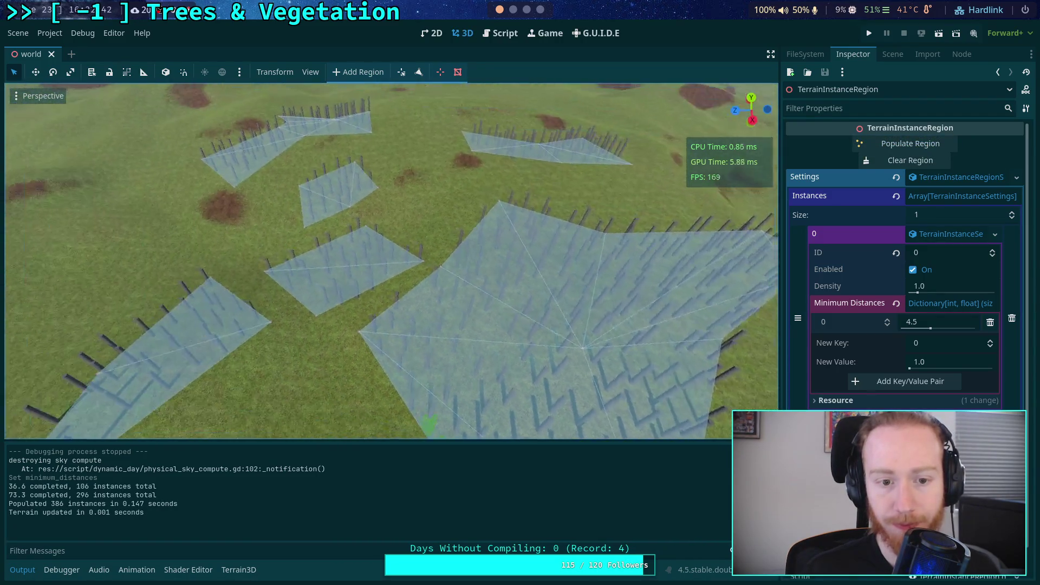
{"action": "scroll", "coordinate": [743, 154], "scroll_direction": "up", "scroll_amount": 3}
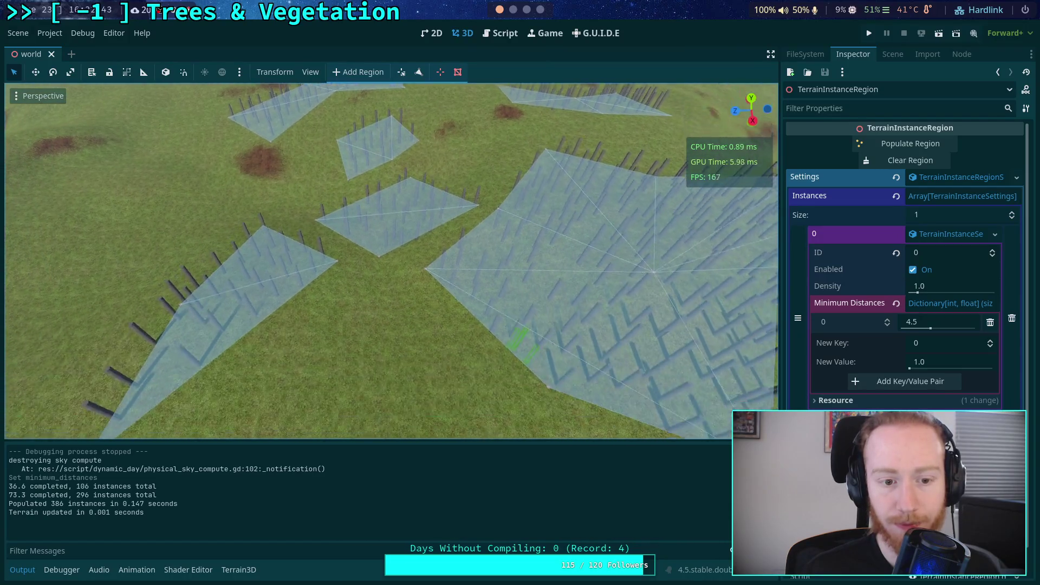
{"action": "left_click", "coordinate": [869, 38]}
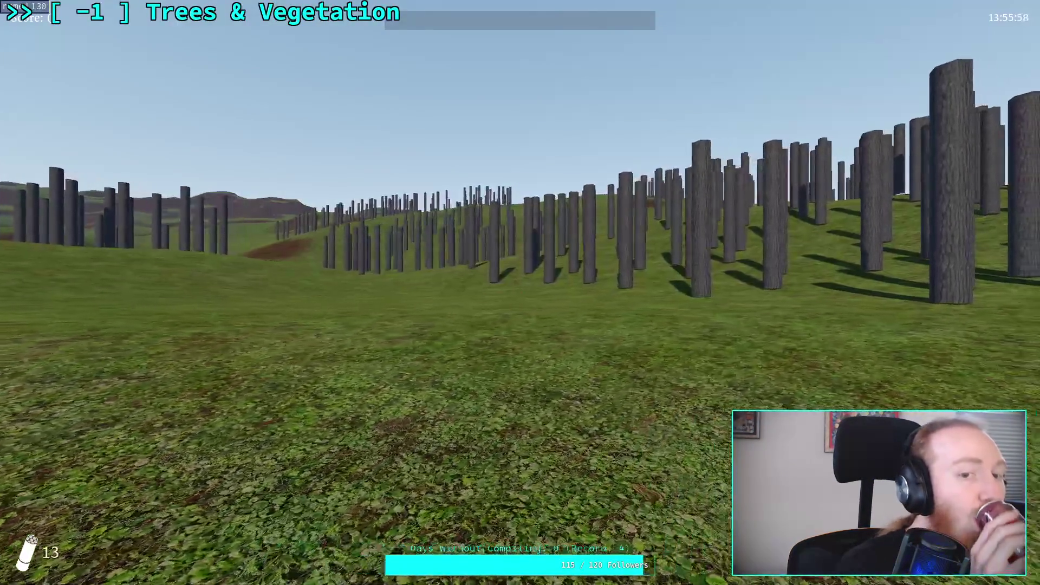
Walk up the grassy hillside among the sparser trunks to check their wider spacing
{"action": "key", "text": "w"}
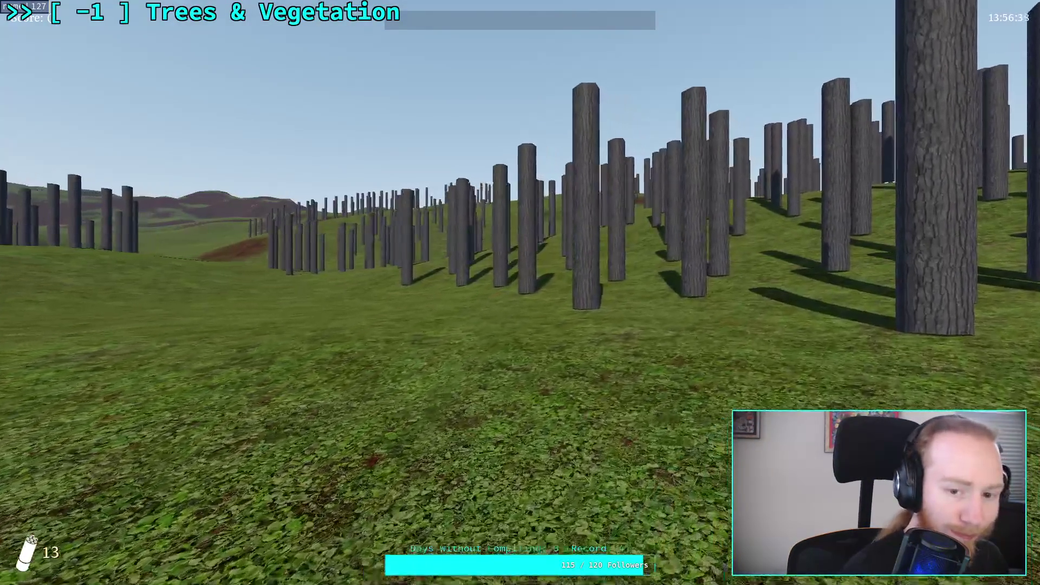
{"action": "key", "text": "w"}
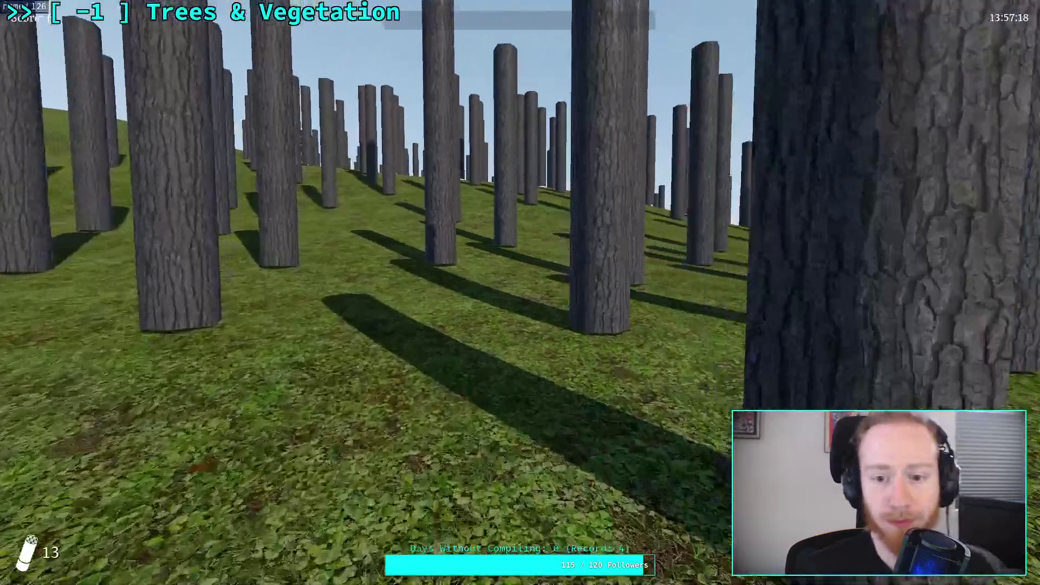
{"action": "key", "text": "w"}
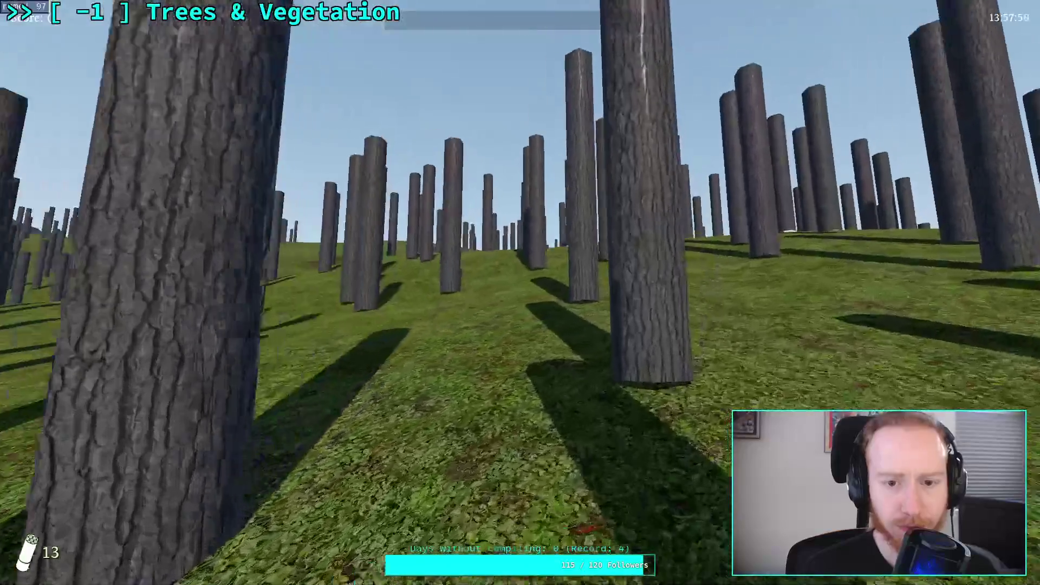
{"action": "key", "text": "w"}
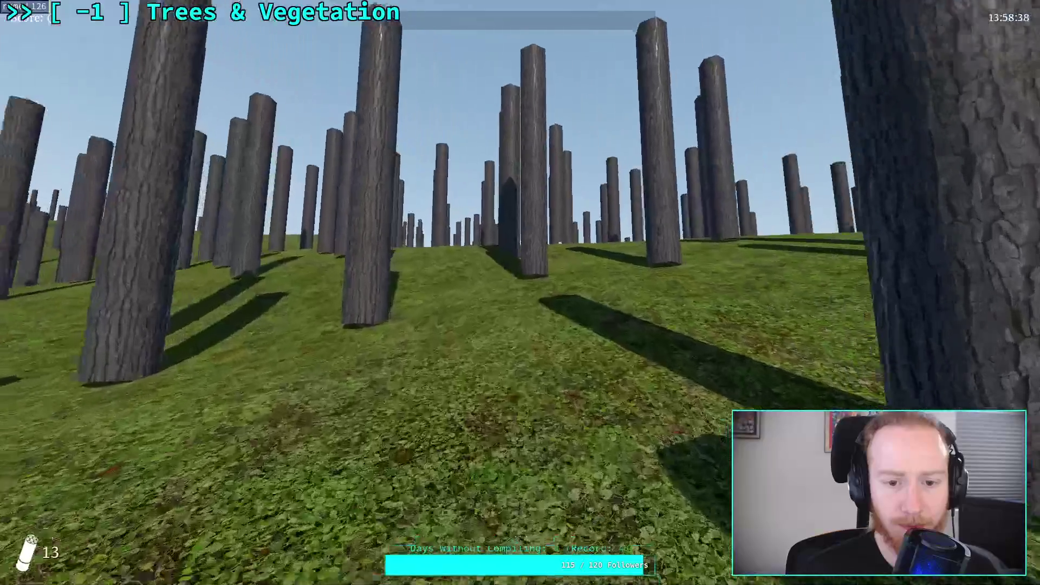
{"action": "key", "text": "w"}
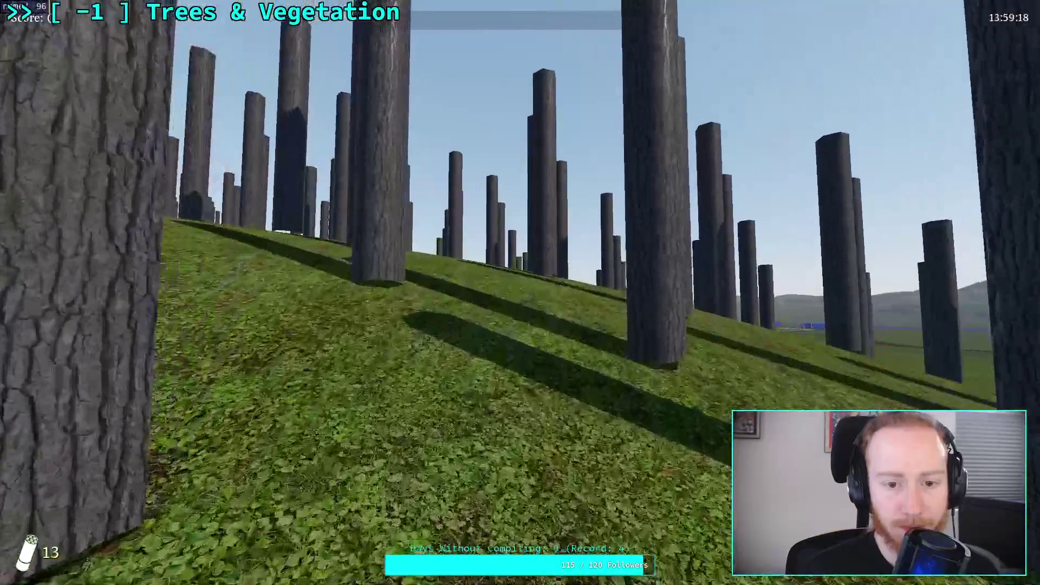
{"action": "key", "text": "w"}
{"action": "key", "text": "w"}
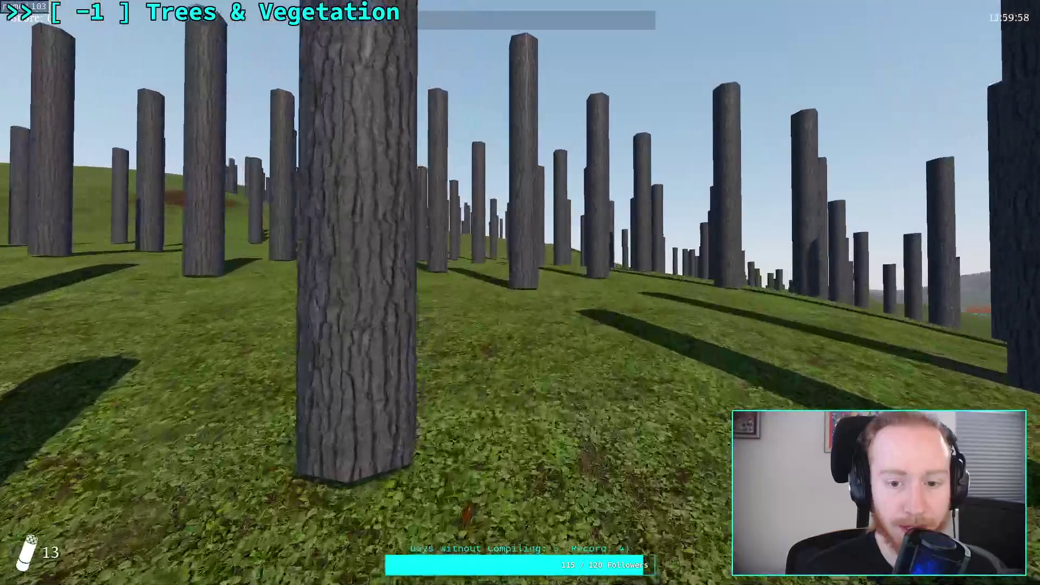
{"action": "key", "text": "w"}
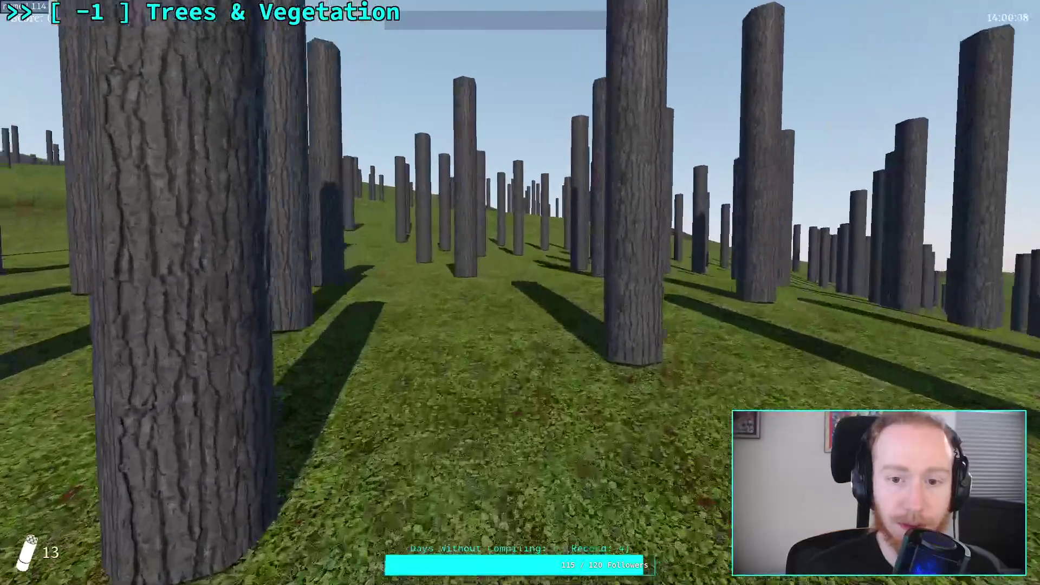
{"action": "key", "text": "w"}
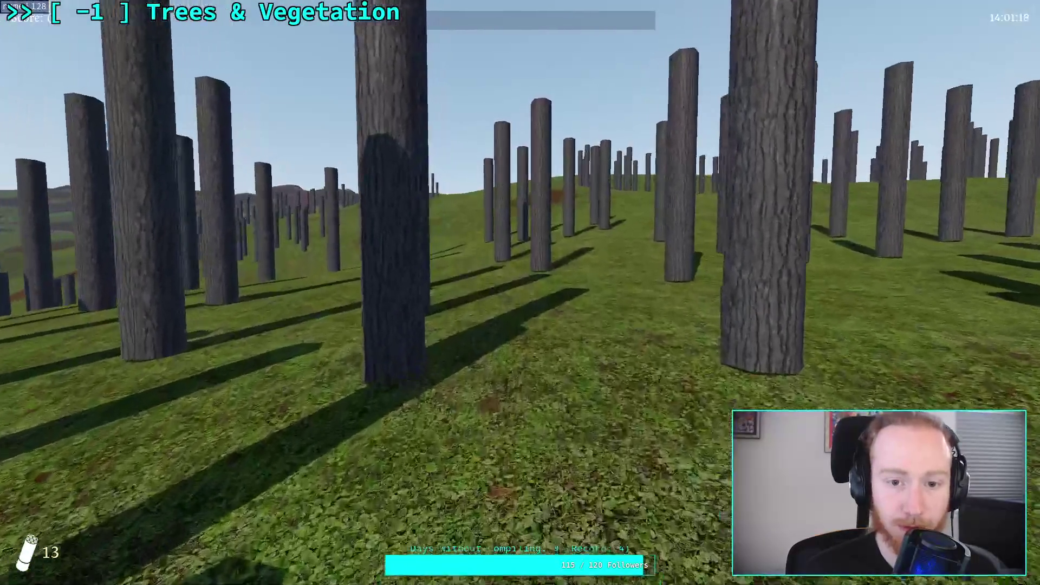
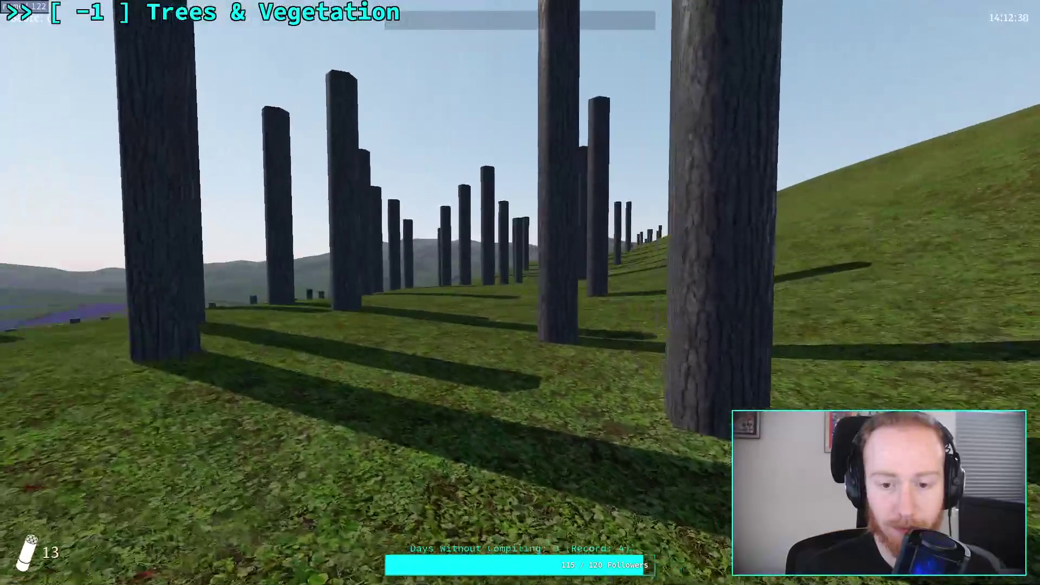
Quit the running game and set the trees' Minimum Distances entry 0 to 6.0
{"action": "key", "text": "Escape"}
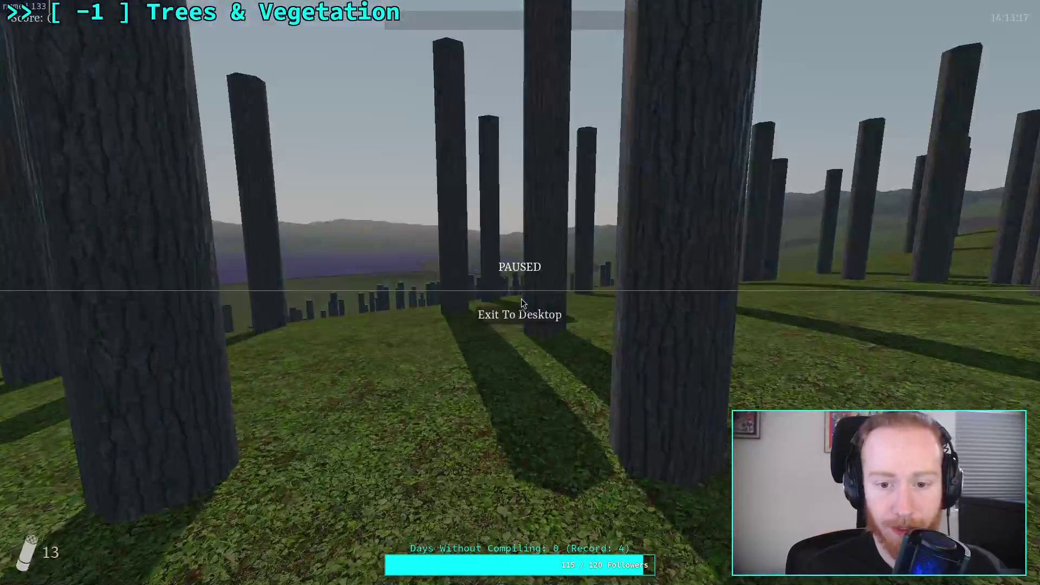
{"action": "left_click", "coordinate": [558, 320]}
{"action": "left_click", "coordinate": [948, 324]}
{"action": "type", "text": "6"}
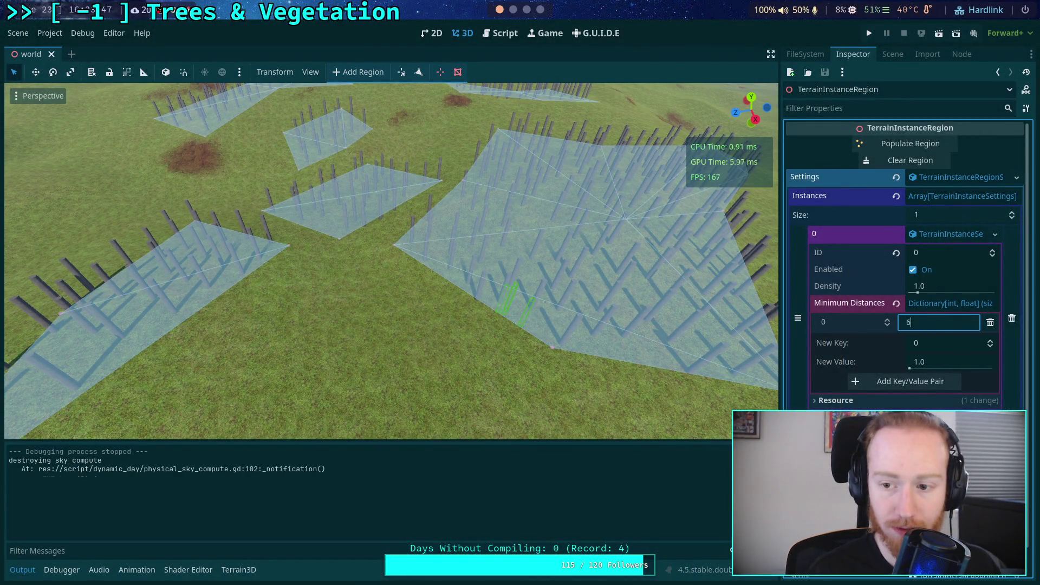
{"action": "left_click", "coordinate": [894, 160]}
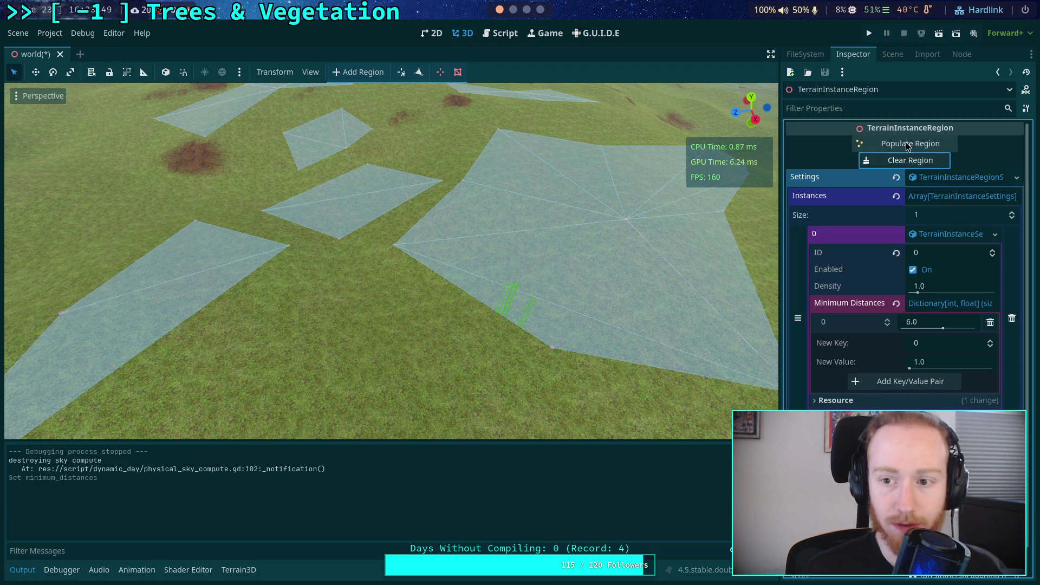
Repopulate the region with the 6.0 spacing, save the scene, and relaunch the game
{"action": "left_click", "coordinate": [915, 143]}
{"action": "key", "text": "ctrl+s"}
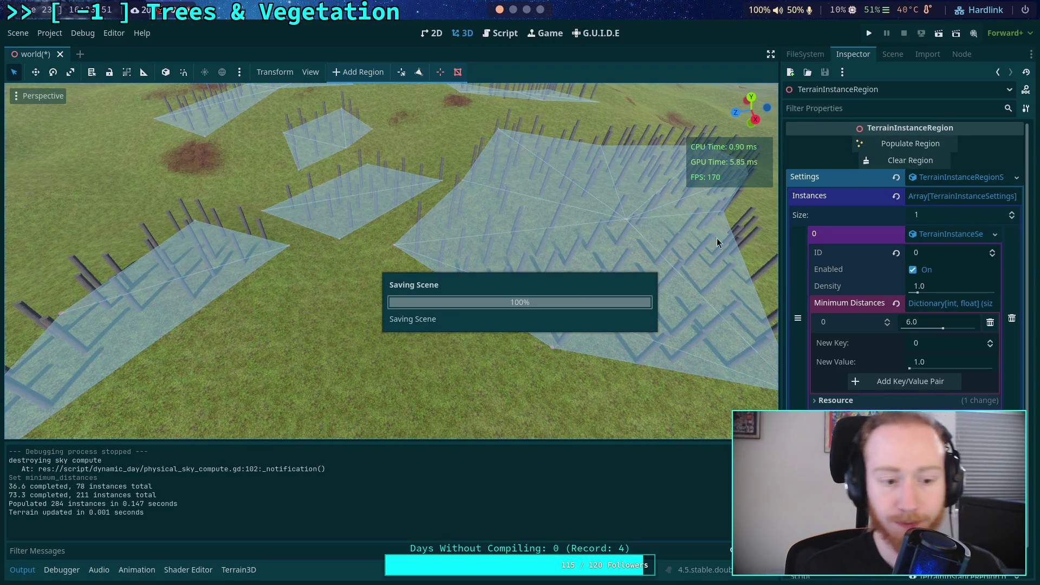
{"action": "key", "text": "F5"}
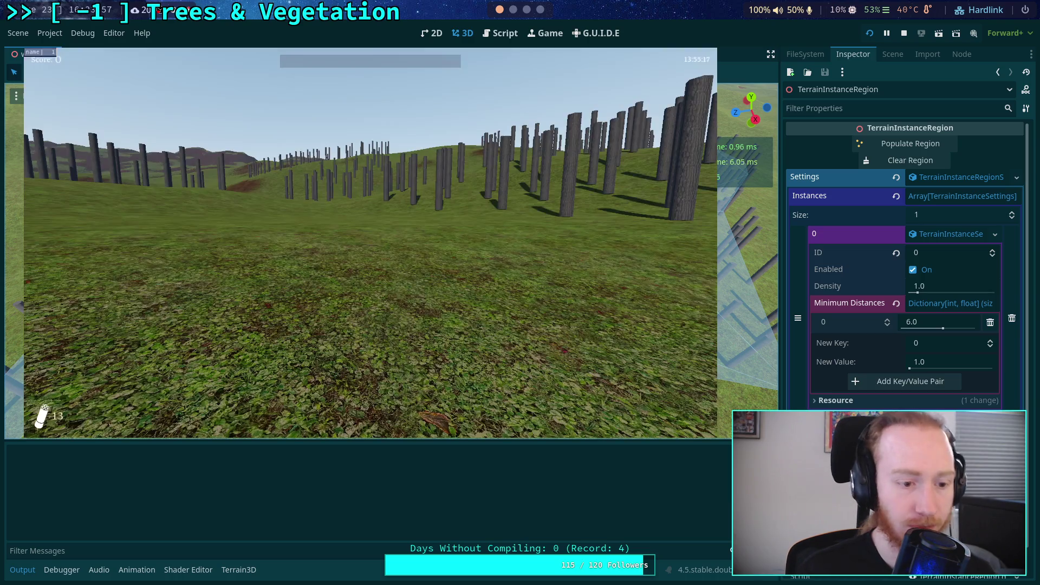
Walk forward through the tree trunks, looking left and right to check their wider spacing
{"action": "key", "text": "w"}
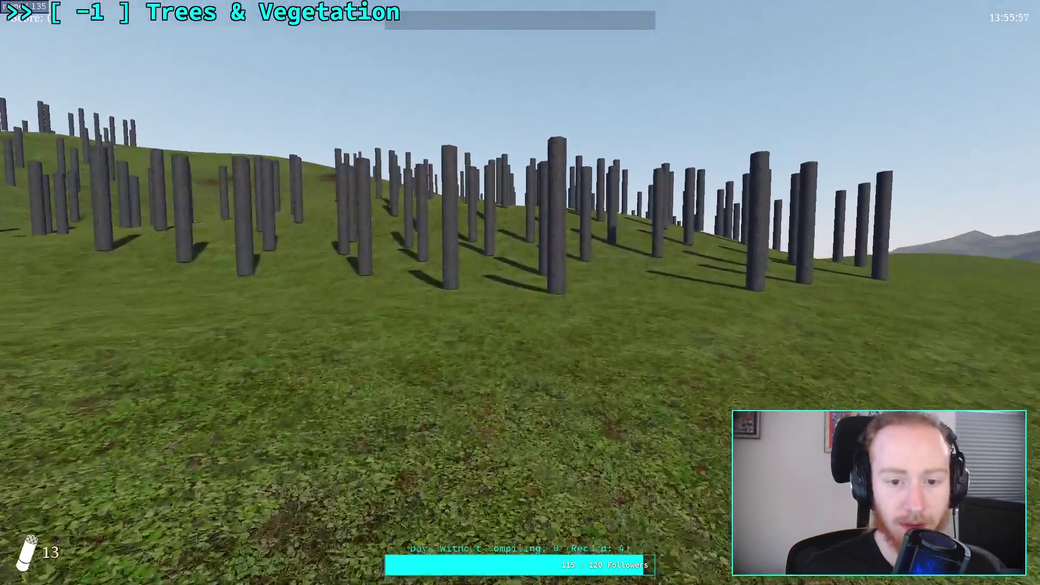
{"action": "key", "text": "w"}
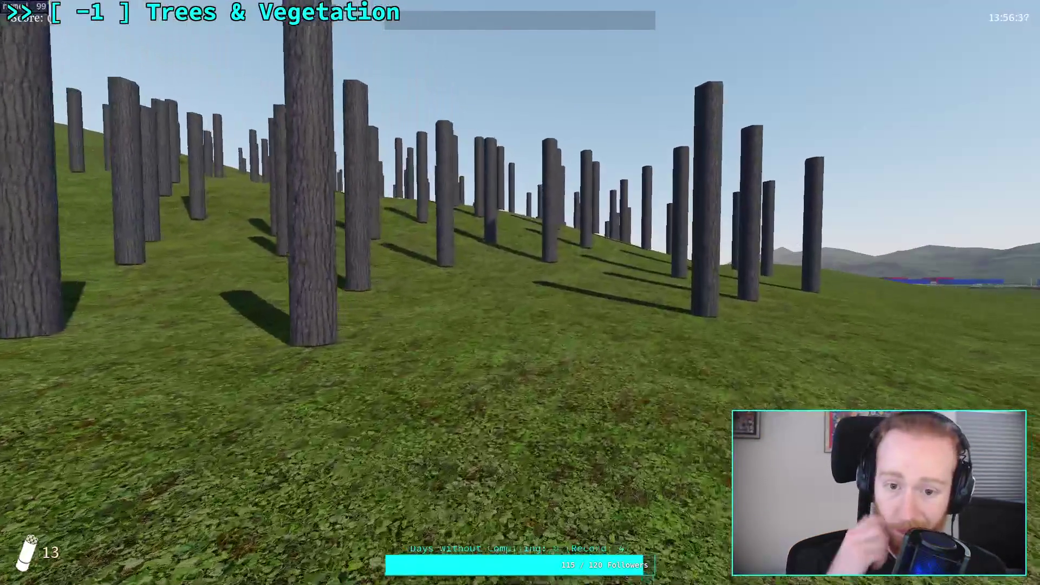
{"action": "key", "text": "w"}
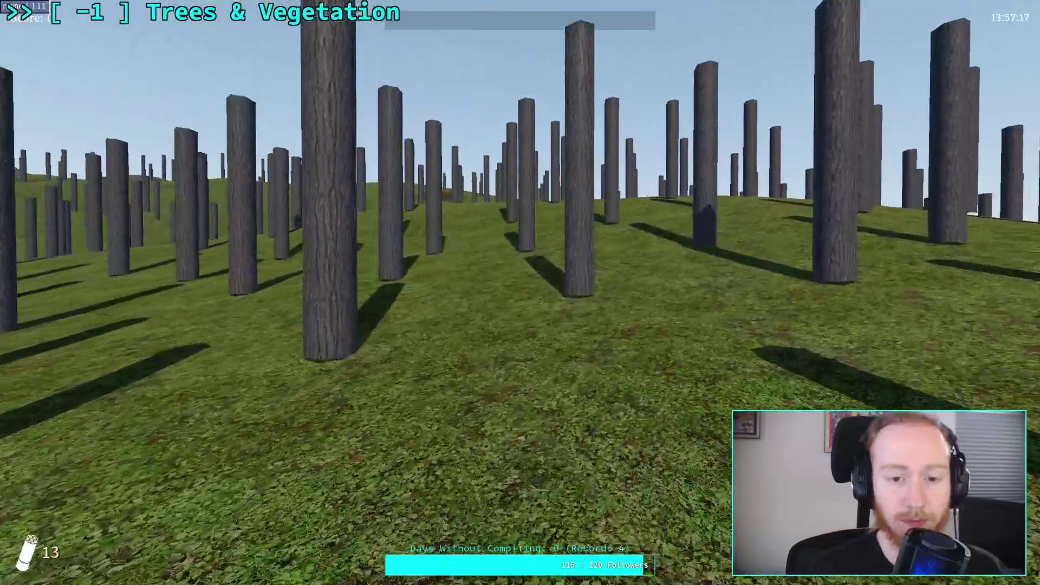
{"action": "key", "text": "w"}
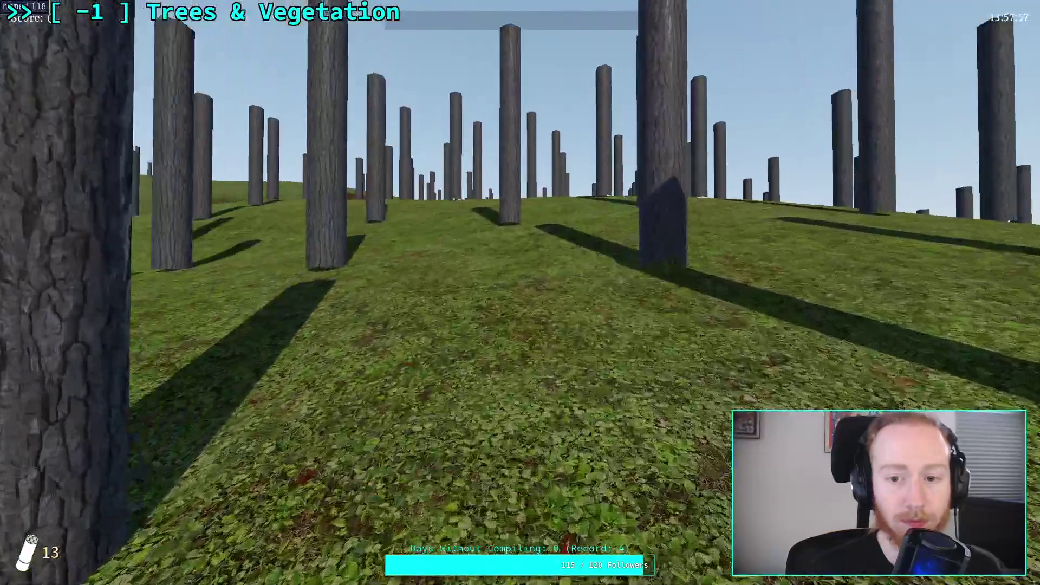
{"action": "key", "text": "w"}
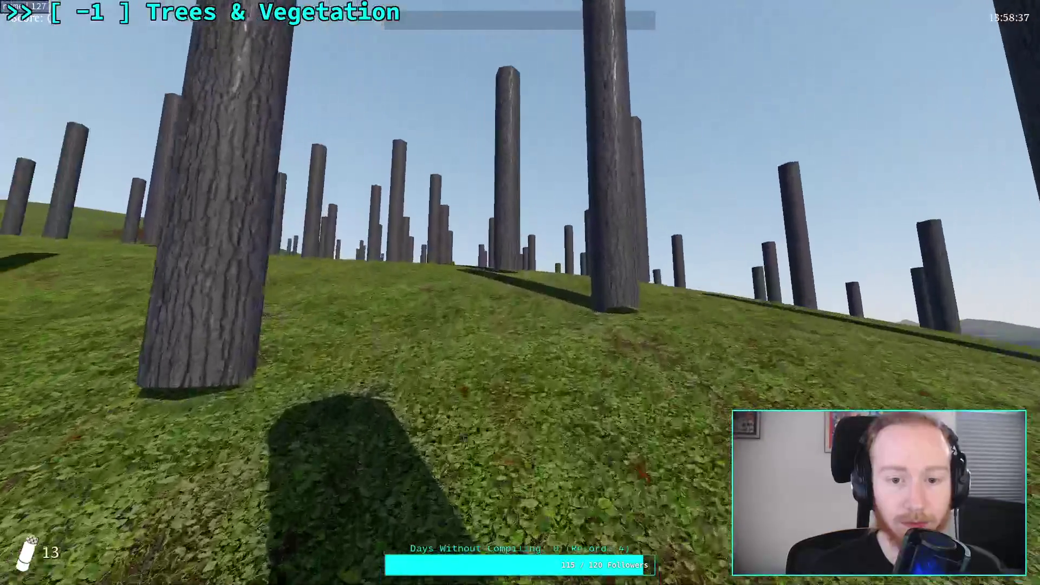
{"action": "key", "text": "w"}
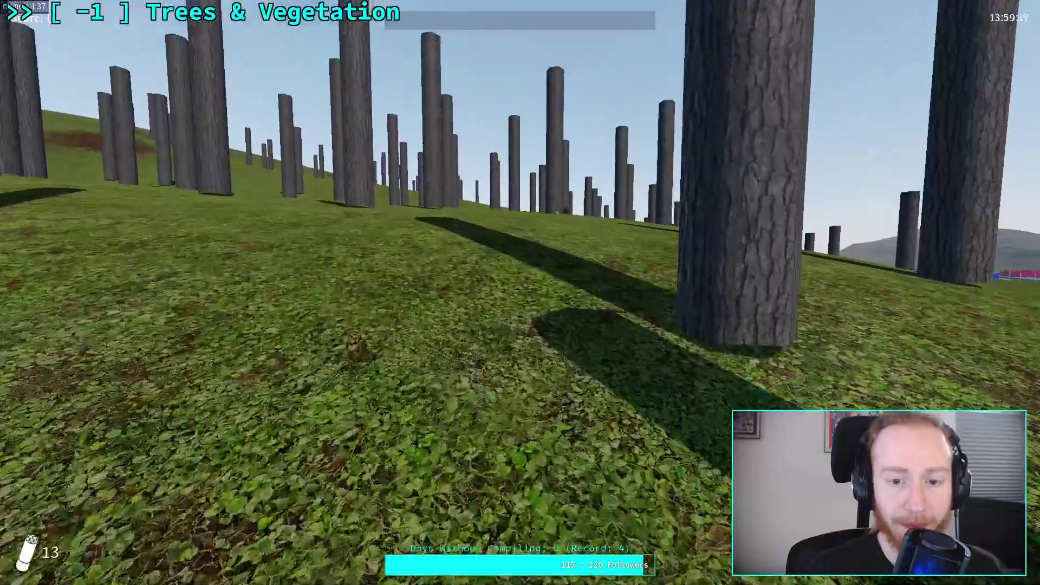
{"action": "key", "text": "w"}
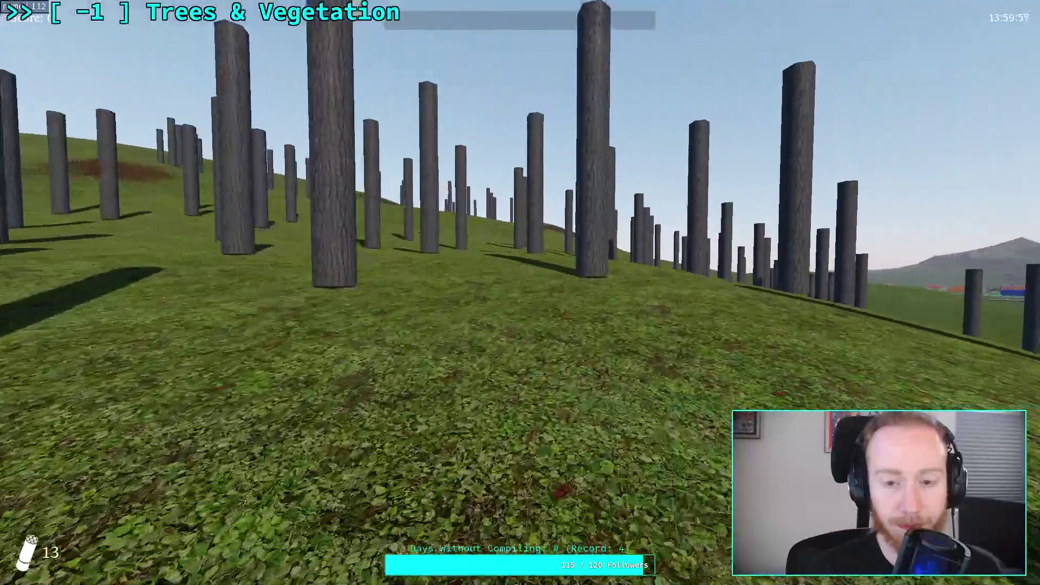
{"action": "key", "text": "w"}
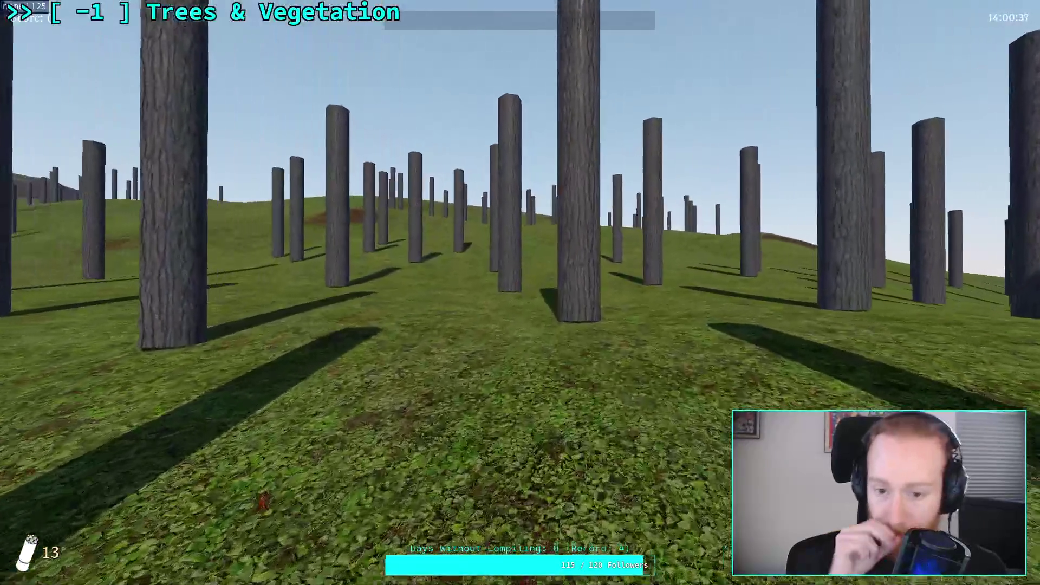
{"action": "key", "text": "w"}
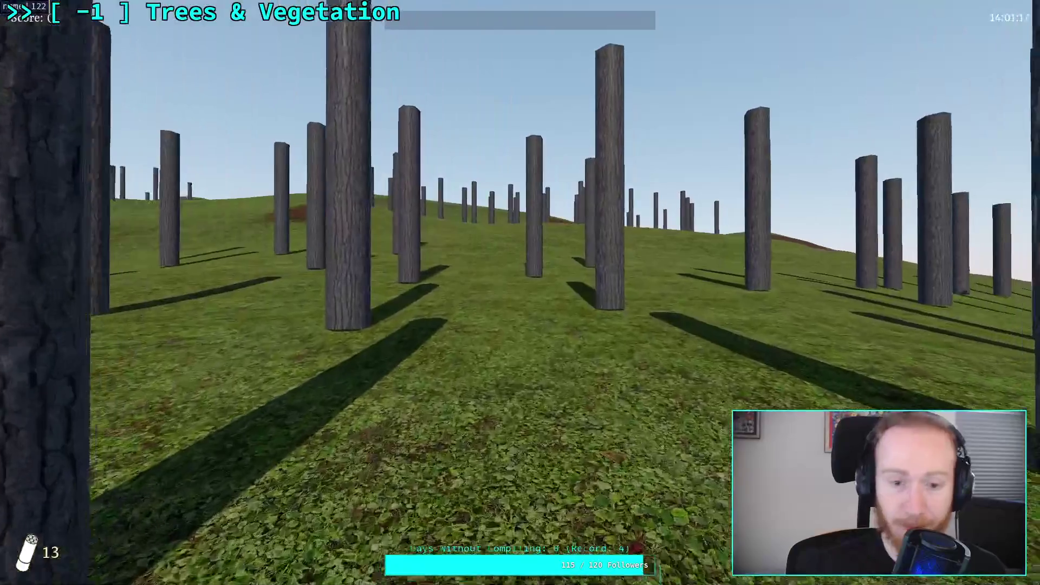
{"action": "key", "text": "w"}
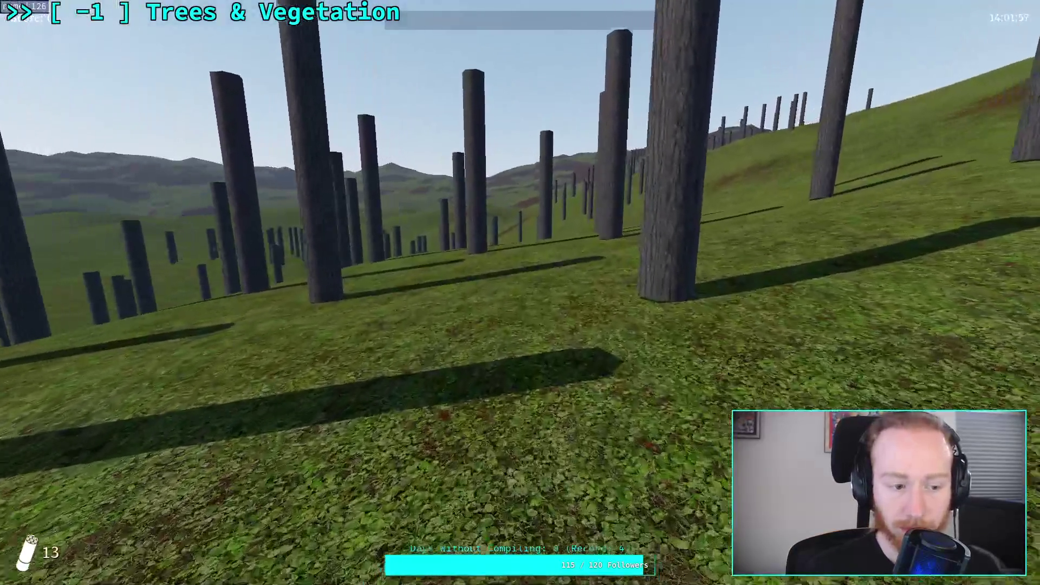
{"action": "key", "text": "w"}
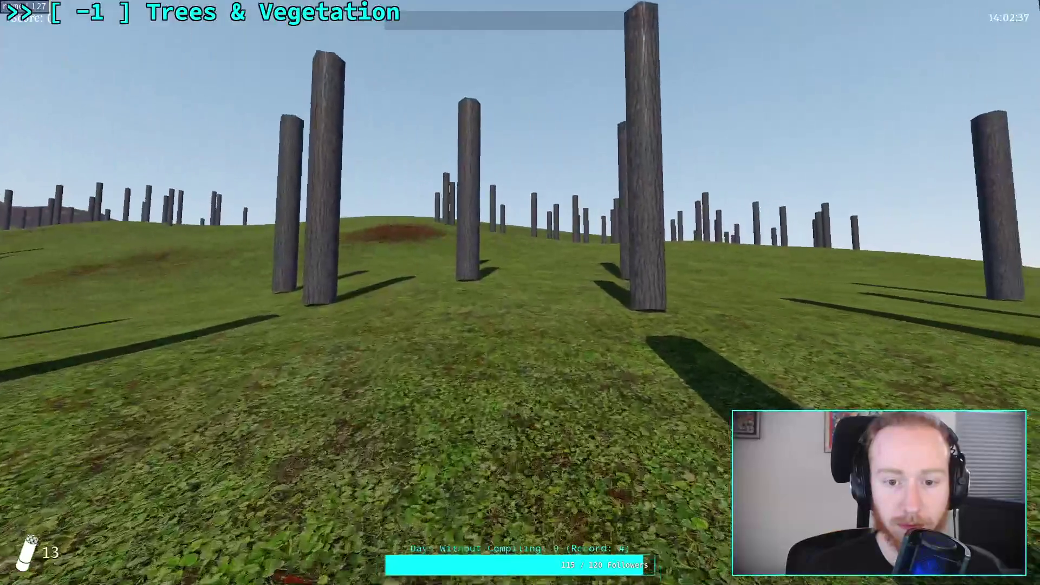
{"action": "key", "text": "w"}
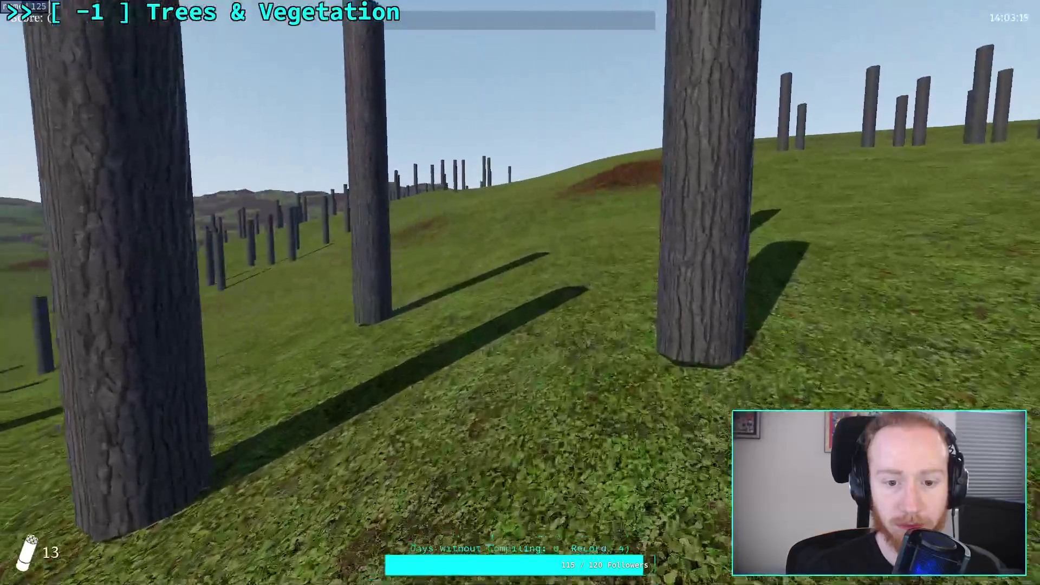
{"action": "key", "text": "w"}
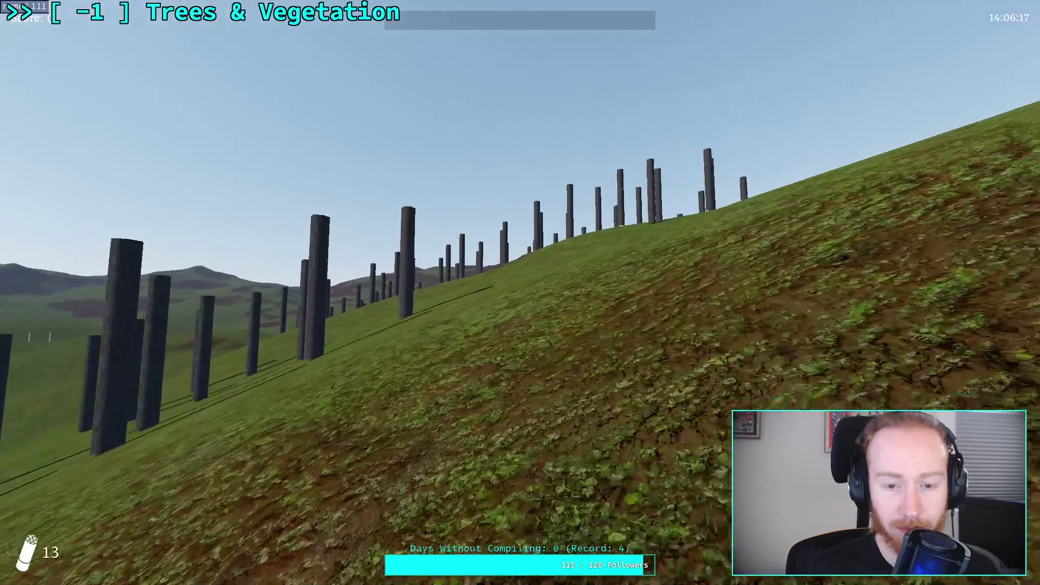
Climb the hillside among the trunks, backing up and turning to inspect the trunk field
{"action": "key", "text": "w"}
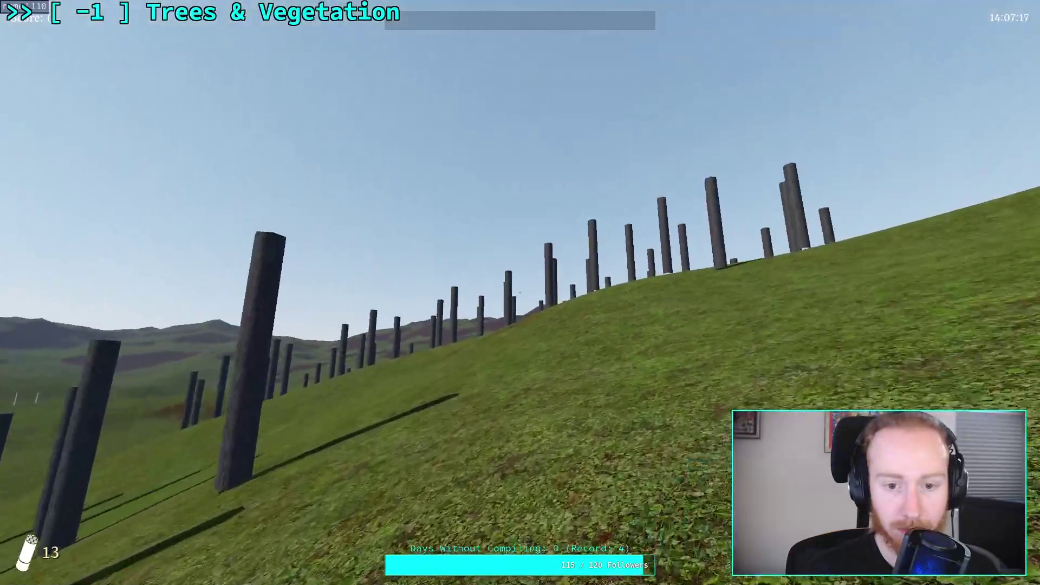
{"action": "key", "text": "w"}
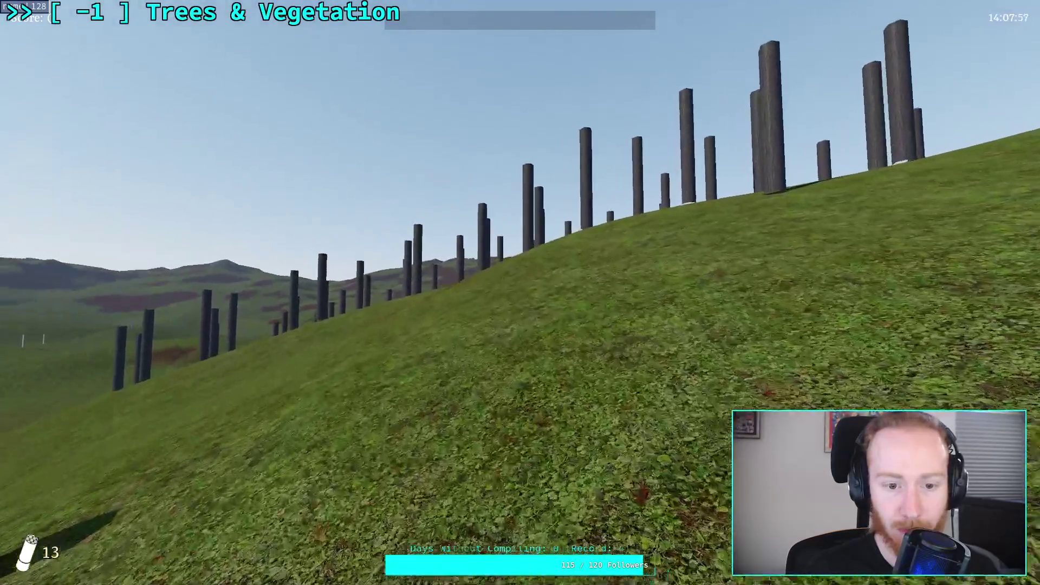
{"action": "key", "text": "w"}
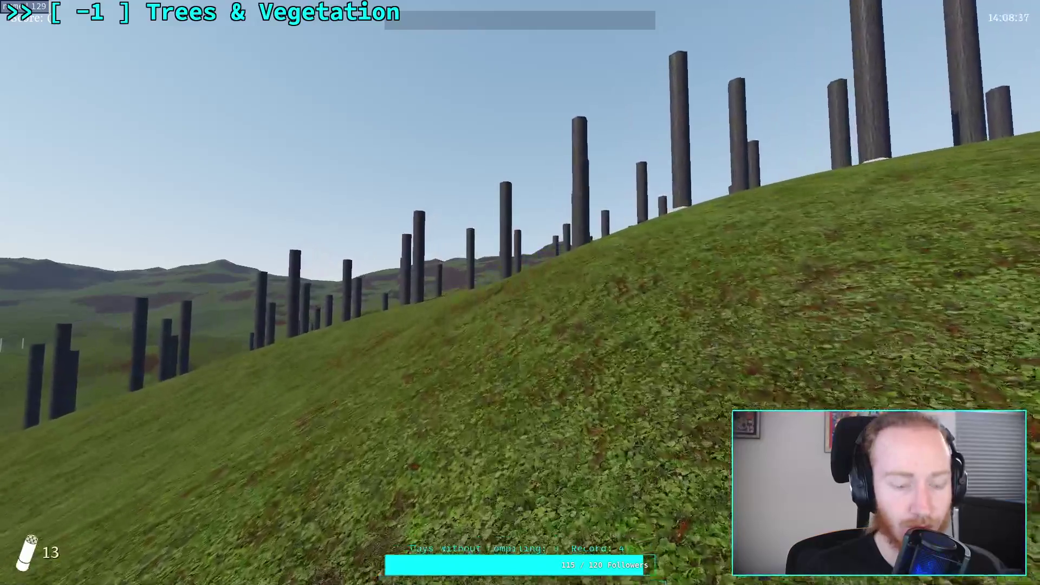
{"action": "key", "text": "w"}
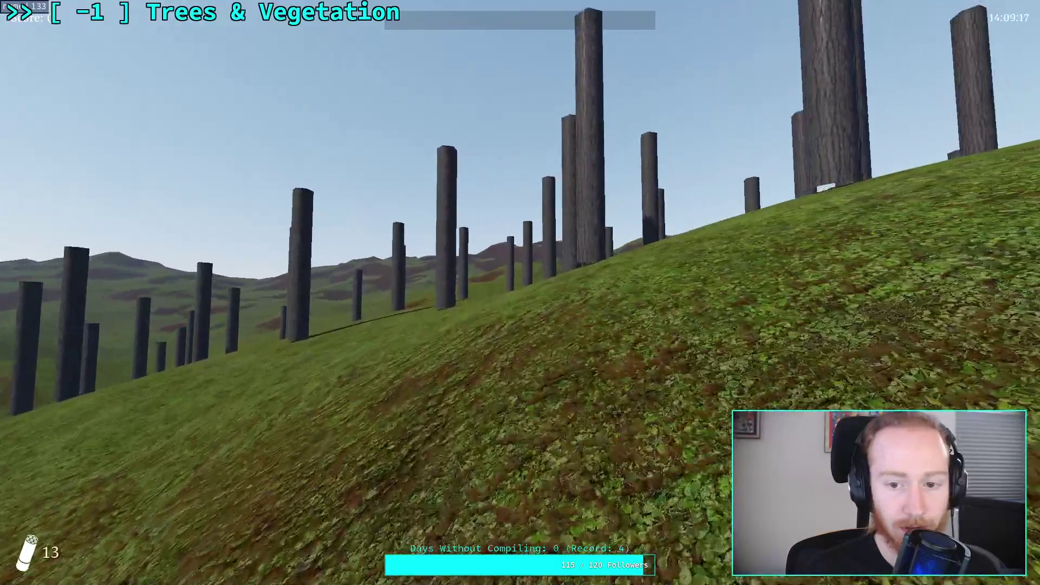
{"action": "key", "text": "w"}
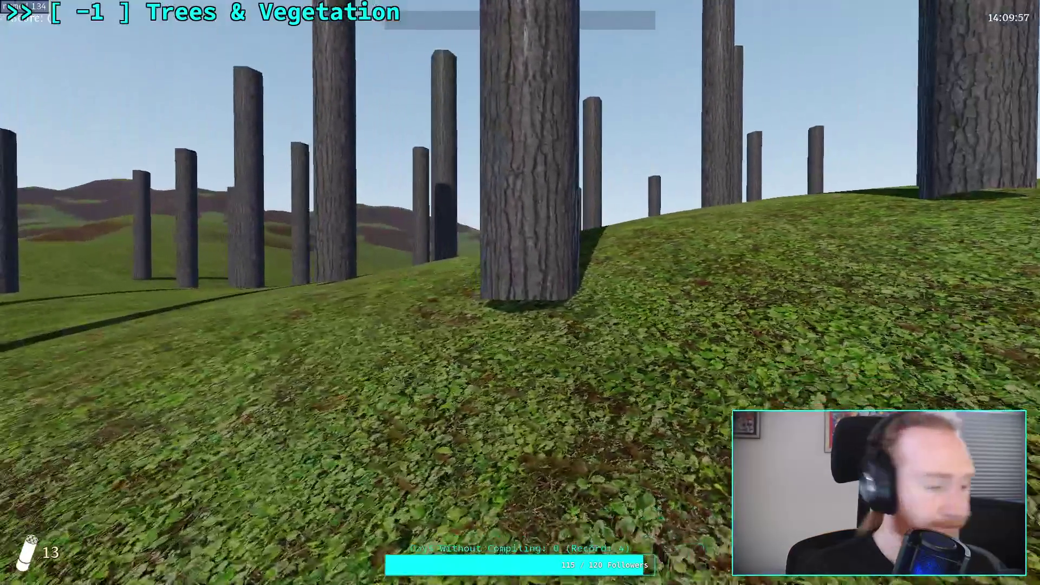
{"action": "key", "text": "w"}
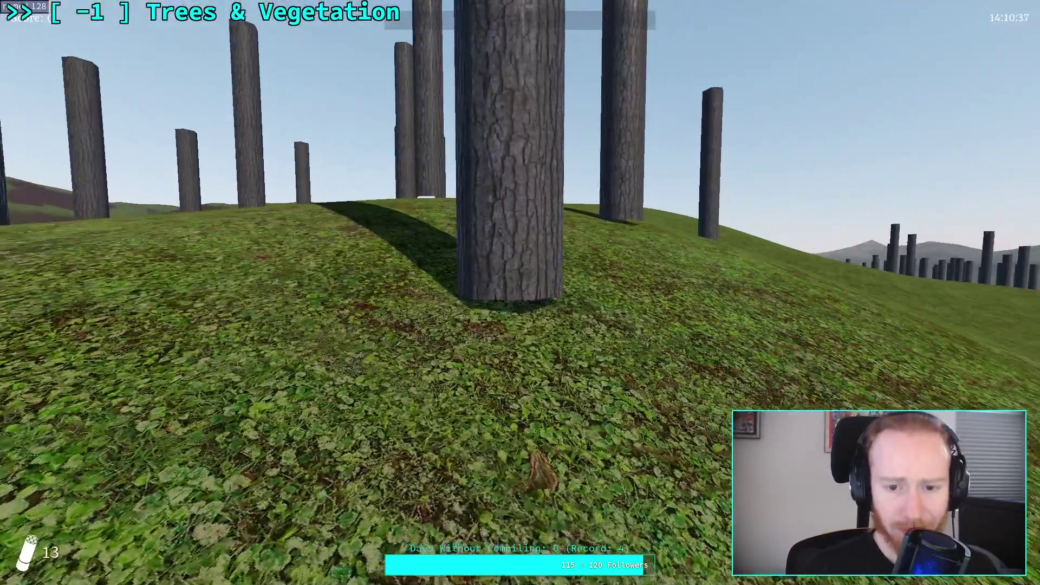
{"action": "key", "text": "s"}
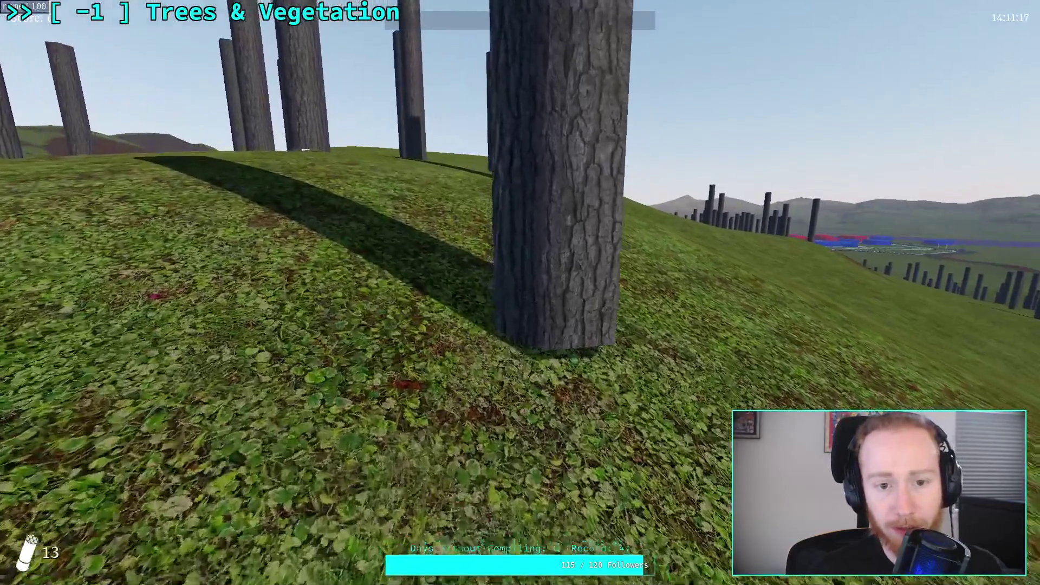
{"action": "key", "text": "s"}
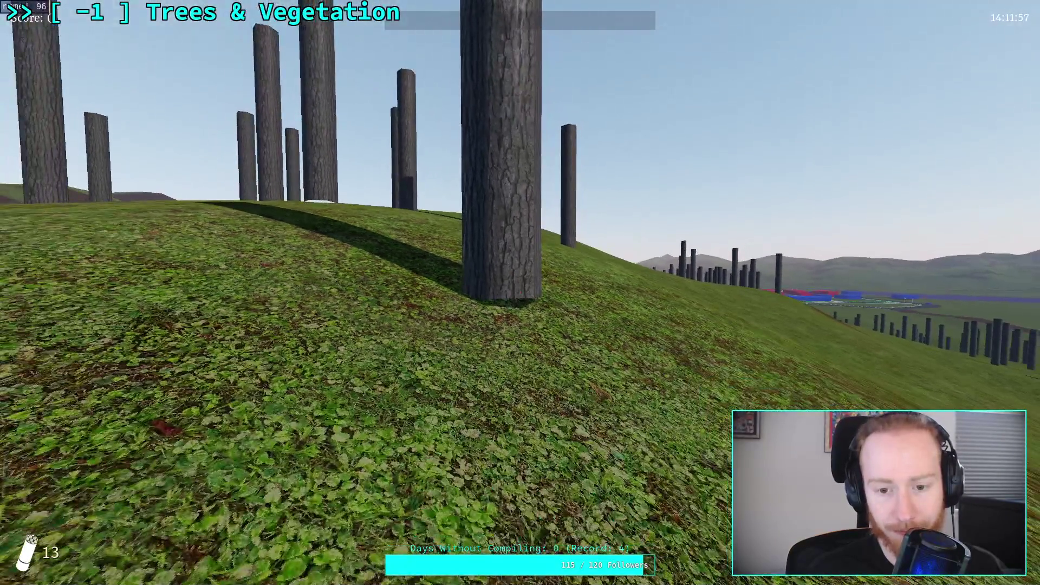
{"action": "key", "text": "w"}
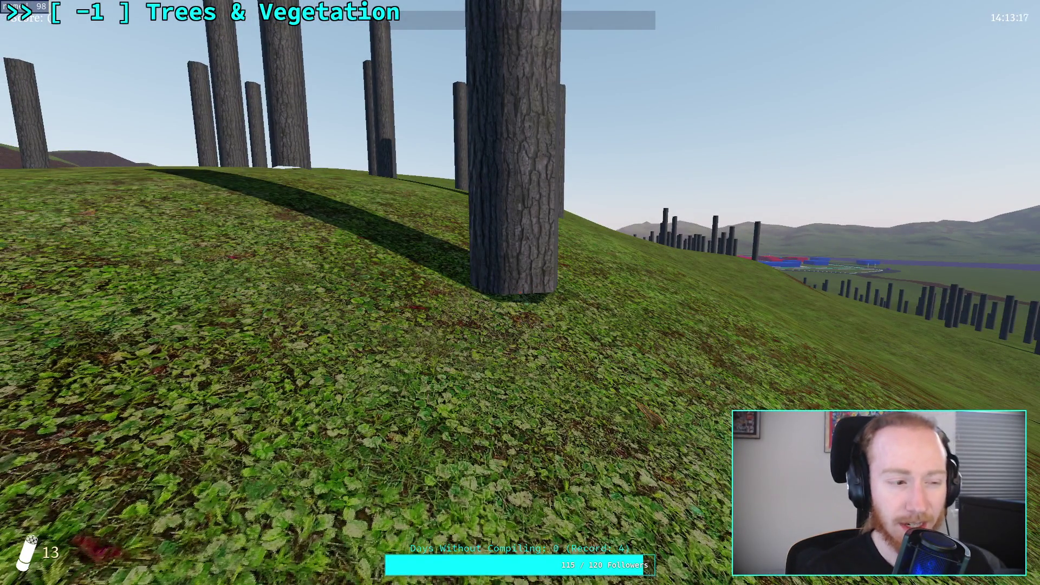
{"action": "key", "text": "w"}
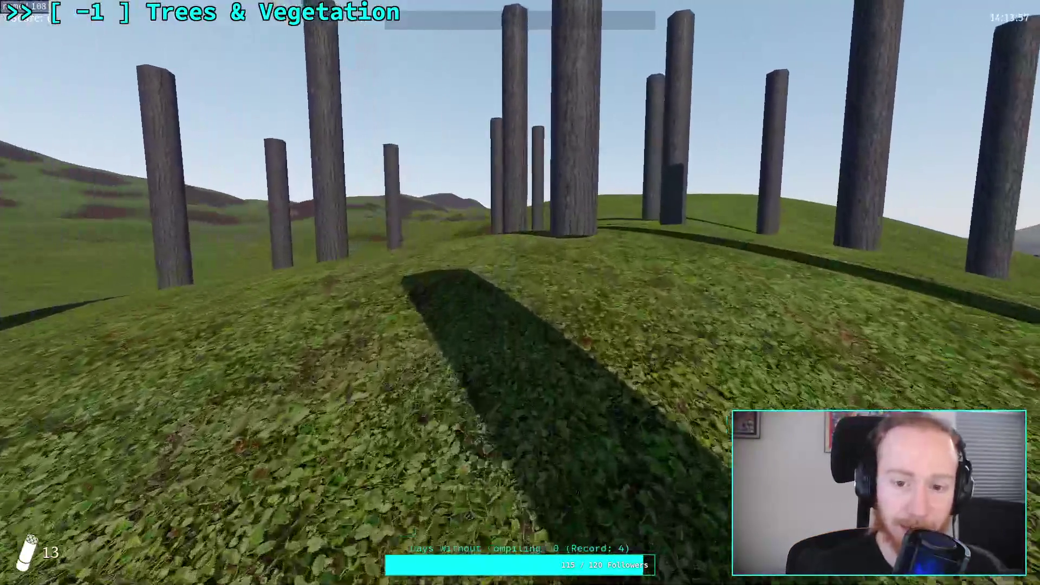
{"action": "key", "text": "w"}
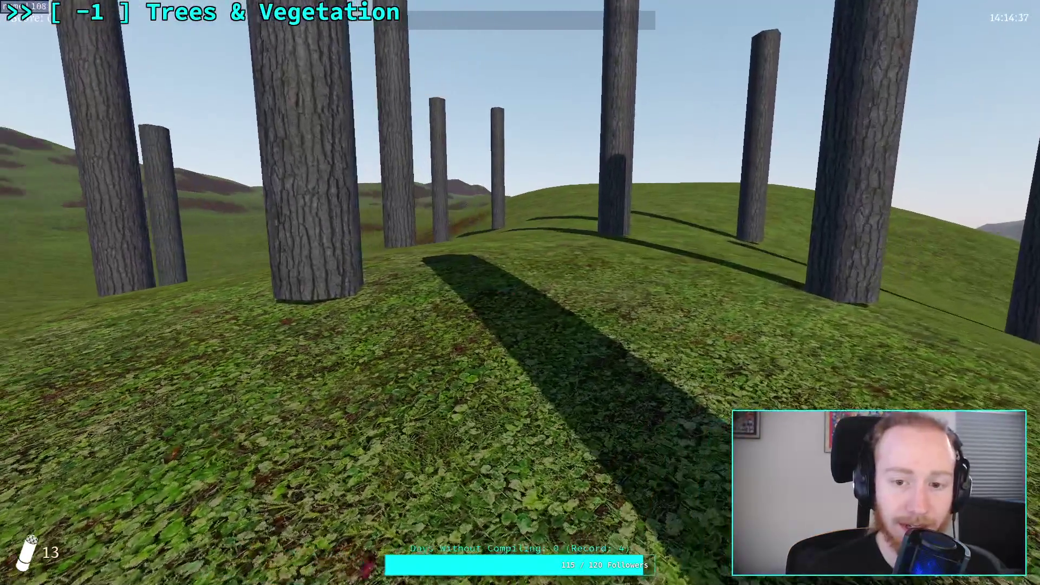
{"action": "key", "text": "w"}
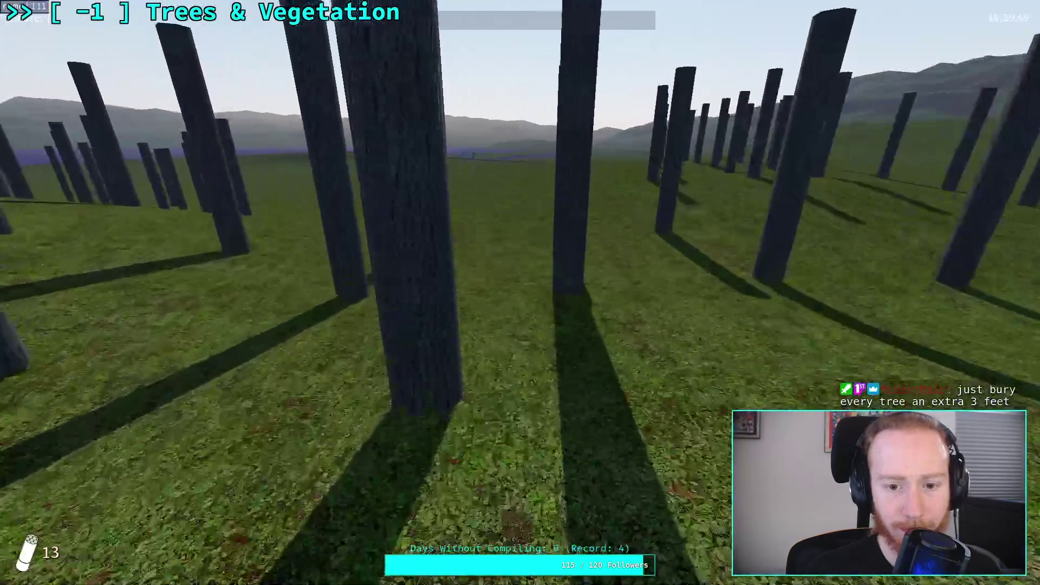
Pause the game with Escape and choose Exit To Desktop to reach the editor
{"action": "key", "text": "Escape"}
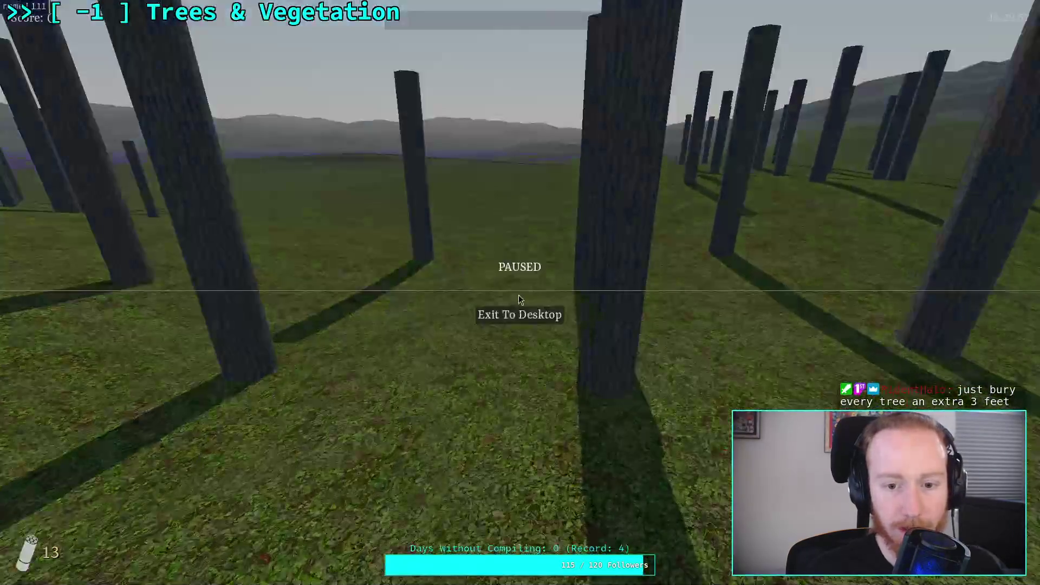
{"action": "left_click", "coordinate": [528, 320]}
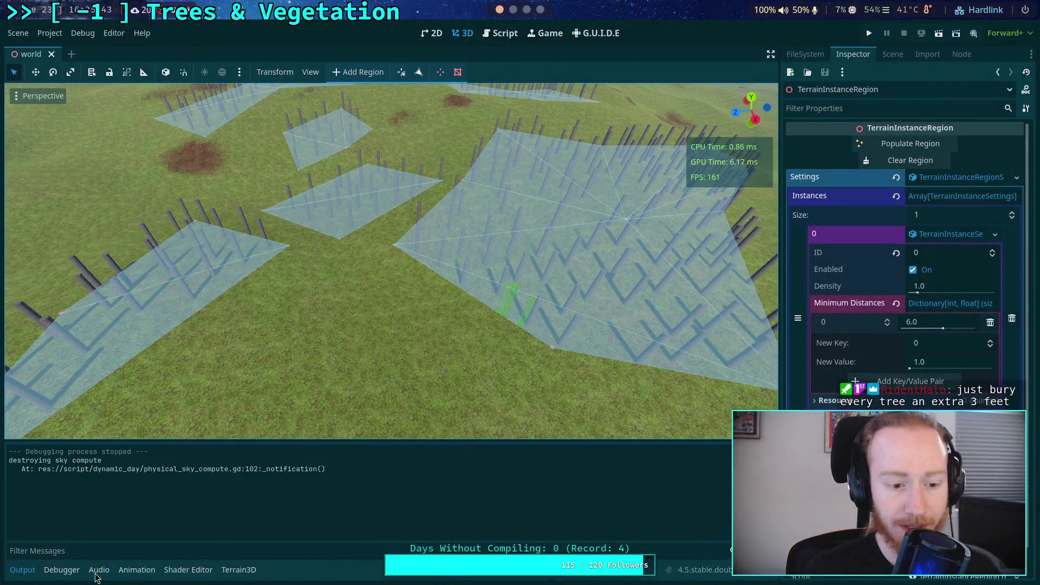
Repopulate the instance region with trees at the 6.0 minimum distance
{"action": "left_click", "coordinate": [238, 569]}
{"action": "left_click", "coordinate": [22, 570]}
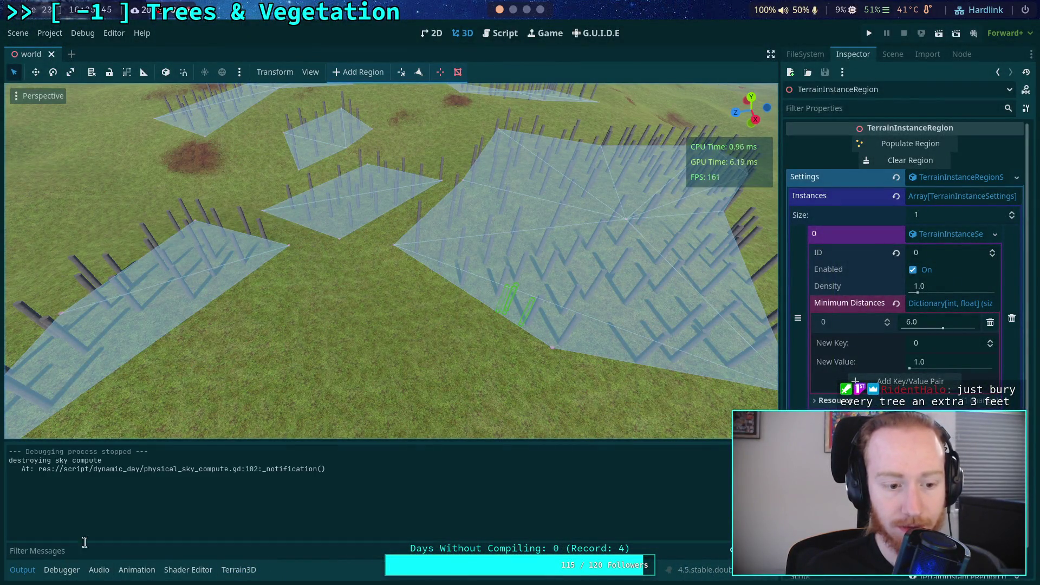
{"action": "left_click", "coordinate": [919, 145]}
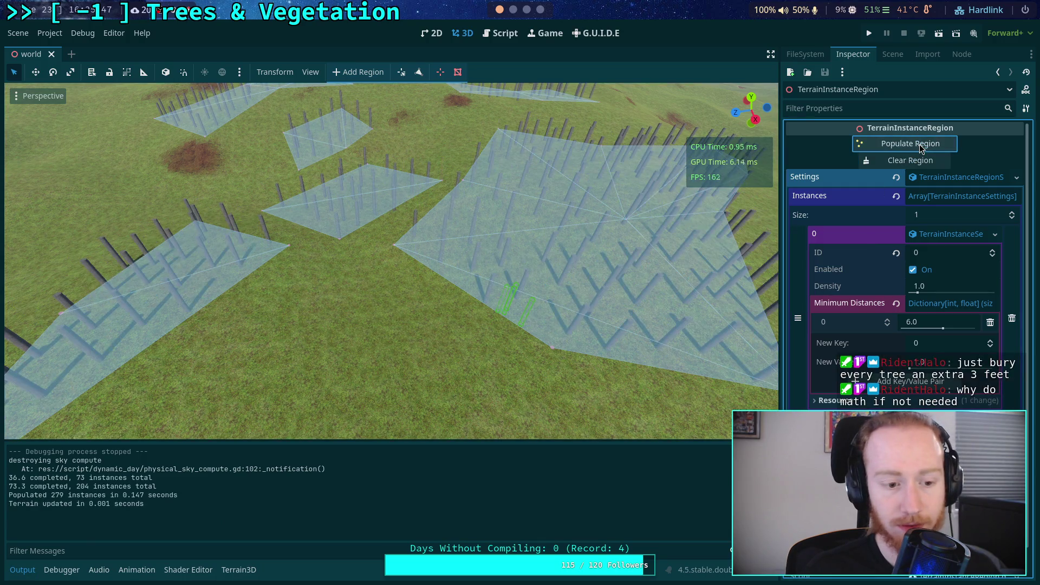
{"action": "scroll", "coordinate": [417, 273], "scroll_direction": "down", "scroll_amount": 5}
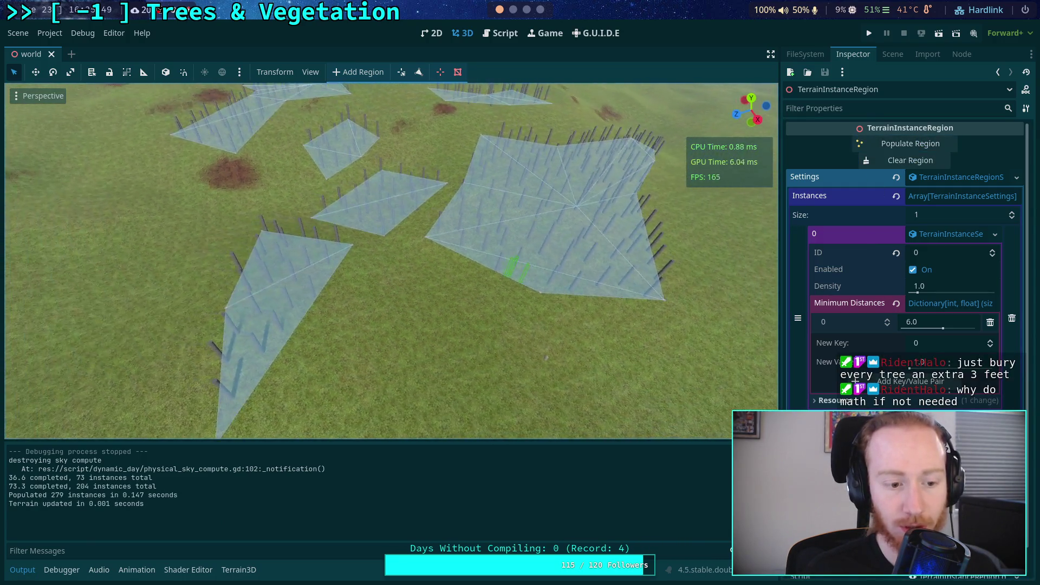
{"action": "scroll", "coordinate": [390, 260], "scroll_direction": "down", "scroll_amount": 5}
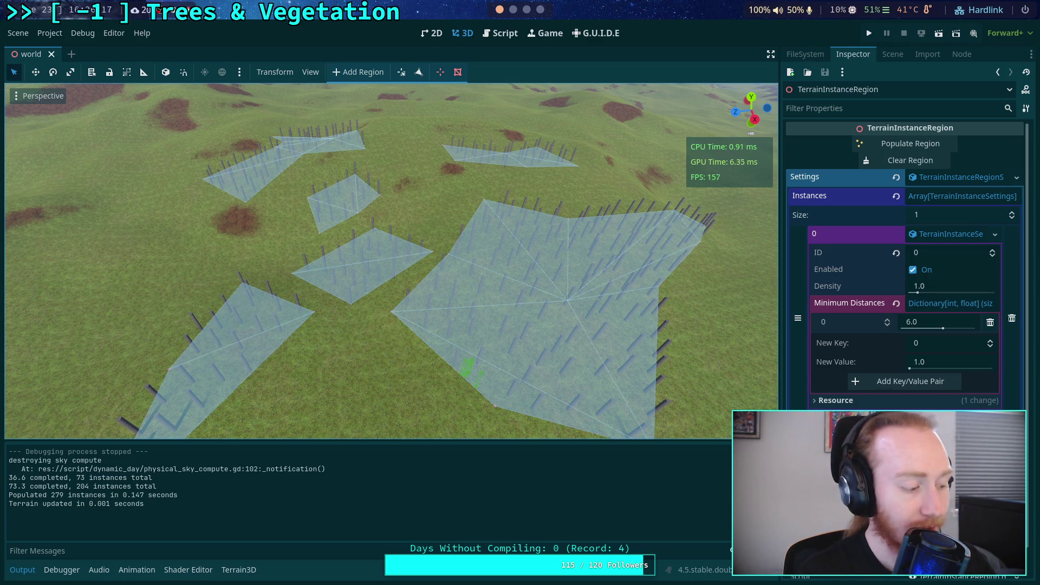
Fly the viewport camera over the populated regions to inspect the placed trunks
{"action": "key", "text": "w"}
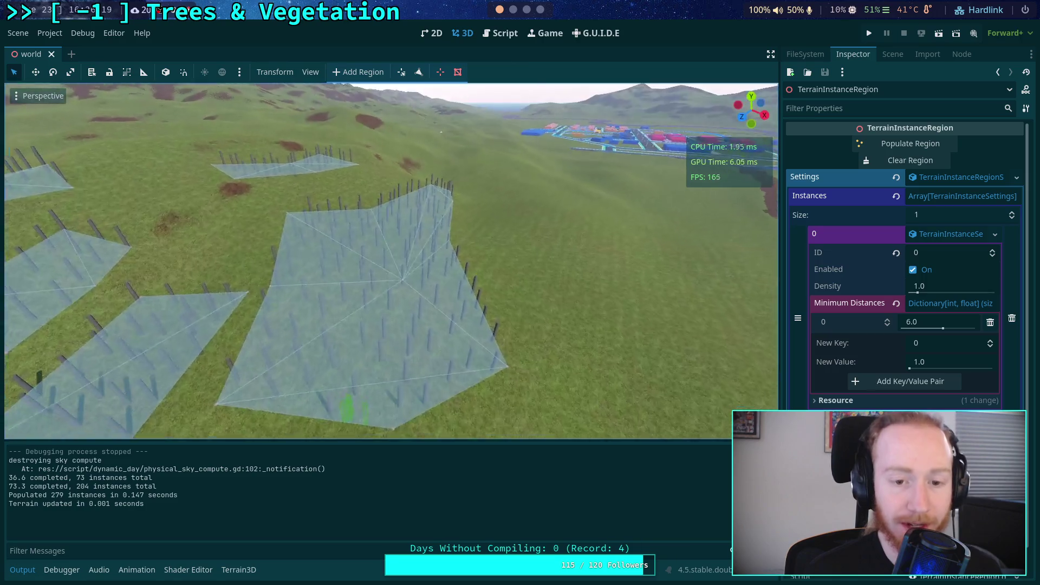
{"action": "key", "text": "s"}
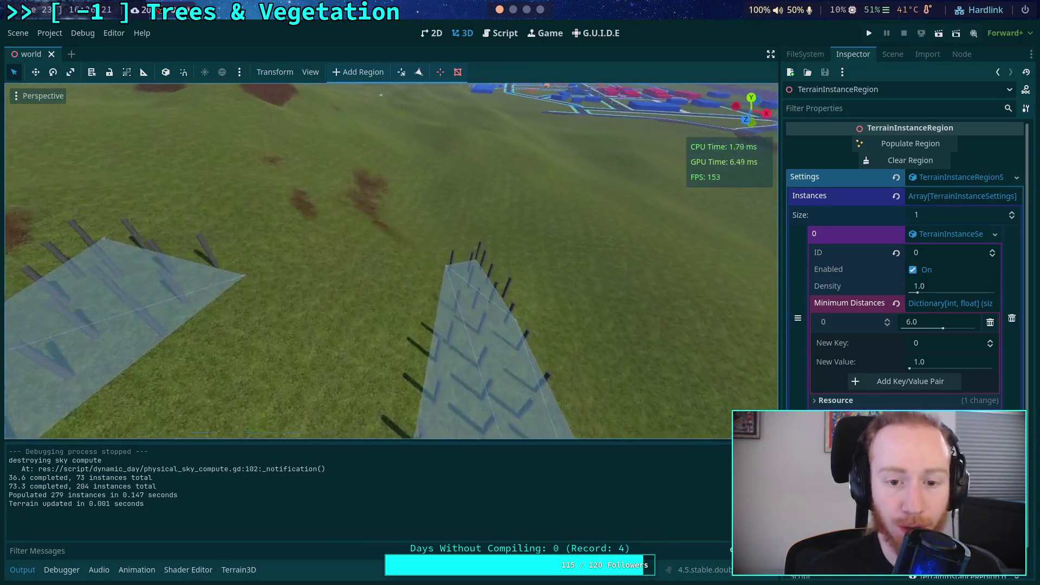
{"action": "key", "text": "w"}
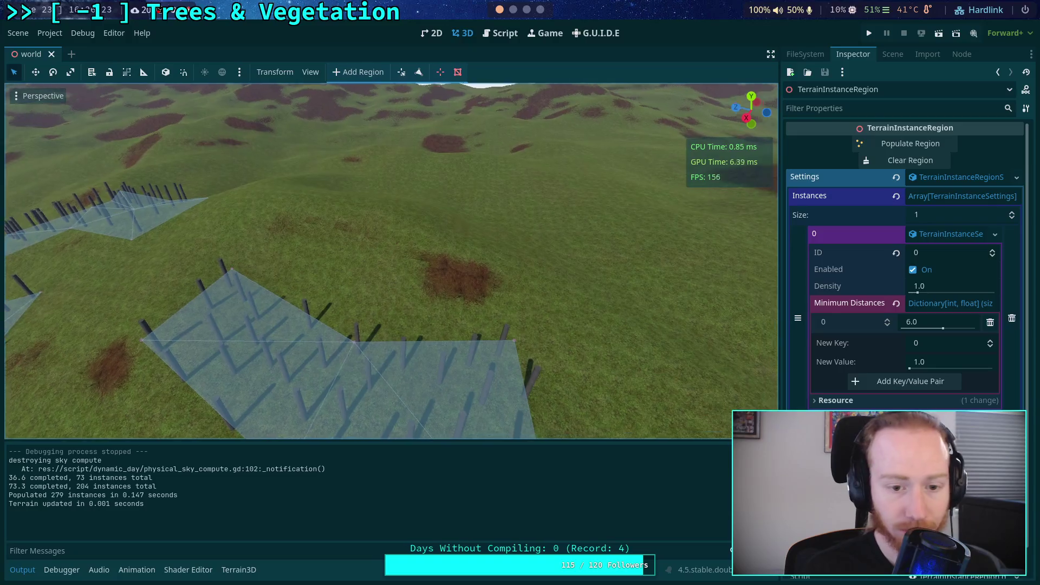
{"action": "key", "text": "w"}
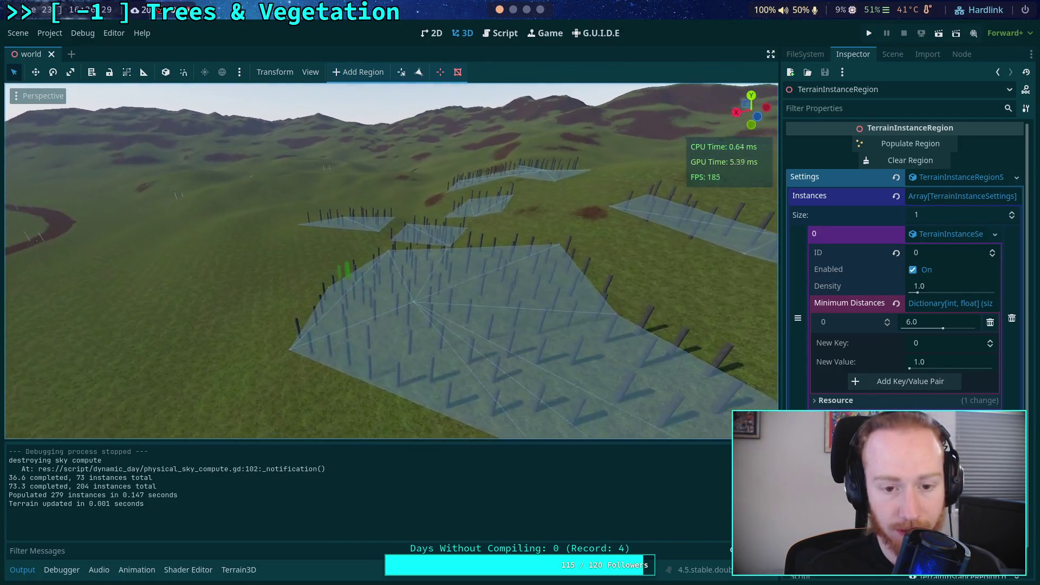
{"action": "key", "text": "w"}
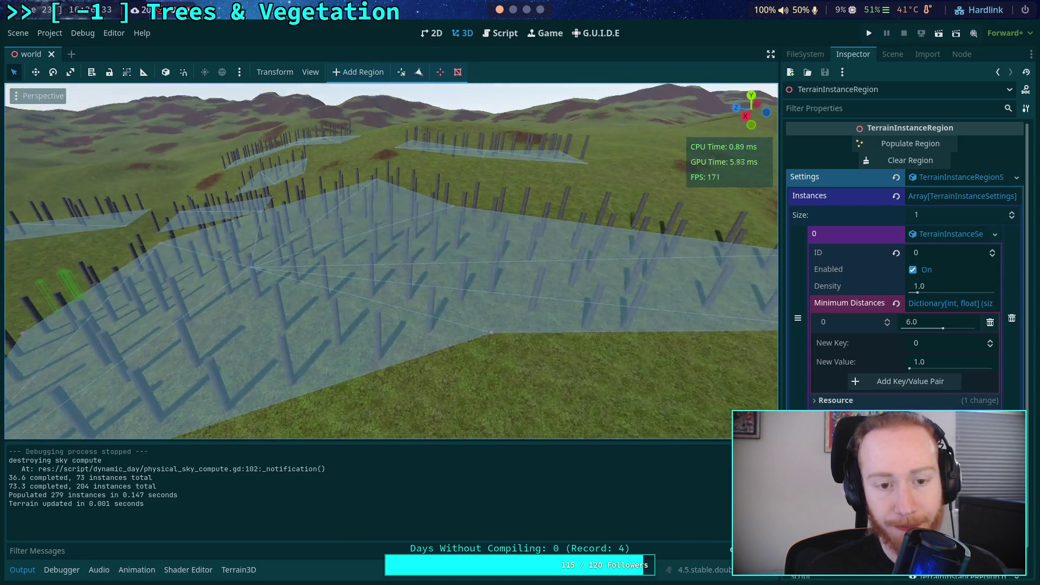
{"action": "key", "text": "w"}
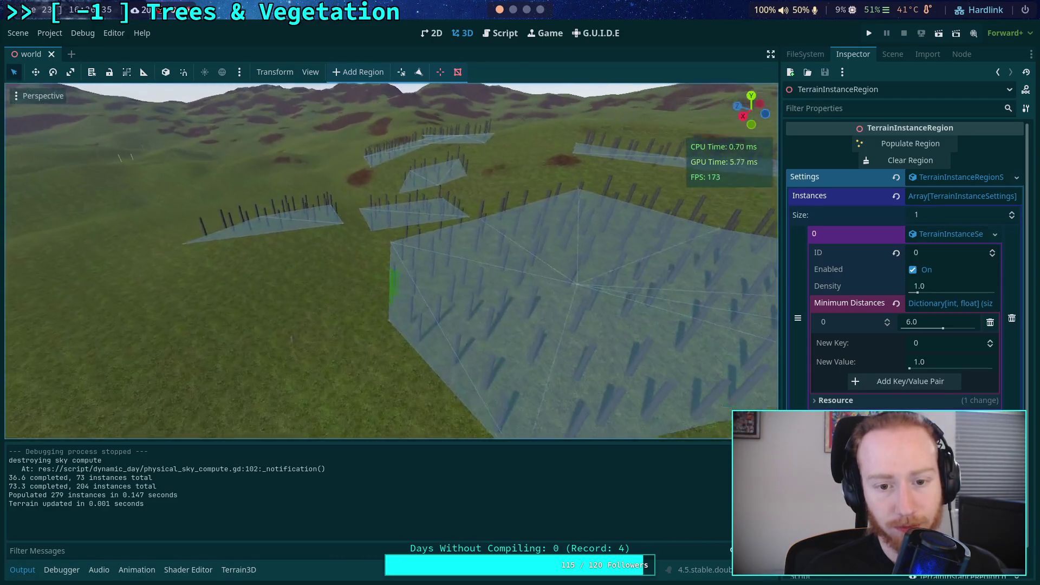
{"action": "key", "text": "s"}
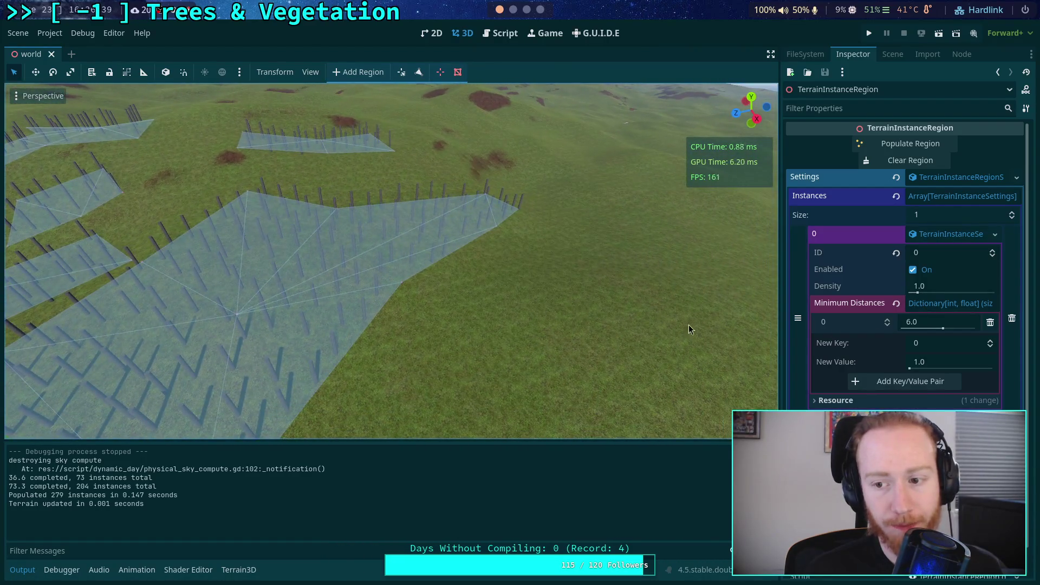
{"action": "left_click", "coordinate": [929, 307]}
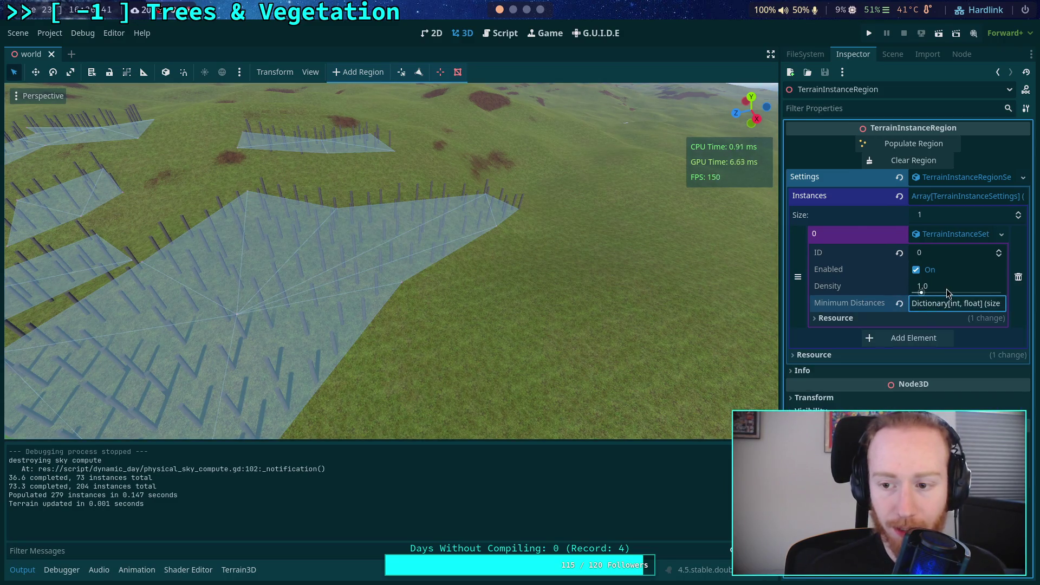
Set the tree Density to 10, save, and repopulate the region
{"action": "left_click", "coordinate": [948, 288]}
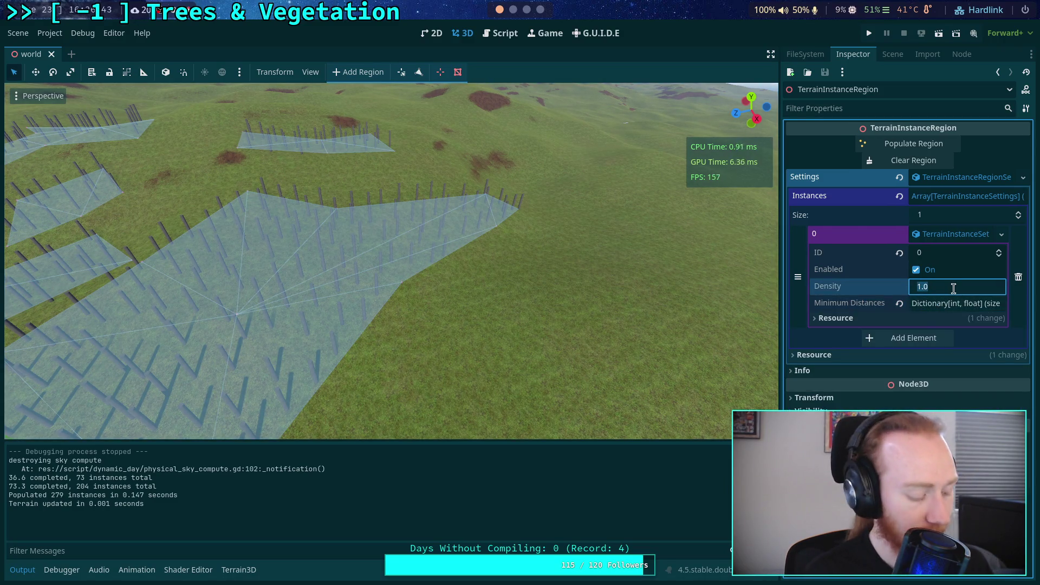
{"action": "type", "text": "10"}
{"action": "key", "text": "Return"}
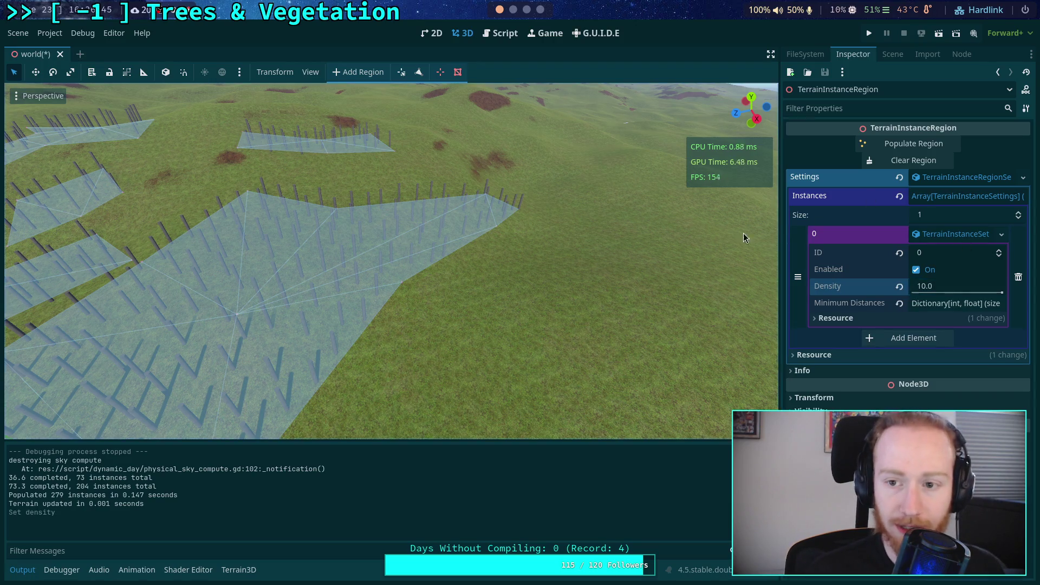
{"action": "key", "text": "ctrl+s"}
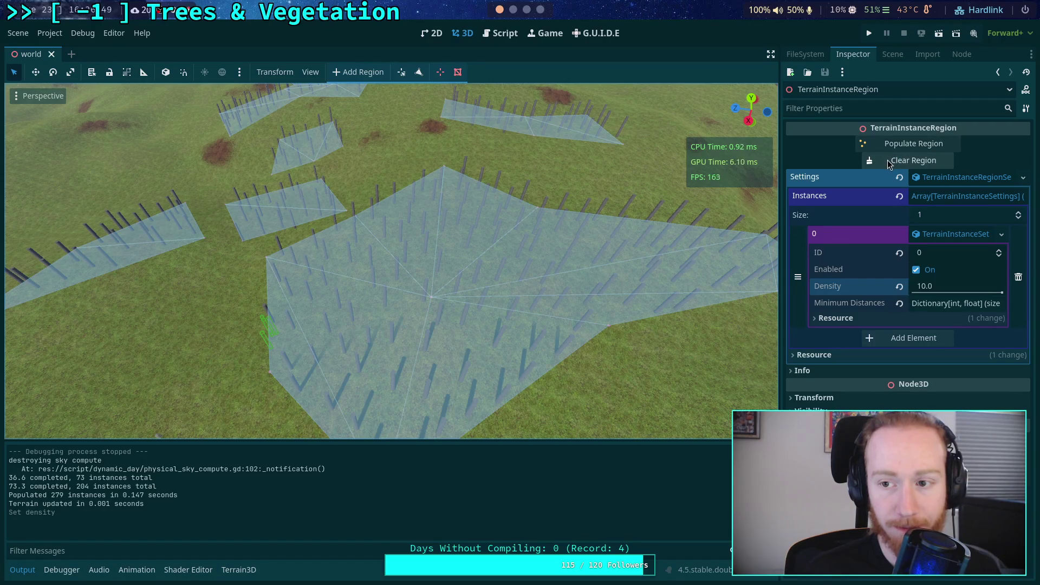
{"action": "left_click", "coordinate": [888, 144]}
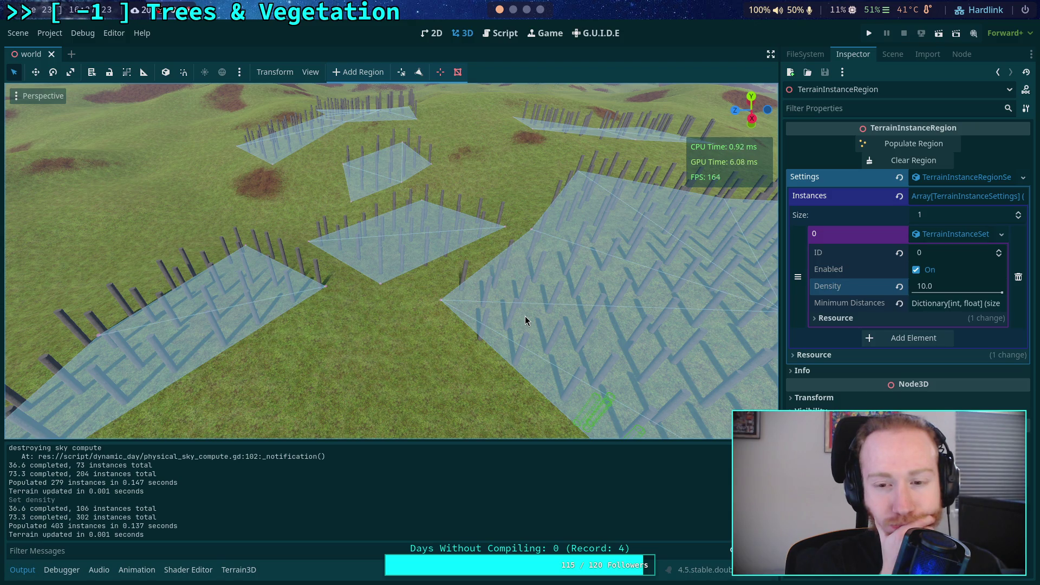
Restore Density to 1.0, clear and repopulate the region, and view _populate_probability's 200000 constant
{"action": "left_click_drag", "start_coordinate": [1002, 292], "coordinate": [920, 293]}
{"action": "key", "text": "ctrl+s"}
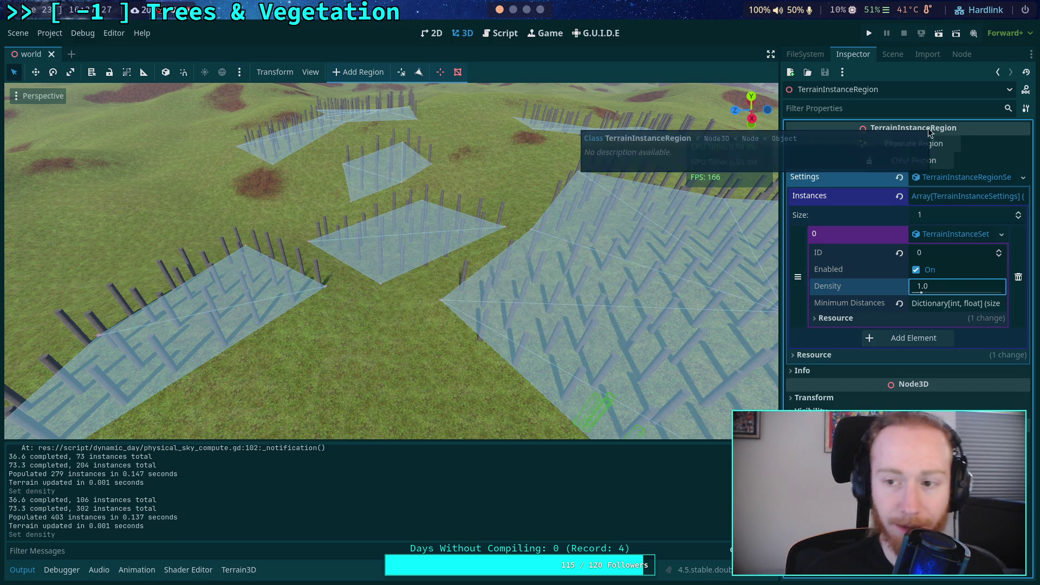
{"action": "left_click", "coordinate": [937, 163]}
{"action": "left_click", "coordinate": [914, 144]}
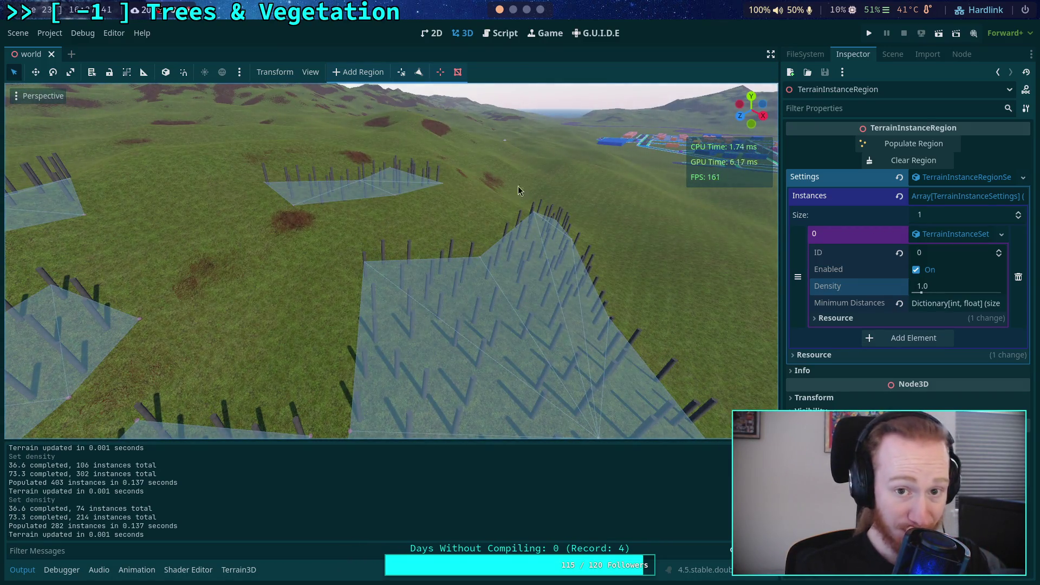
{"action": "left_click", "coordinate": [499, 33]}
{"action": "left_click_drag", "start_coordinate": [213, 242], "coordinate": [282, 243]}
{"action": "double_click", "coordinate": [225, 245]}
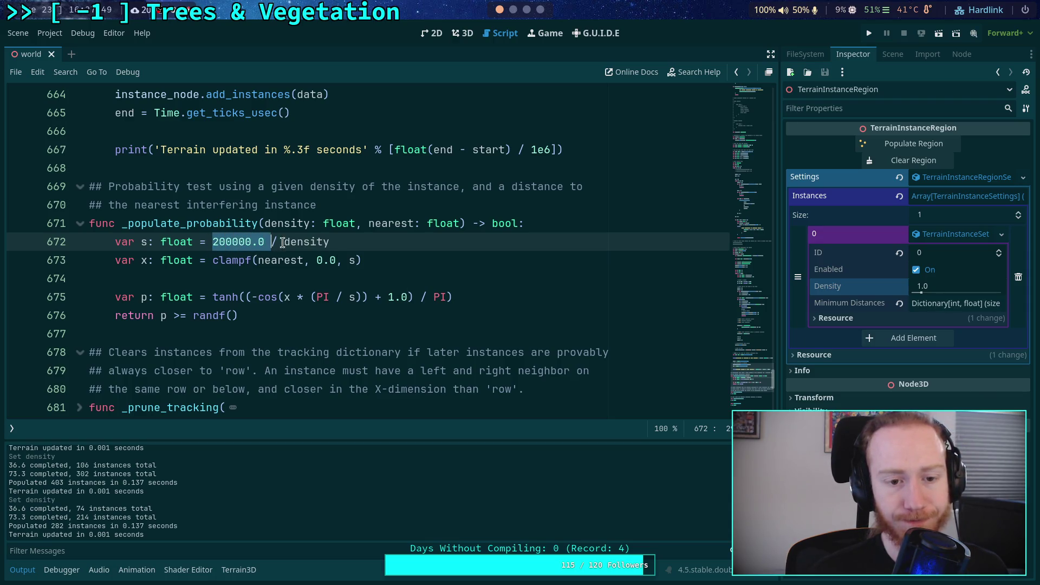
{"action": "left_click", "coordinate": [520, 297]}
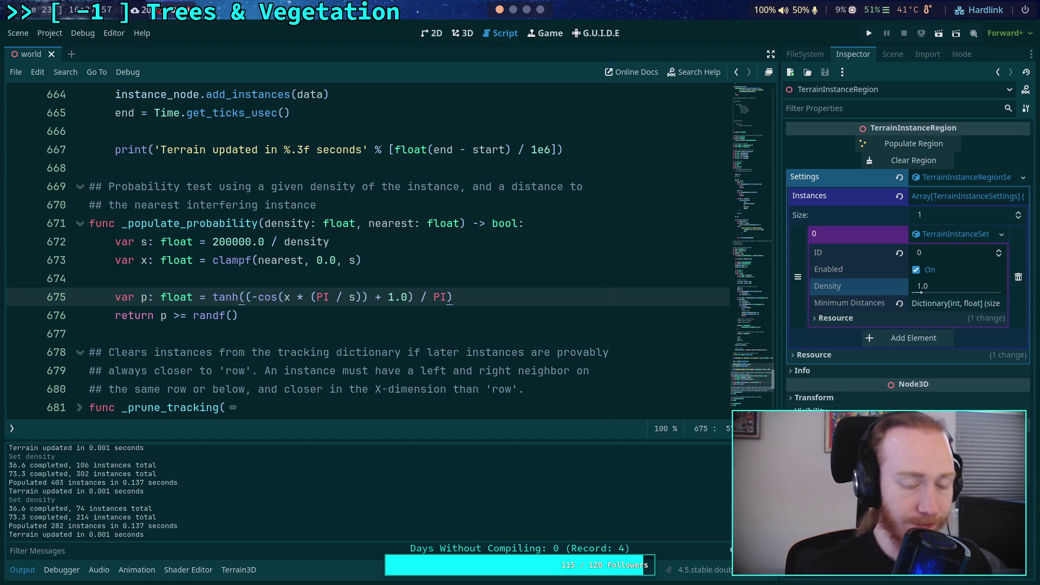
{"action": "scroll", "coordinate": [302, 325], "scroll_direction": "up", "scroll_amount": 3}
{"action": "scroll", "coordinate": [302, 324], "scroll_direction": "down", "scroll_amount": 3}
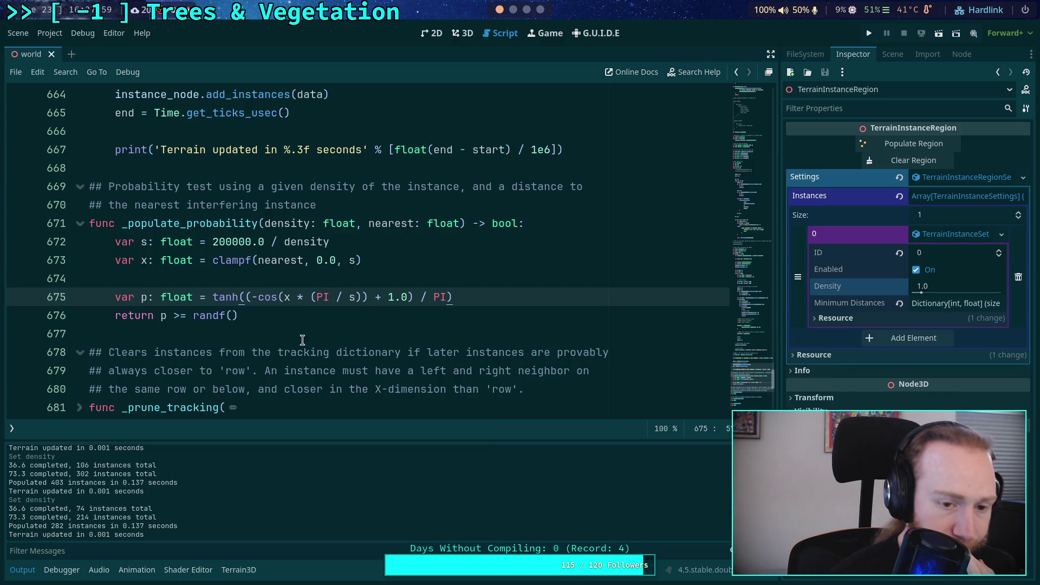
{"action": "left_click", "coordinate": [321, 327]}
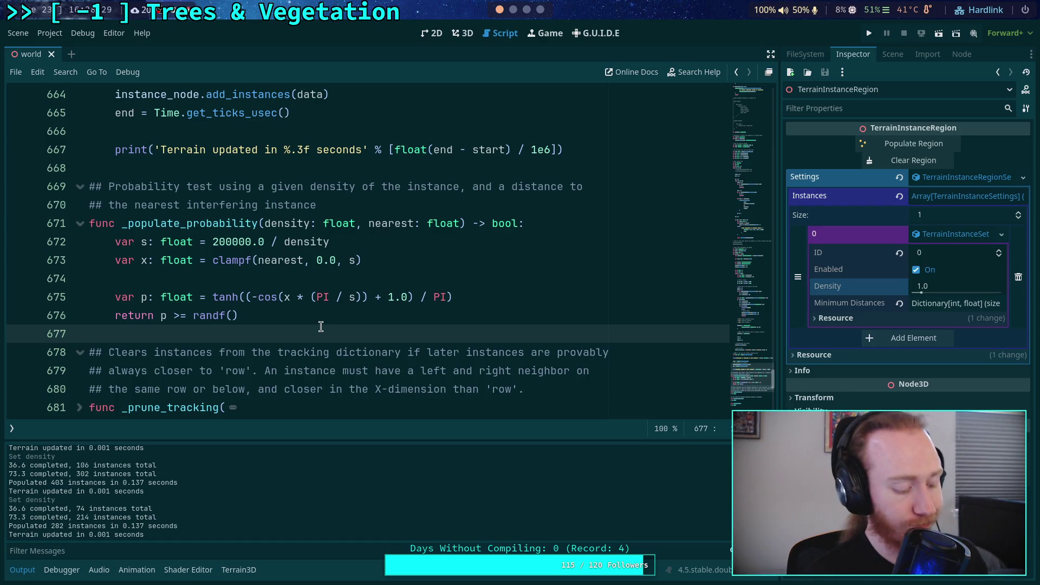
{"action": "key", "text": "alt+Tab"}
Search Google for 'e' and confirm Euler's number is about 2.71828
{"action": "left_click", "coordinate": [16, 371]}
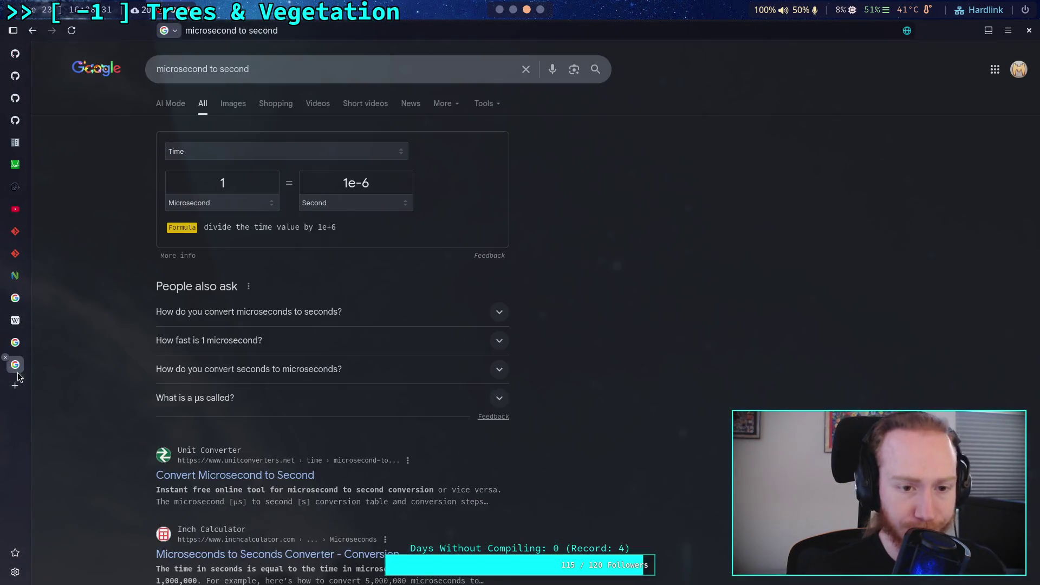
{"action": "left_click", "coordinate": [276, 68]}
{"action": "type", "text": "e"}
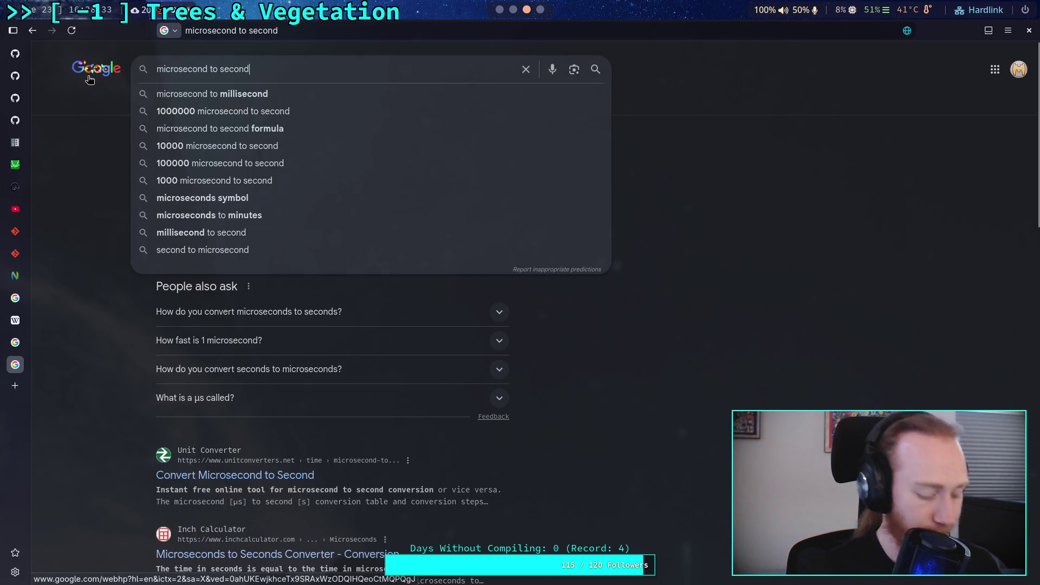
{"action": "key", "text": "Return"}
{"action": "key", "text": "slash"}
{"action": "type", "text": "e"}
{"action": "key", "text": "Return"}
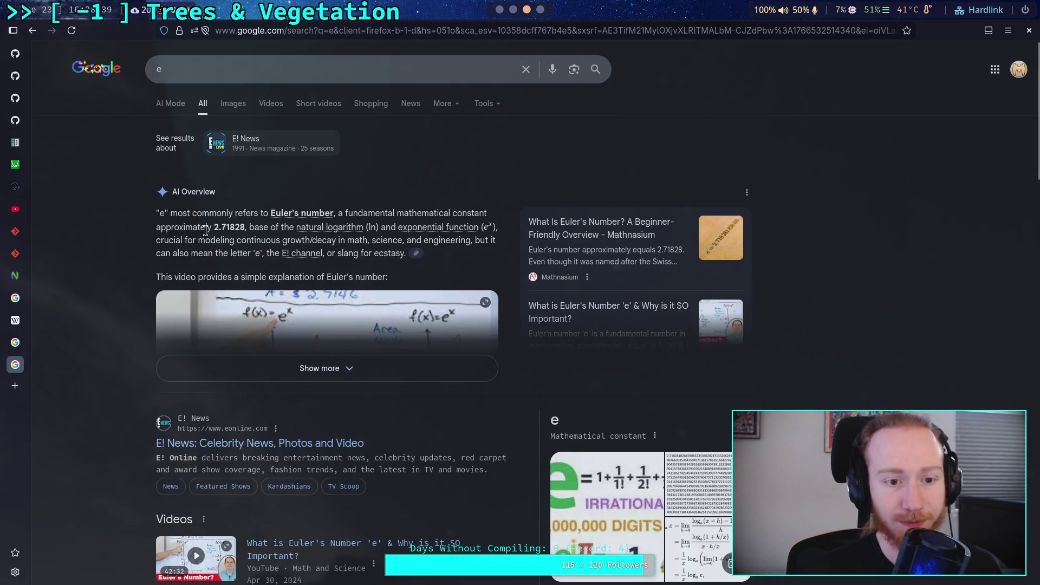
{"action": "scroll", "coordinate": [115, 270], "scroll_direction": "down", "scroll_amount": 5}
{"action": "scroll", "coordinate": [115, 270], "scroll_direction": "down", "scroll_amount": 4}
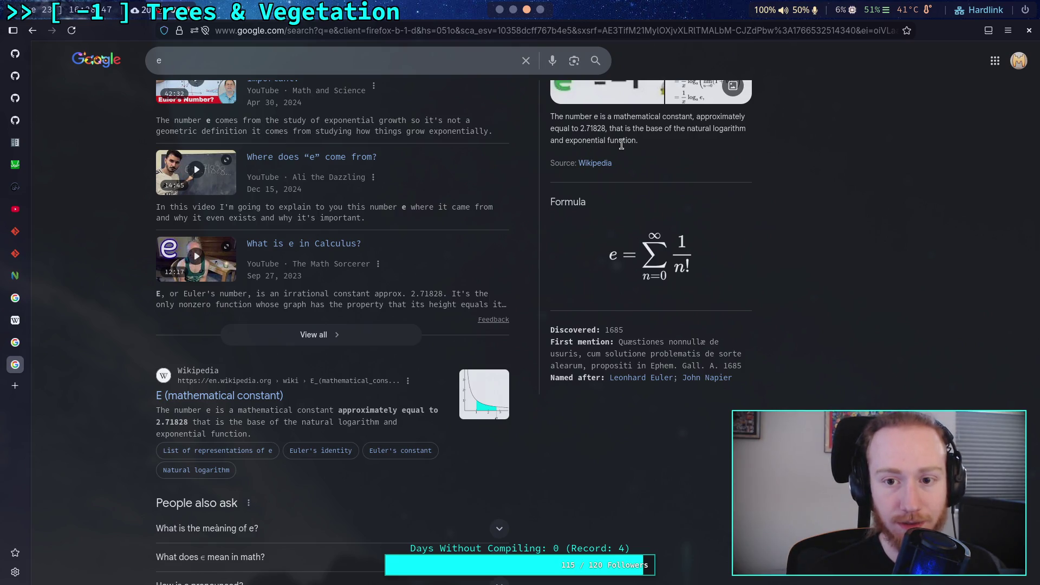
{"action": "key", "text": "super+1"}
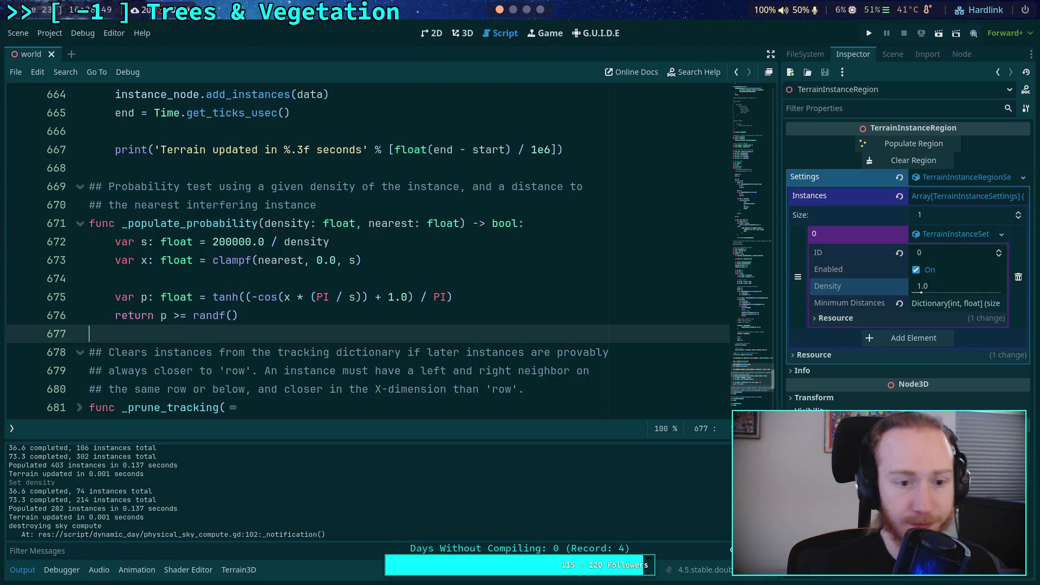
Edit the 200000 constant on line 672, typing the digits 7 and 1828
{"action": "left_click", "coordinate": [220, 242]}
{"action": "type", "text": "7"}
{"action": "type", "text": "1"}
{"action": "left_click_drag", "start_coordinate": [227, 241], "coordinate": [252, 242]}
{"action": "type", "text": "828"}
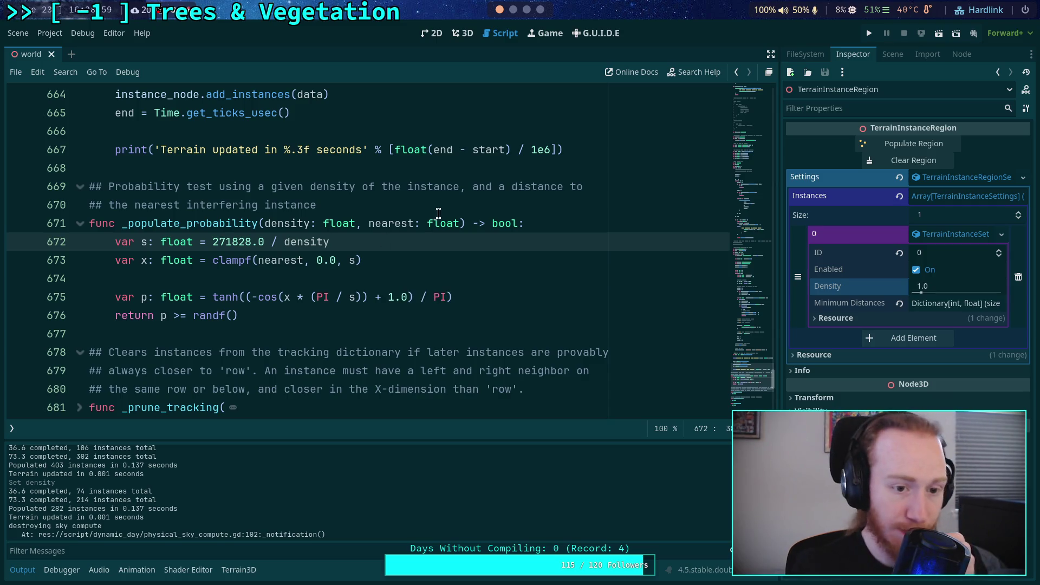
Repopulate the region with 229 instances, fly over them to inspect, and save the world scene
{"action": "left_click", "coordinate": [462, 33]}
{"action": "left_click", "coordinate": [895, 145]}
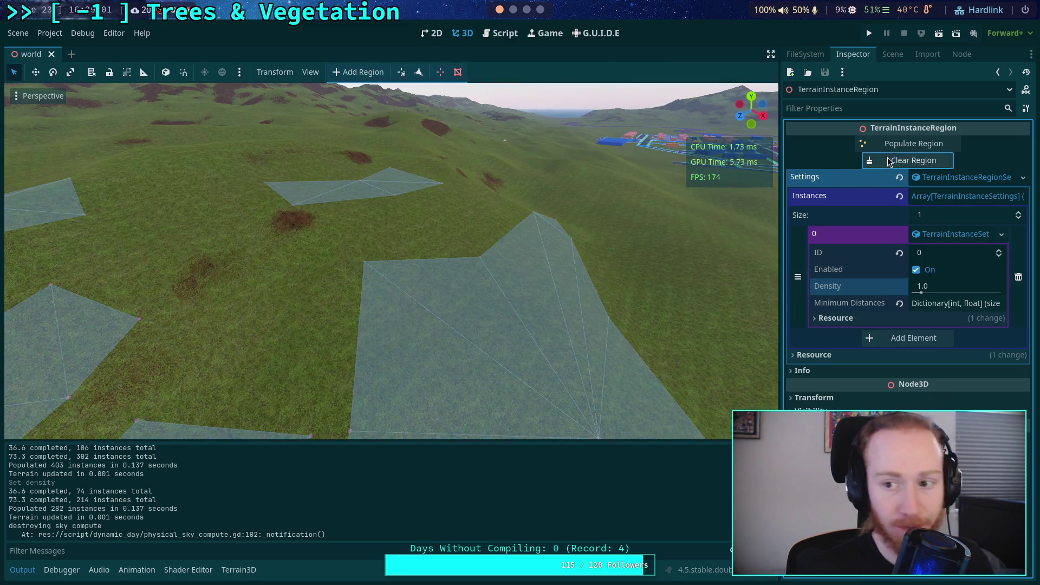
{"action": "key", "text": "shift+f"}
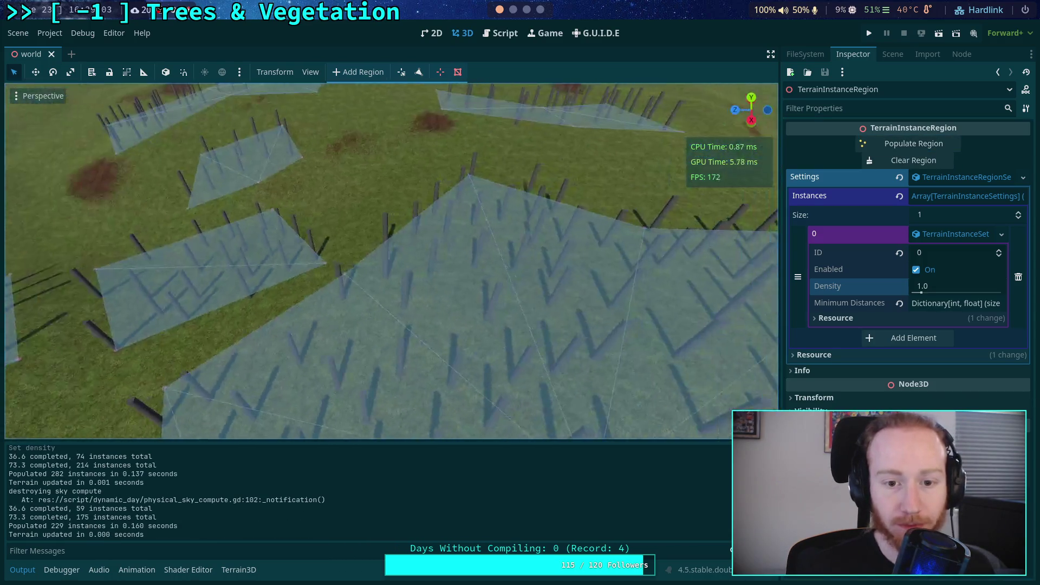
{"action": "key", "text": "s"}
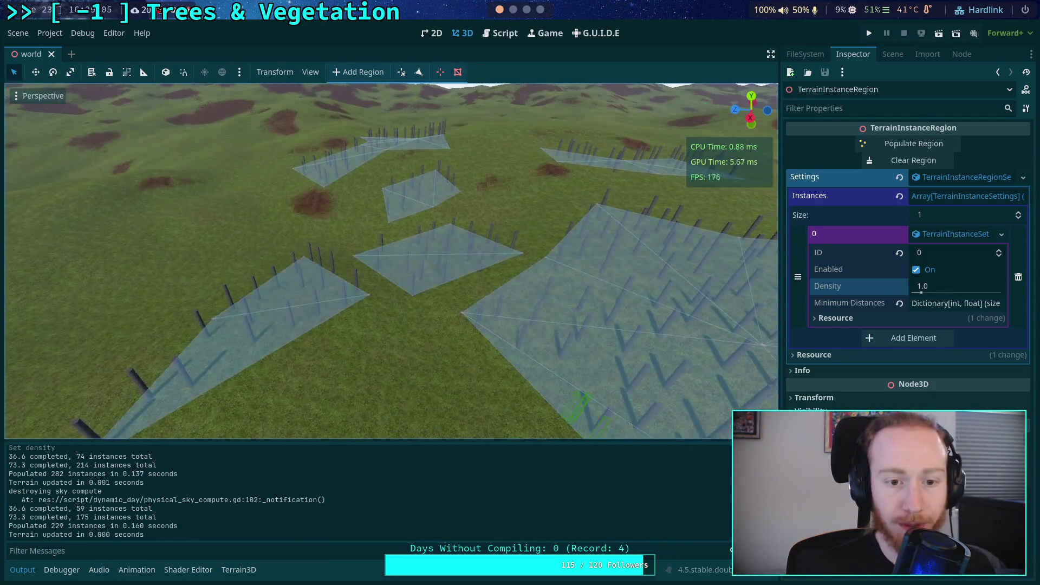
{"action": "key", "text": "w"}
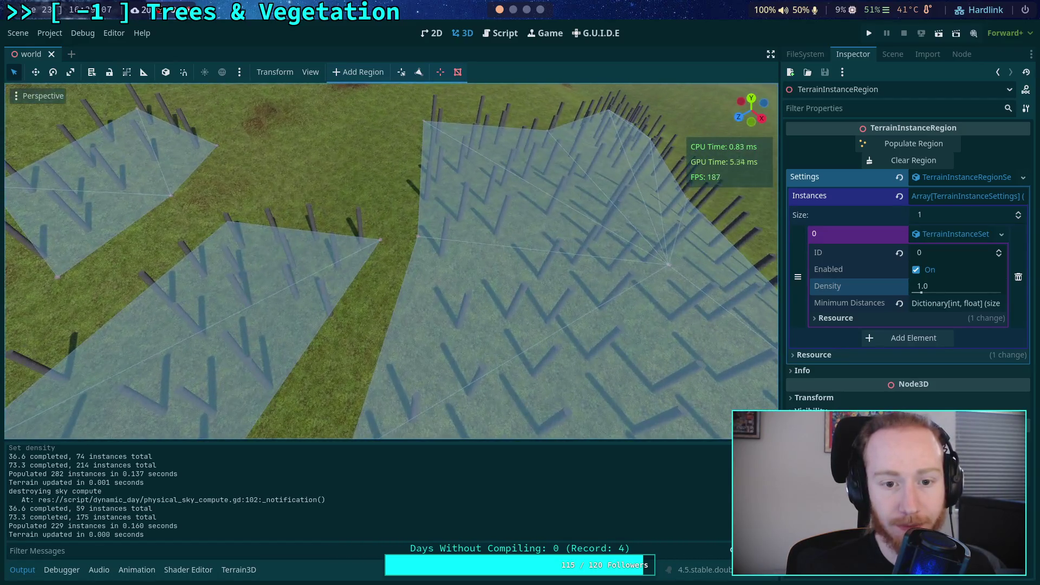
{"action": "key", "text": "s"}
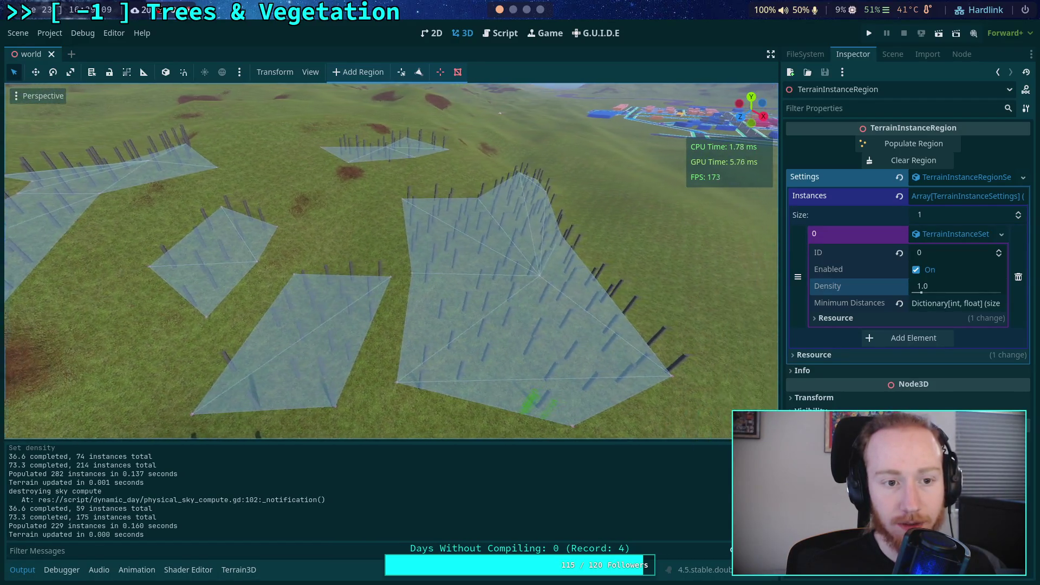
{"action": "key", "text": "w"}
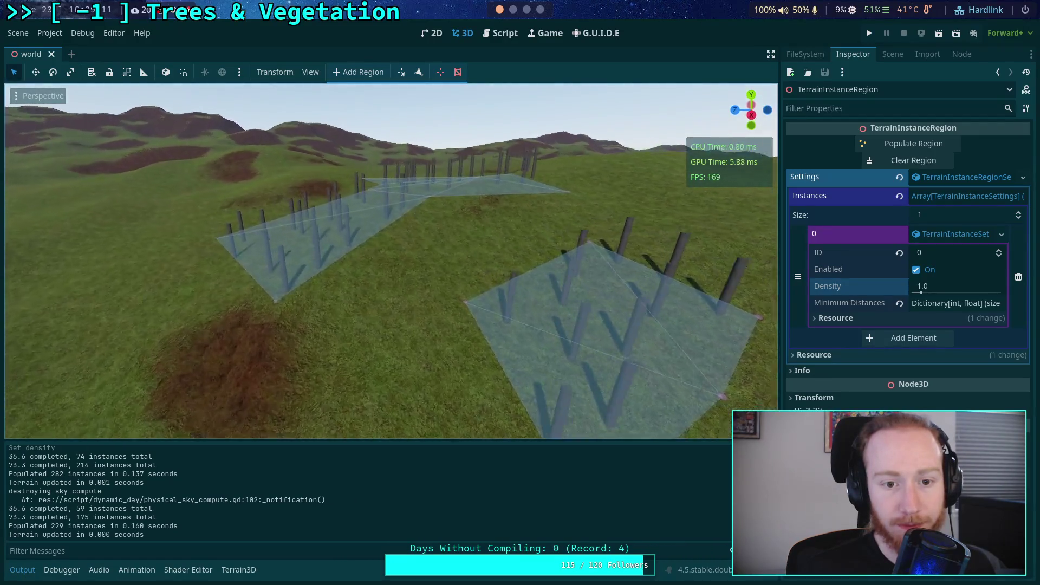
{"action": "key", "text": "s"}
{"action": "key", "text": "w"}
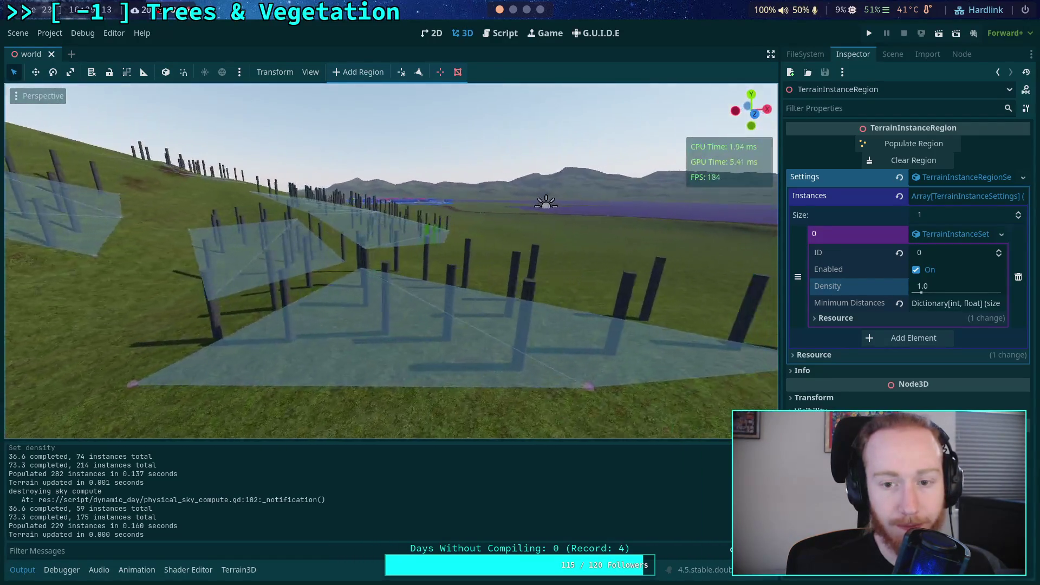
{"action": "key", "text": "s"}
{"action": "key", "text": "ctrl+s"}
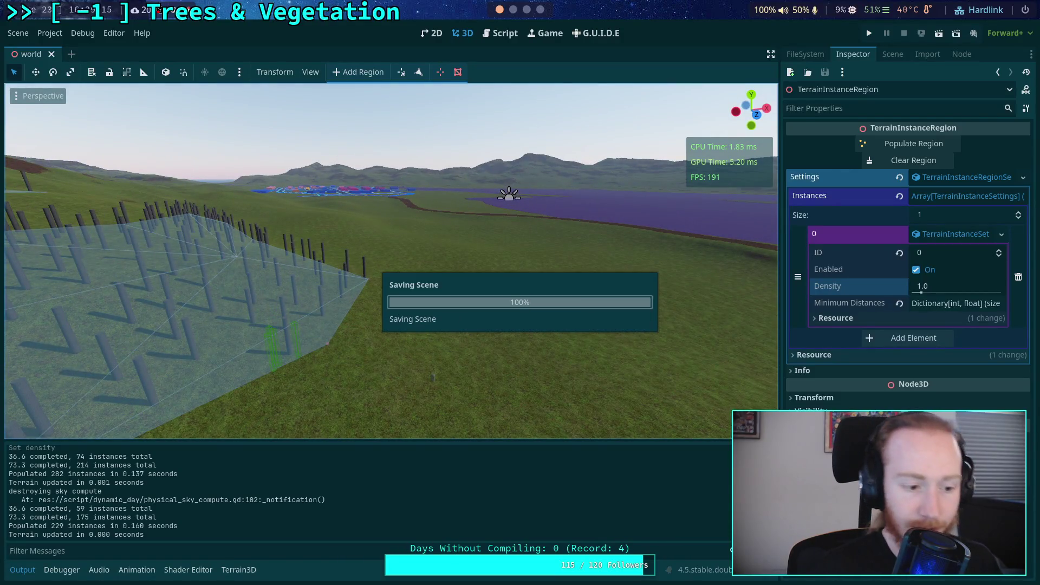
Run git diff in the zombie-game shell and read through the TerrainInstanceRegion.gd changes
{"action": "left_click", "coordinate": [500, 32]}
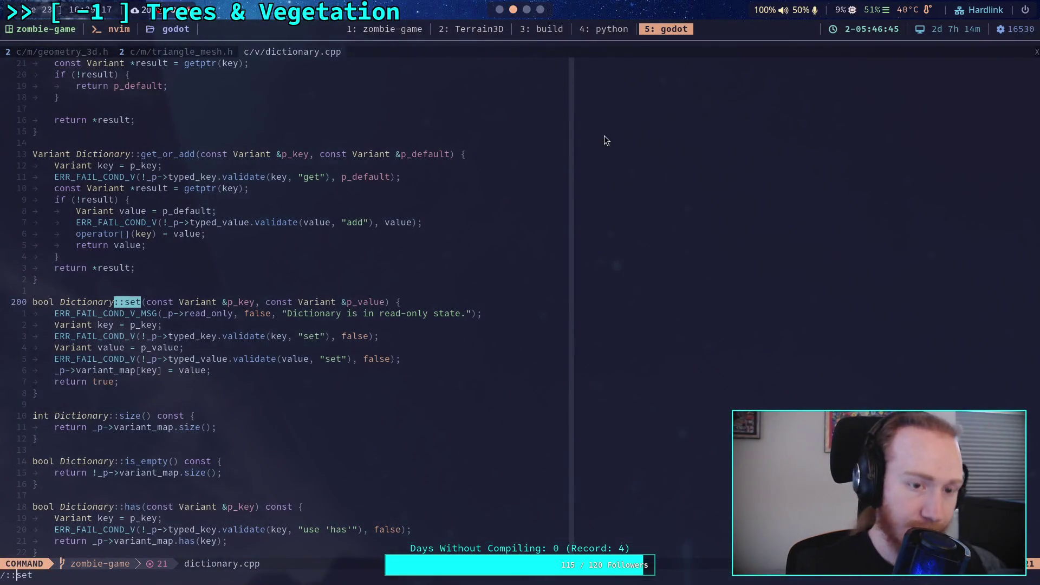
{"action": "left_click", "coordinate": [404, 31]}
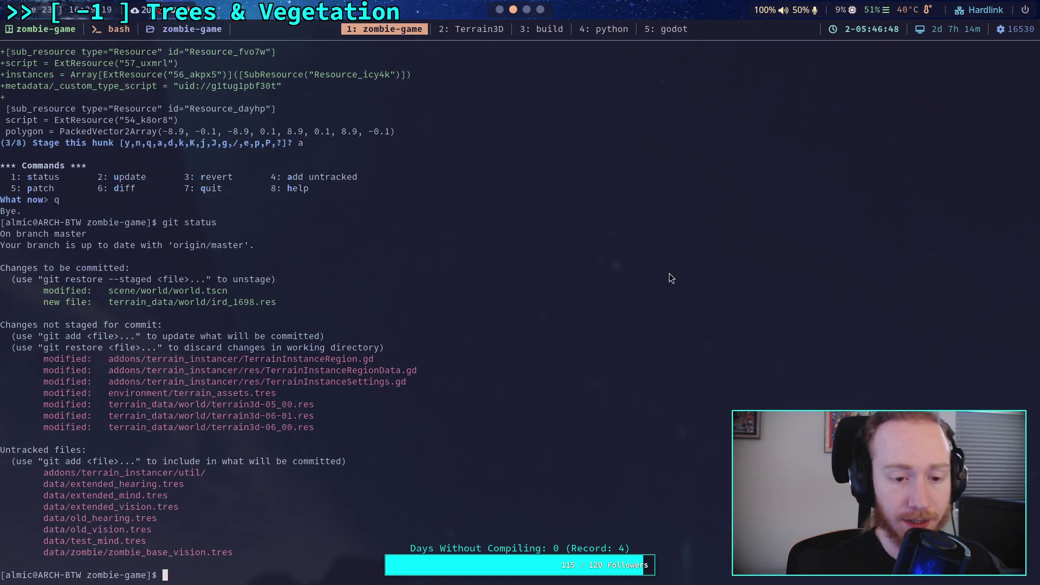
{"action": "type", "text": "git di"}
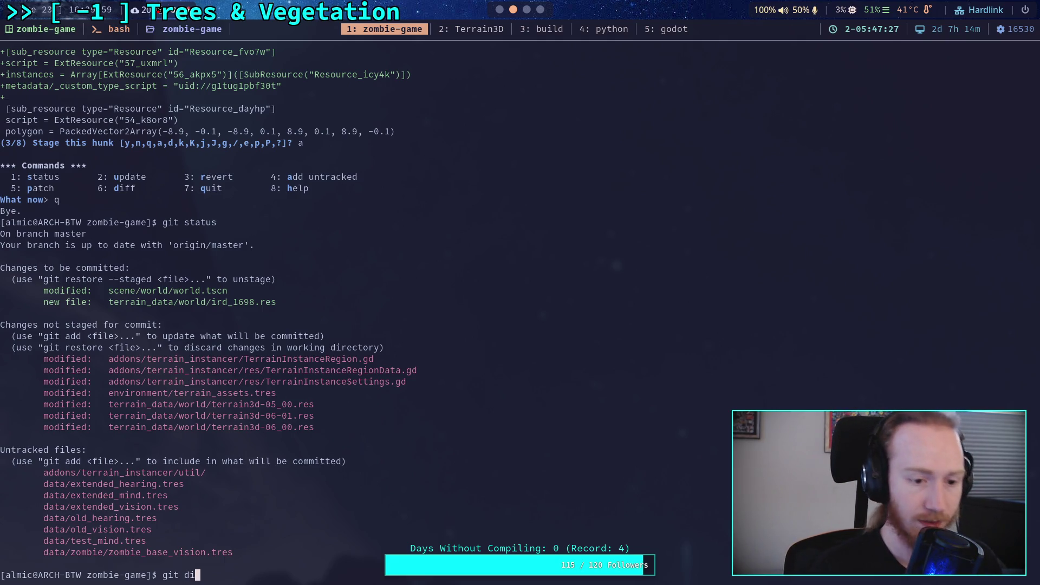
{"action": "type", "text": "ff"}
{"action": "key", "text": "Return"}
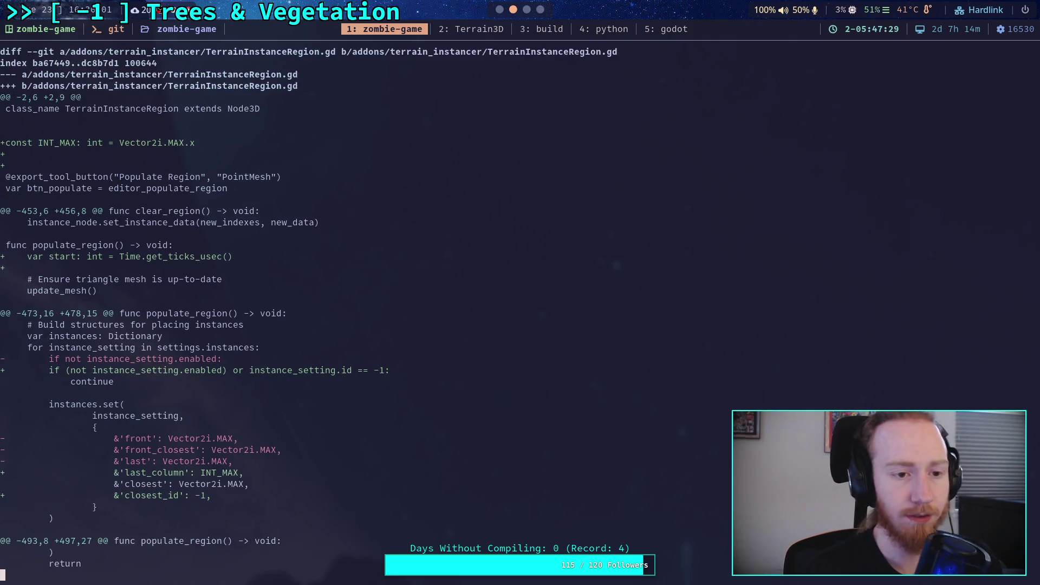
{"action": "scroll", "coordinate": [309, 314], "scroll_direction": "down", "scroll_amount": 2}
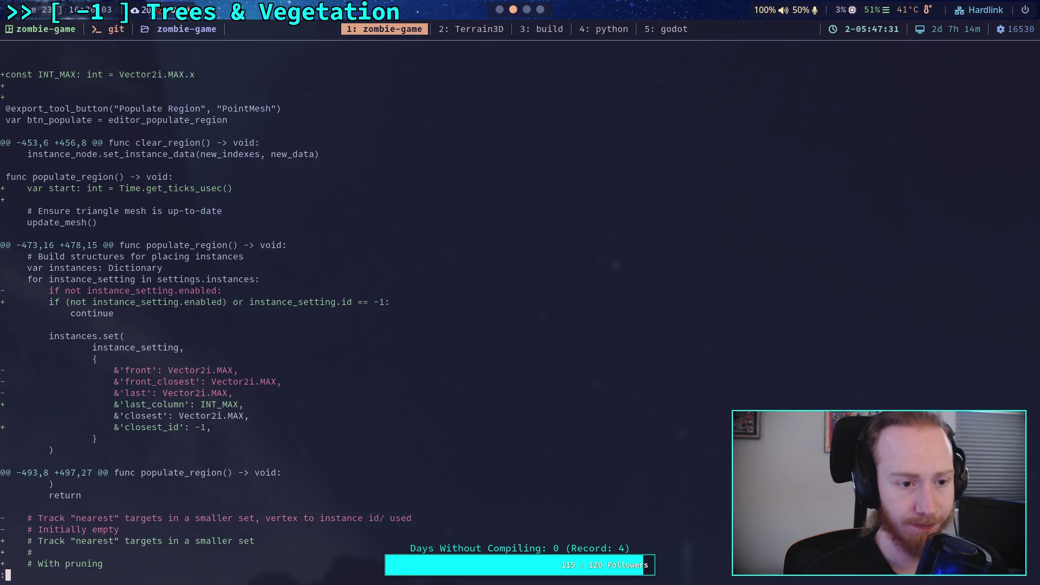
{"action": "scroll", "coordinate": [308, 314], "scroll_direction": "down", "scroll_amount": 4}
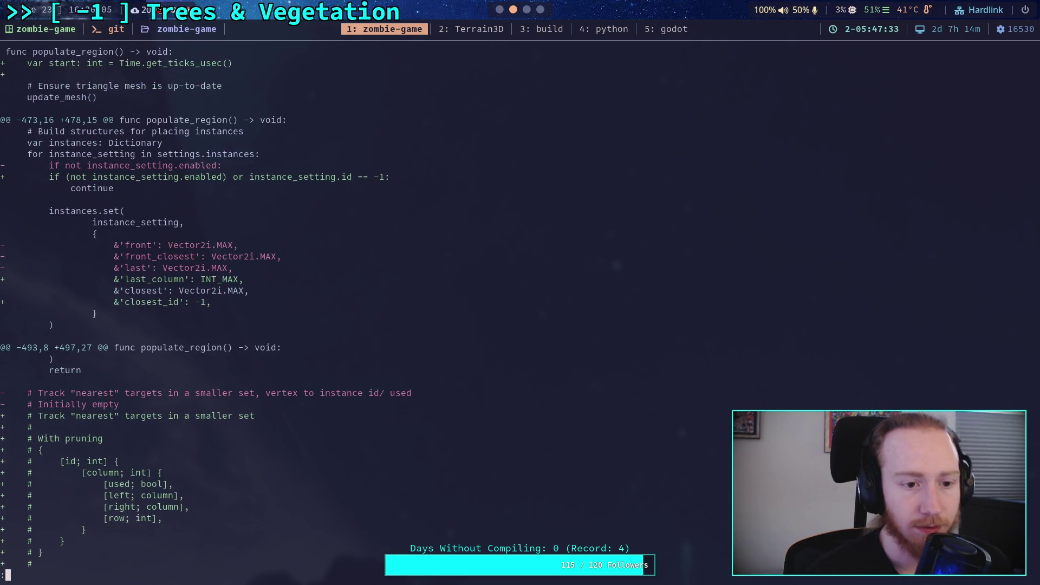
{"action": "scroll", "coordinate": [308, 314], "scroll_direction": "down", "scroll_amount": 5}
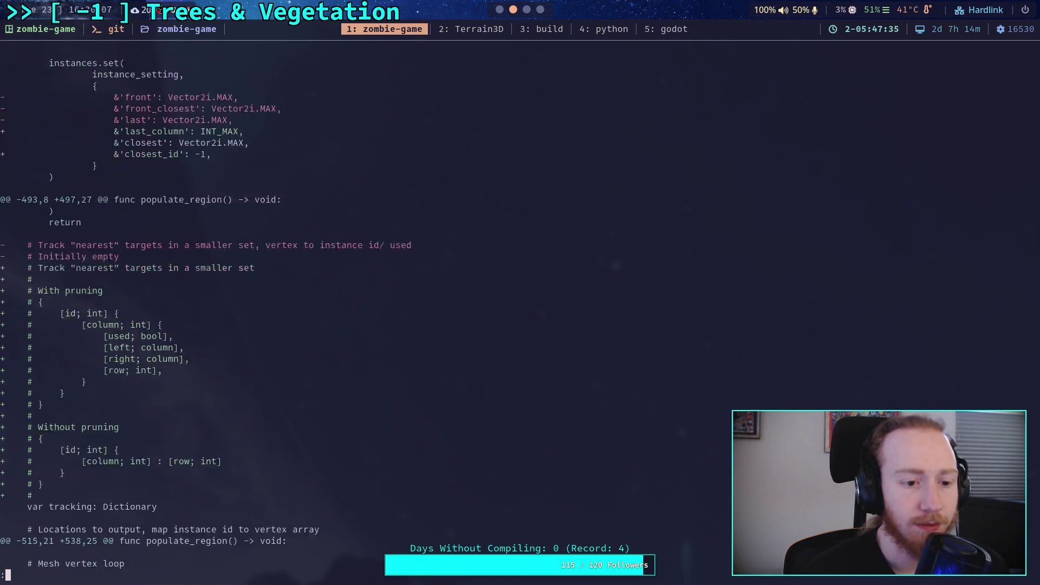
{"action": "scroll", "coordinate": [308, 314], "scroll_direction": "down", "scroll_amount": 13}
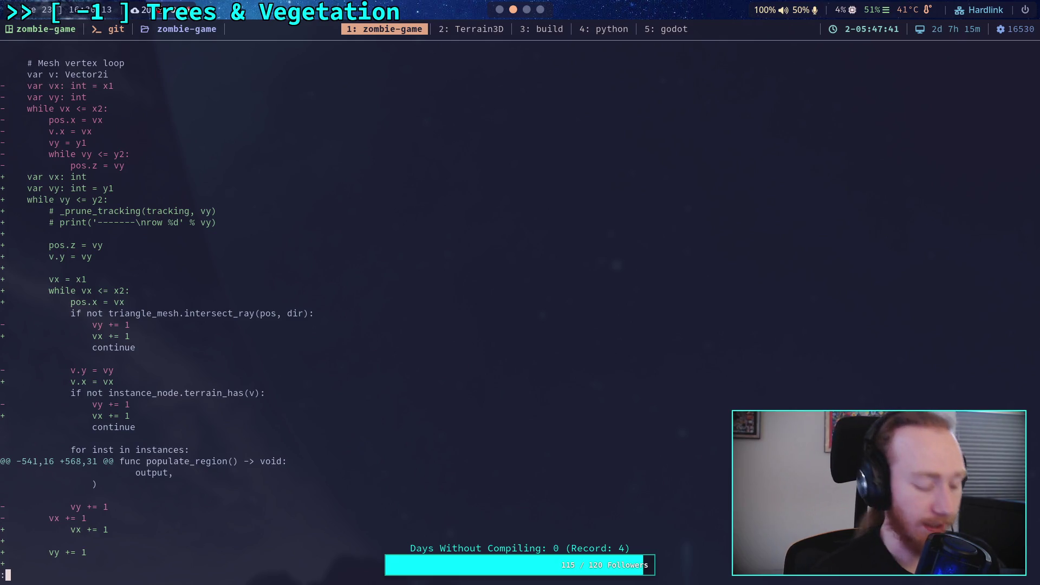
{"action": "key", "text": "super+5"}
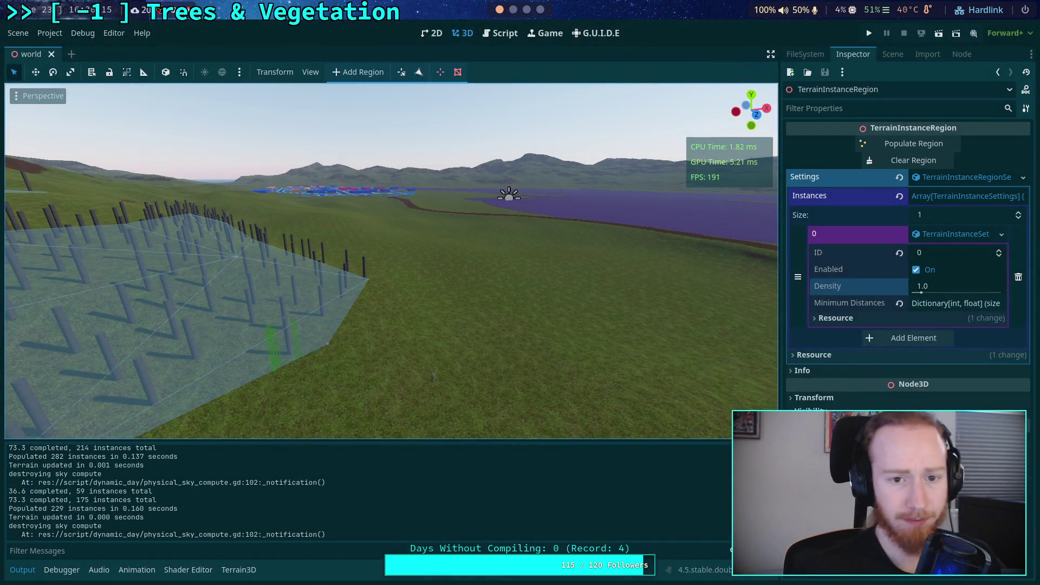
Add a new terrain instance region and enable polygon point placement
{"action": "left_click_drag", "start_coordinate": [443, 350], "coordinate": [533, 302]}
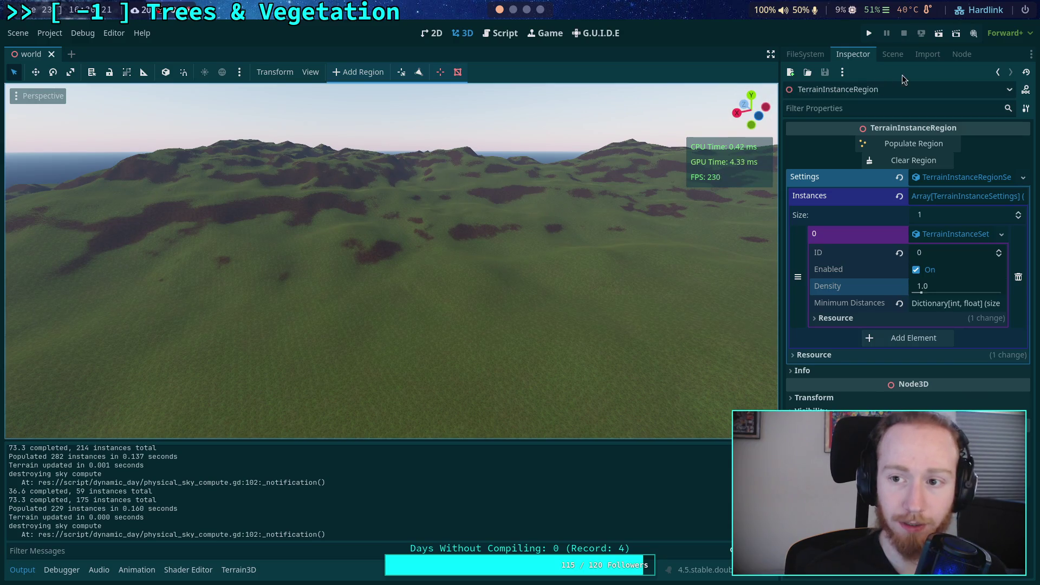
{"action": "left_click", "coordinate": [891, 54]}
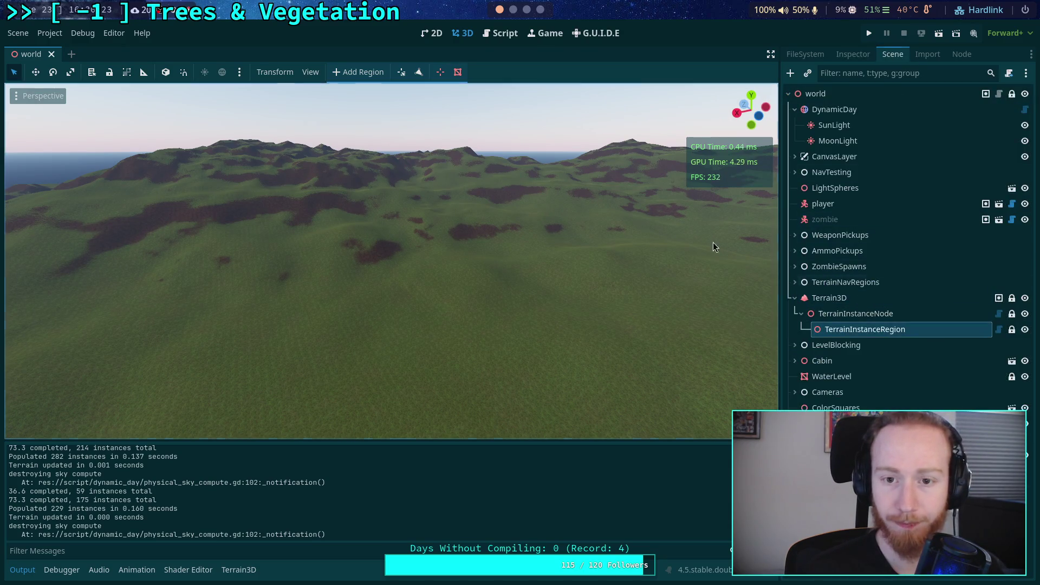
{"action": "left_click", "coordinate": [357, 73]}
{"action": "left_click", "coordinate": [418, 72]}
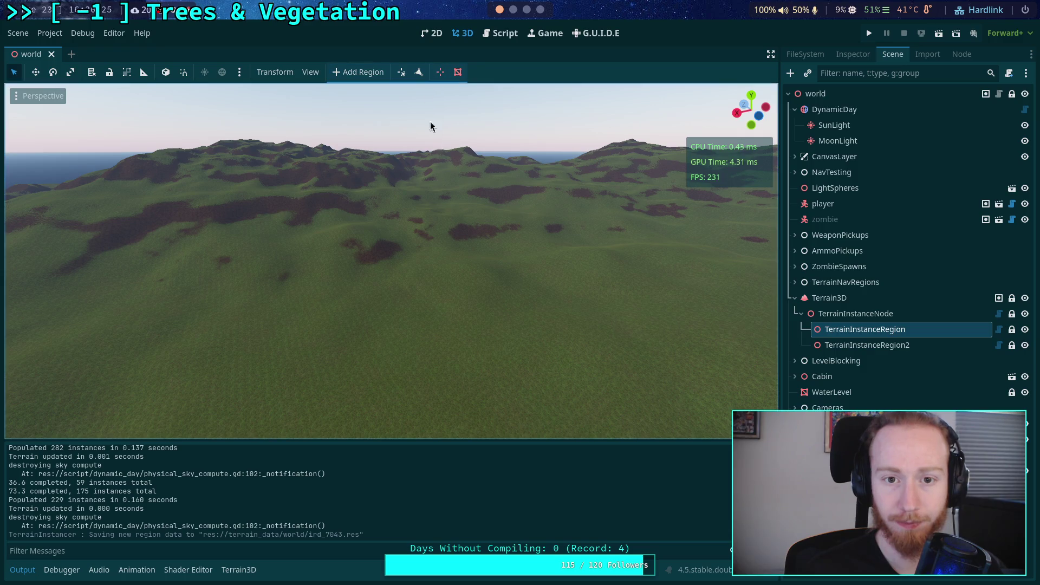
Reframe the view over the hills and add a vertex extending the region polygon
{"action": "mouse_move", "coordinate": [473, 155]}
{"action": "left_mouse_down"}
{"action": "mouse_move", "coordinate": [479, 206]}
{"action": "mouse_move", "coordinate": [298, 341]}
{"action": "mouse_move", "coordinate": [433, 301]}
{"action": "left_mouse_up"}
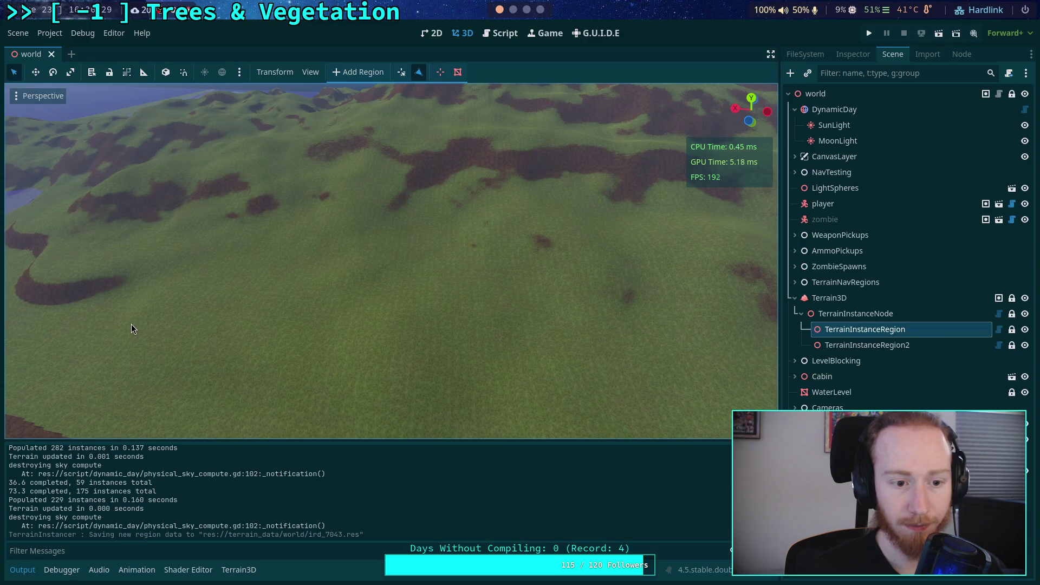
{"action": "mouse_move", "coordinate": [282, 376]}
{"action": "left_mouse_down"}
{"action": "mouse_move", "coordinate": [325, 341]}
{"action": "mouse_move", "coordinate": [334, 382]}
{"action": "mouse_move", "coordinate": [441, 355]}
{"action": "mouse_move", "coordinate": [447, 340]}
{"action": "mouse_move", "coordinate": [417, 329]}
{"action": "left_mouse_up"}
{"action": "mouse_move", "coordinate": [405, 254]}
{"action": "left_mouse_down"}
{"action": "mouse_move", "coordinate": [405, 206]}
{"action": "mouse_move", "coordinate": [442, 170]}
{"action": "mouse_move", "coordinate": [428, 217]}
{"action": "mouse_move", "coordinate": [280, 208]}
{"action": "mouse_move", "coordinate": [281, 184]}
{"action": "mouse_move", "coordinate": [369, 189]}
{"action": "mouse_move", "coordinate": [449, 313]}
{"action": "mouse_move", "coordinate": [399, 324]}
{"action": "mouse_move", "coordinate": [608, 133]}
{"action": "mouse_move", "coordinate": [683, 148]}
{"action": "mouse_move", "coordinate": [321, 249]}
{"action": "mouse_move", "coordinate": [368, 270]}
{"action": "mouse_move", "coordinate": [336, 205]}
{"action": "mouse_move", "coordinate": [357, 281]}
{"action": "mouse_move", "coordinate": [346, 254]}
{"action": "mouse_move", "coordinate": [367, 254]}
{"action": "mouse_move", "coordinate": [369, 262]}
{"action": "mouse_move", "coordinate": [346, 238]}
{"action": "mouse_move", "coordinate": [380, 228]}
{"action": "mouse_move", "coordinate": [390, 244]}
{"action": "mouse_move", "coordinate": [336, 287]}
{"action": "mouse_move", "coordinate": [469, 294]}
{"action": "left_mouse_up"}
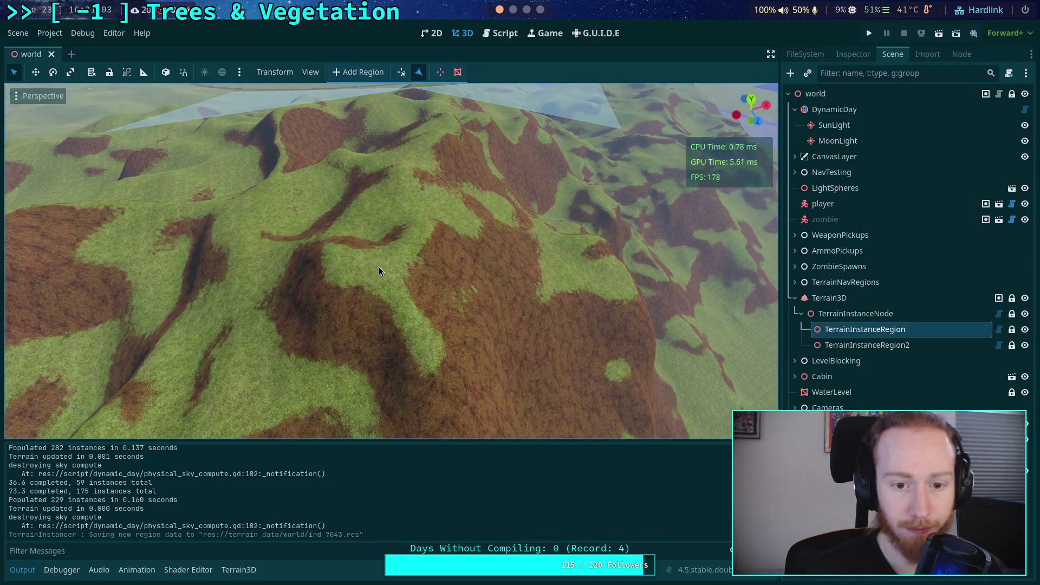
{"action": "mouse_move", "coordinate": [378, 287]}
{"action": "left_mouse_down"}
{"action": "mouse_move", "coordinate": [383, 246]}
{"action": "mouse_move", "coordinate": [352, 295]}
{"action": "mouse_move", "coordinate": [407, 285]}
{"action": "mouse_move", "coordinate": [406, 274]}
{"action": "left_mouse_up"}
{"action": "left_click", "coordinate": [406, 290]}
Inspect the polygon vertex from several angles, then show the first region's properties
{"action": "key", "text": "s"}
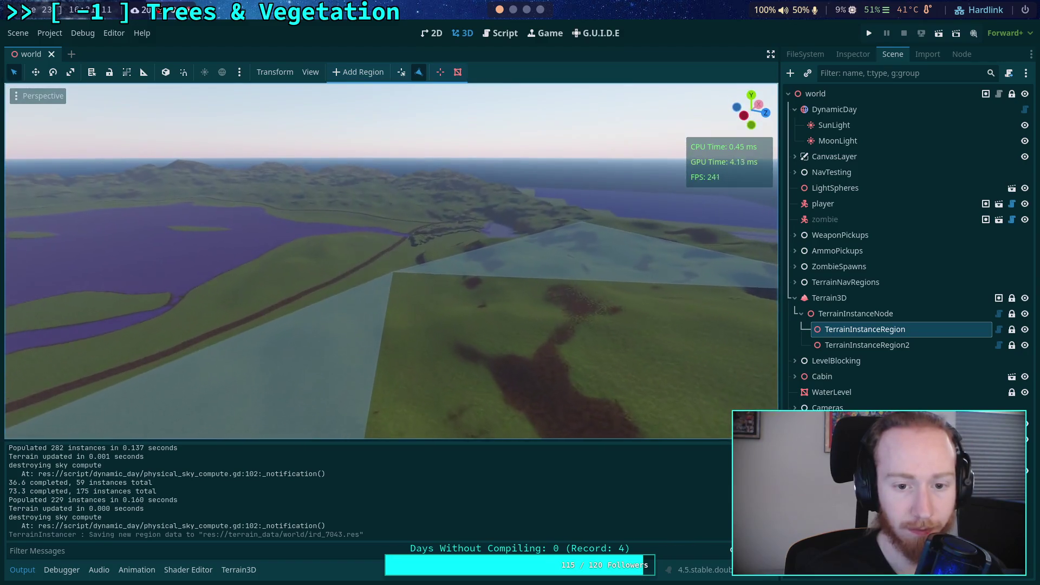
{"action": "key", "text": "w"}
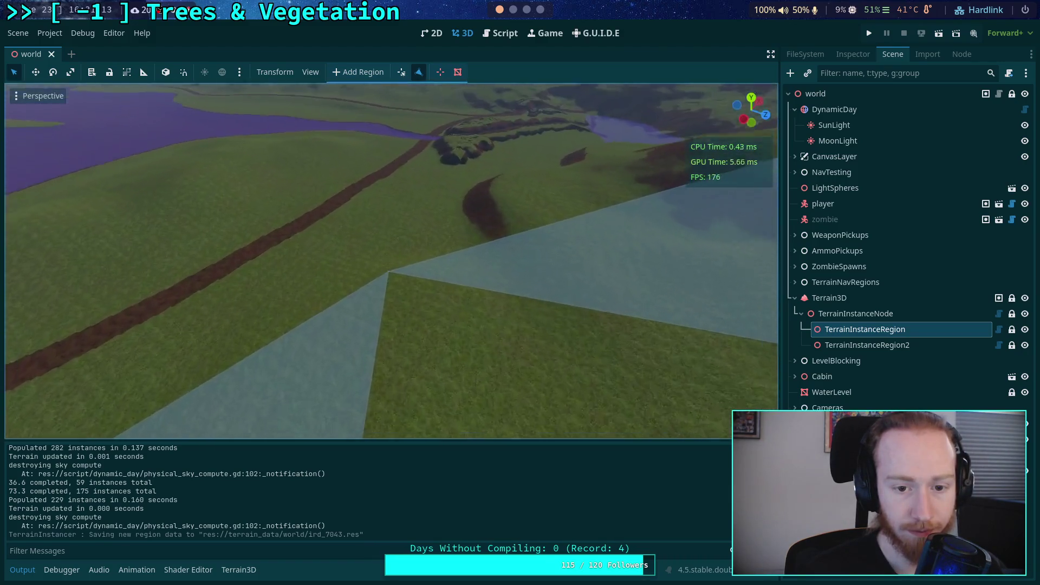
{"action": "key", "text": "s"}
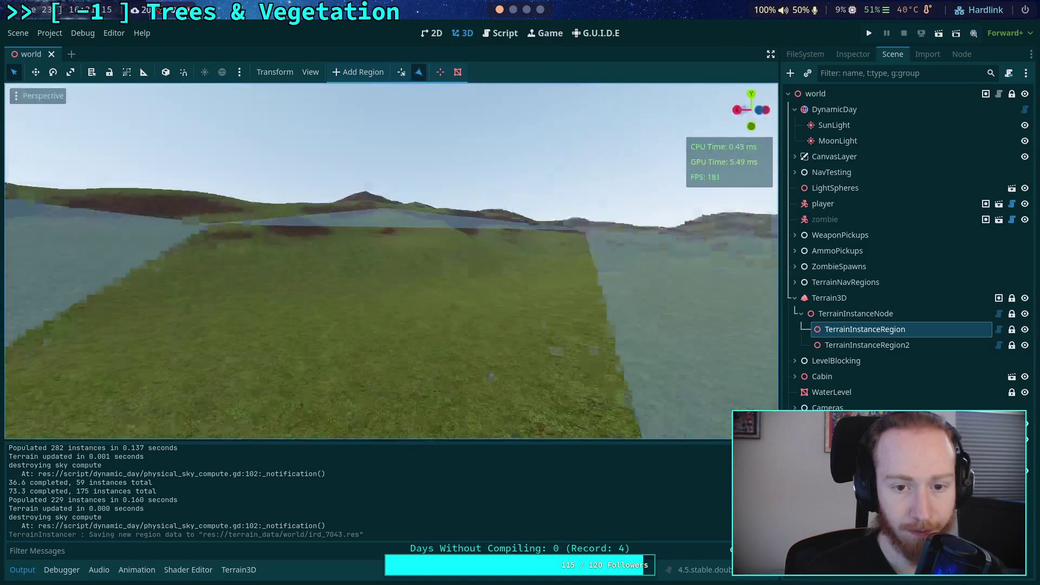
{"action": "key", "text": "w"}
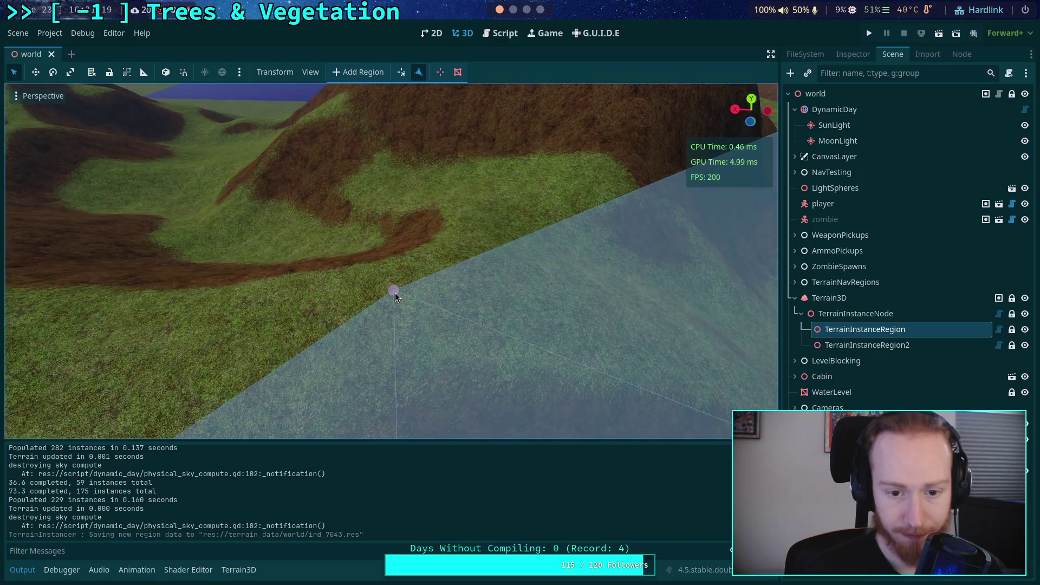
{"action": "key", "text": "s"}
{"action": "key", "text": "s"}
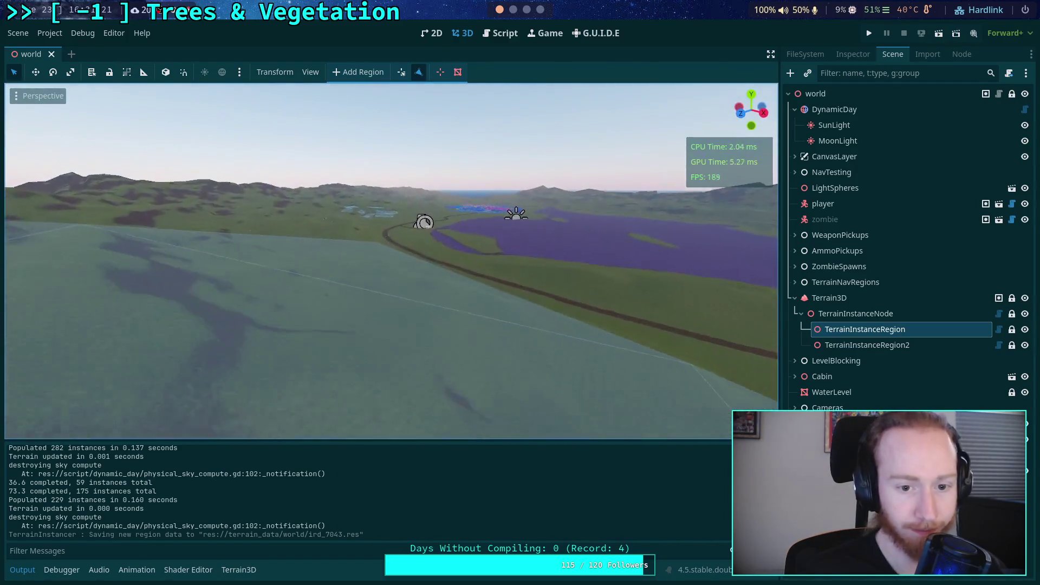
{"action": "key", "text": "a"}
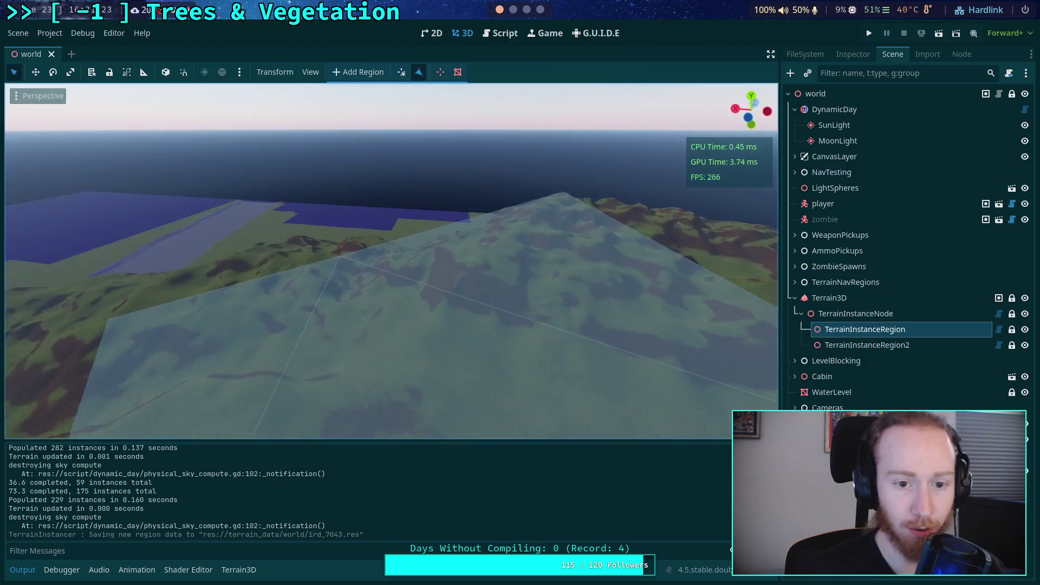
{"action": "key", "text": "s"}
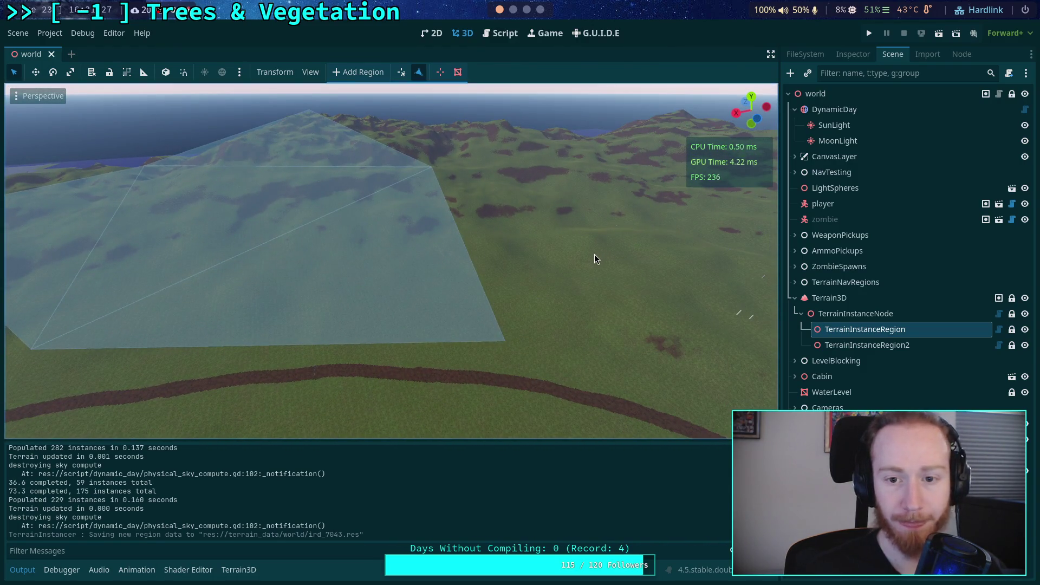
{"action": "left_click", "coordinate": [838, 56]}
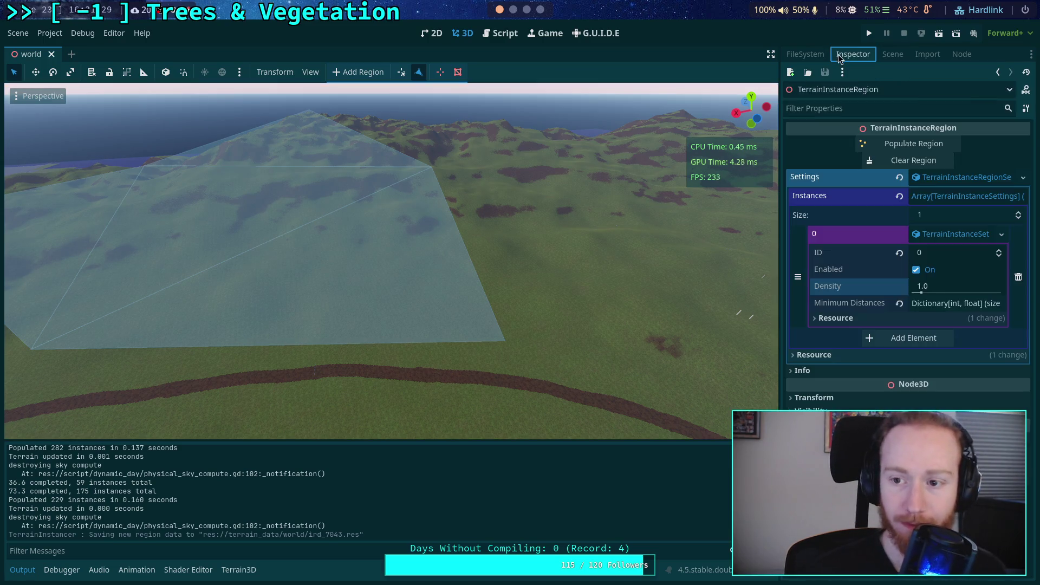
Select the region nodes in the Scene tree, frame the region box, and fly over the terrain
{"action": "left_click", "coordinate": [892, 55]}
{"action": "left_click", "coordinate": [886, 344]}
{"action": "left_click", "coordinate": [868, 330]}
{"action": "key", "text": "f"}
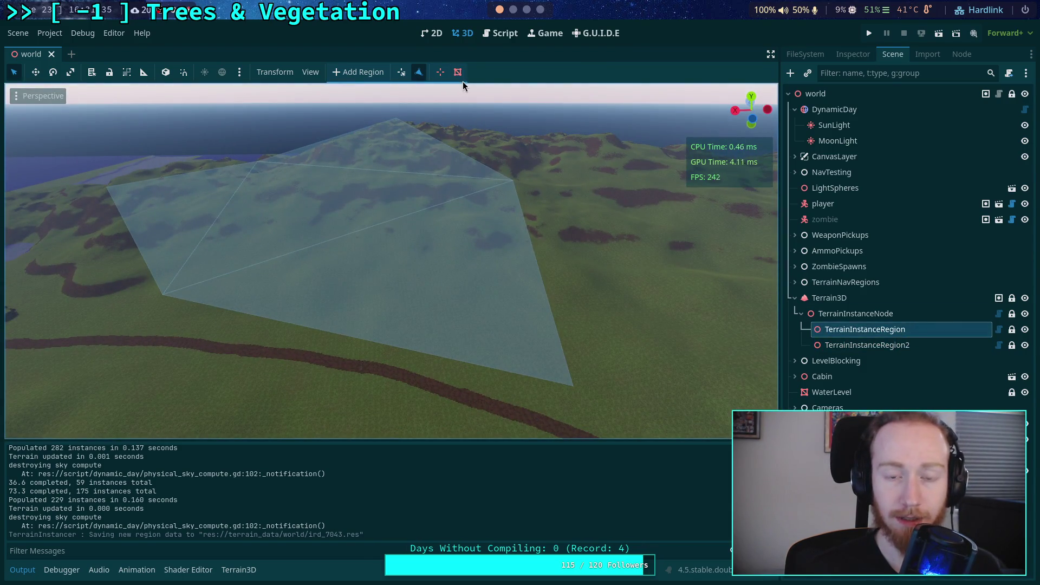
{"action": "left_click", "coordinate": [441, 73]}
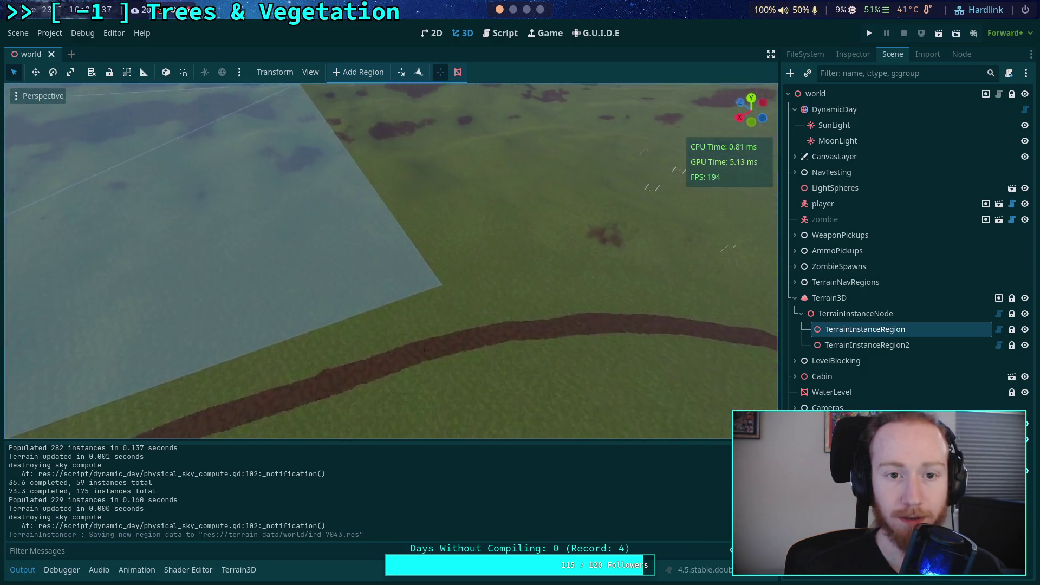
{"action": "key", "text": "w"}
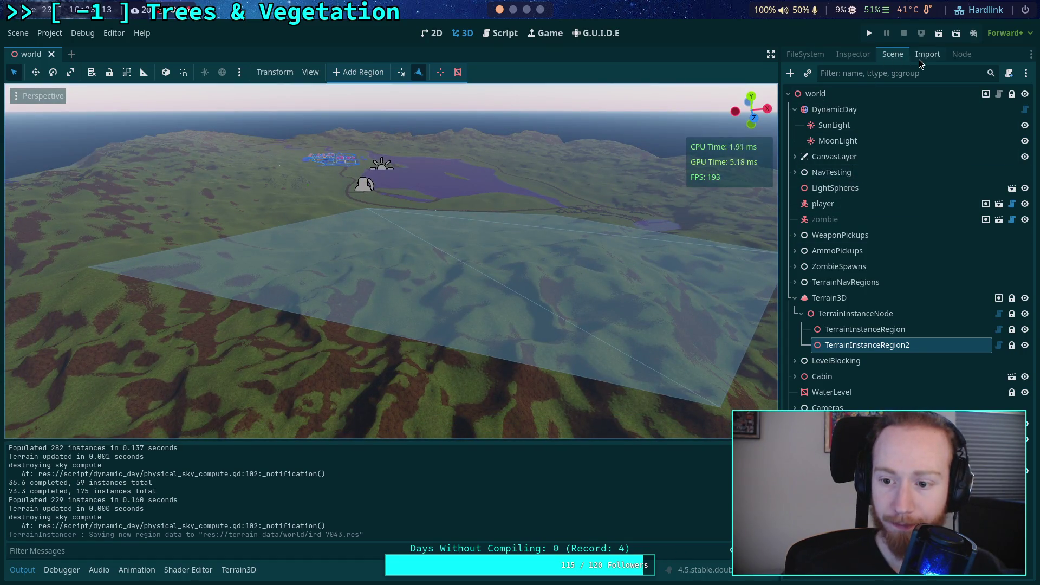
Show TerrainInstanceRegion2's properties in the Inspector and save the scene
{"action": "left_click", "coordinate": [921, 57]}
{"action": "left_click", "coordinate": [847, 55]}
{"action": "key", "text": "ctrl+s"}
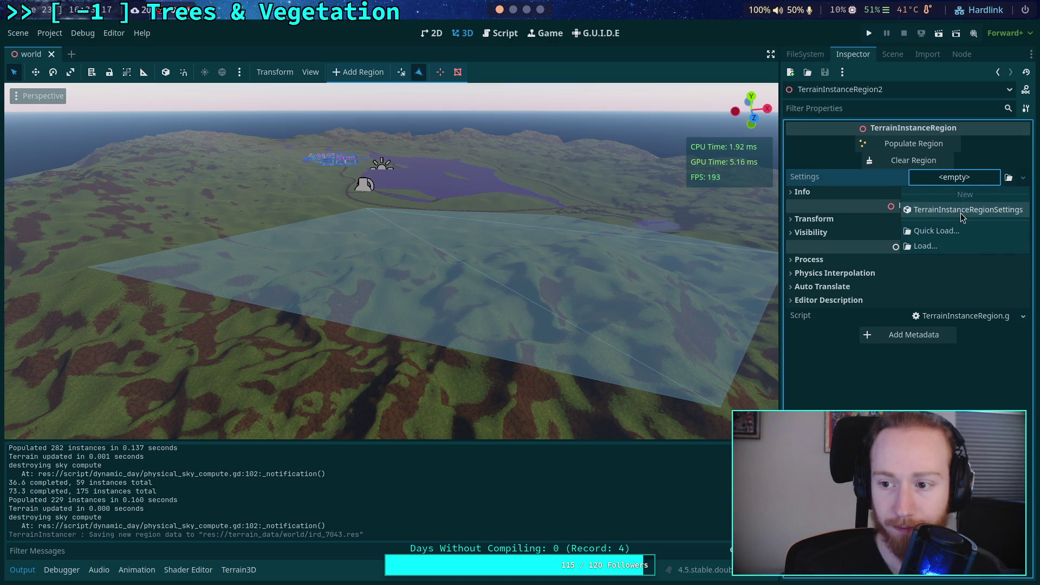
Create new region settings with one Instances element of new TerrainInstanceSettings at ID 0, then save
{"action": "left_click", "coordinate": [962, 213]}
{"action": "left_click", "coordinate": [958, 179]}
{"action": "left_click", "coordinate": [972, 196]}
{"action": "left_click", "coordinate": [921, 236]}
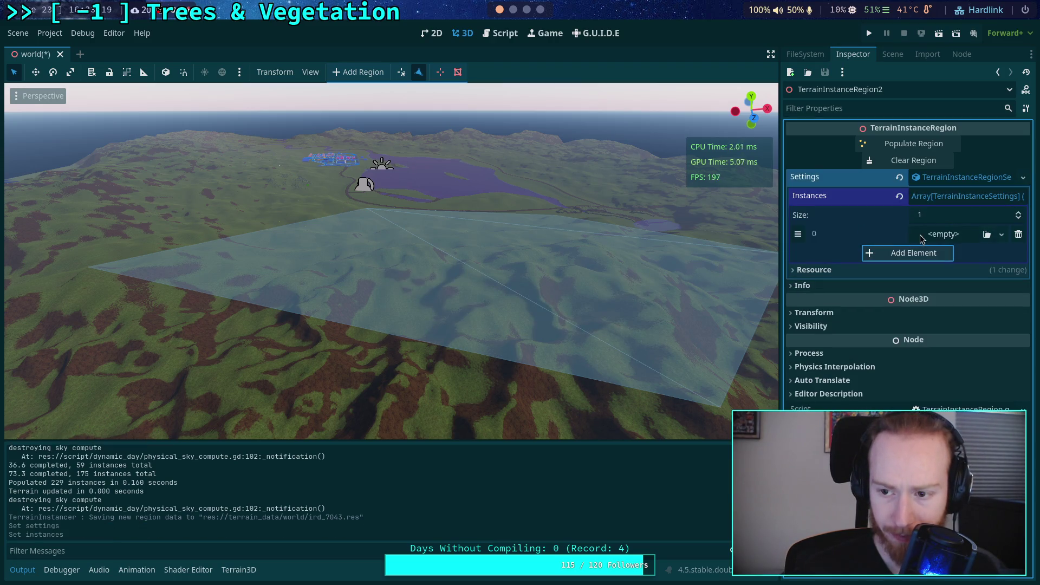
{"action": "left_click", "coordinate": [947, 267]}
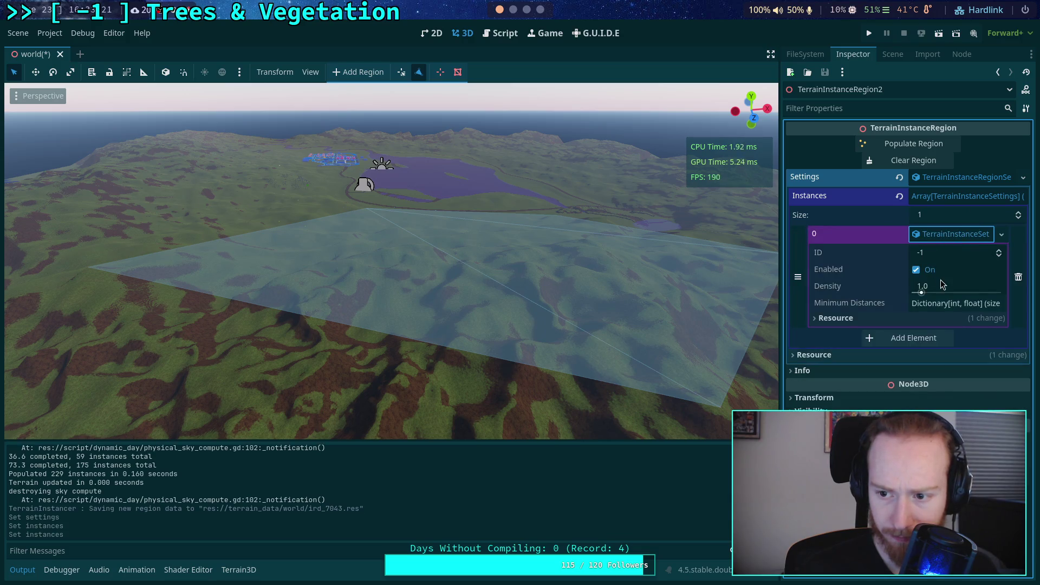
{"action": "left_click", "coordinate": [997, 251]}
{"action": "left_click", "coordinate": [945, 306]}
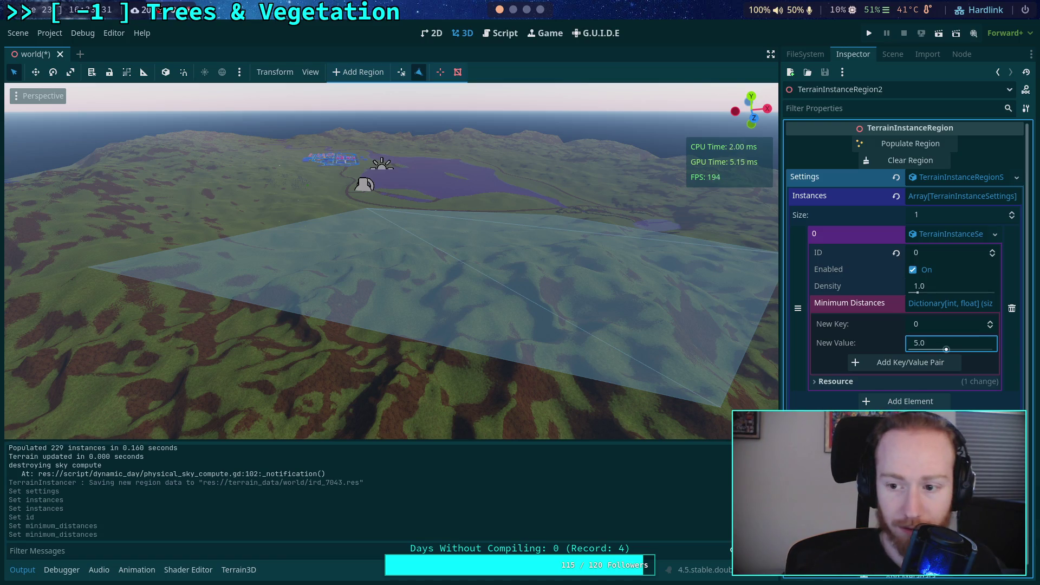
{"action": "key", "text": "ctrl+s"}
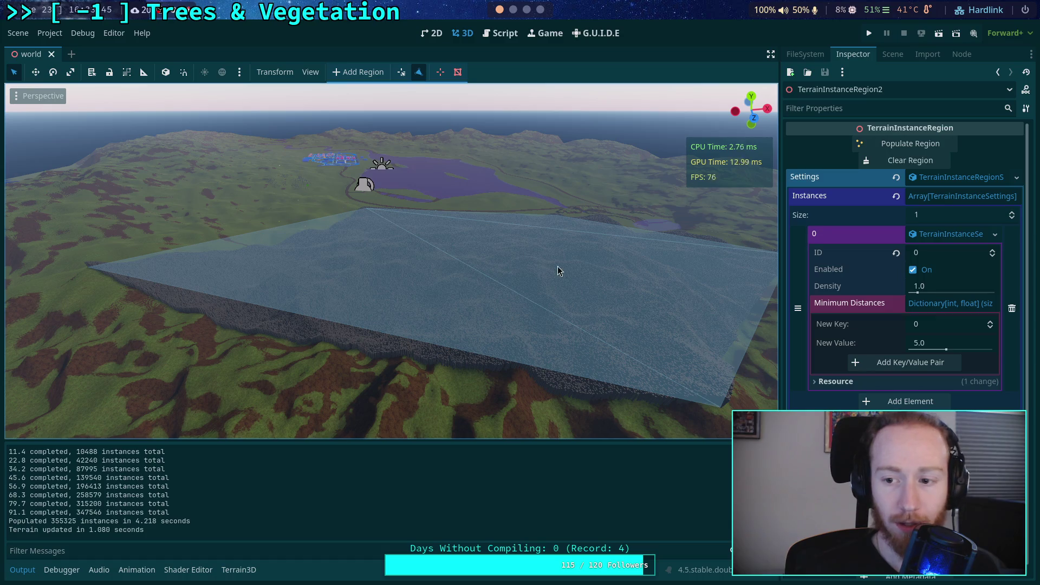
Fly the camera over the newly populated second region to inspect the trees
{"action": "key", "text": "d"}
{"action": "key", "text": "w"}
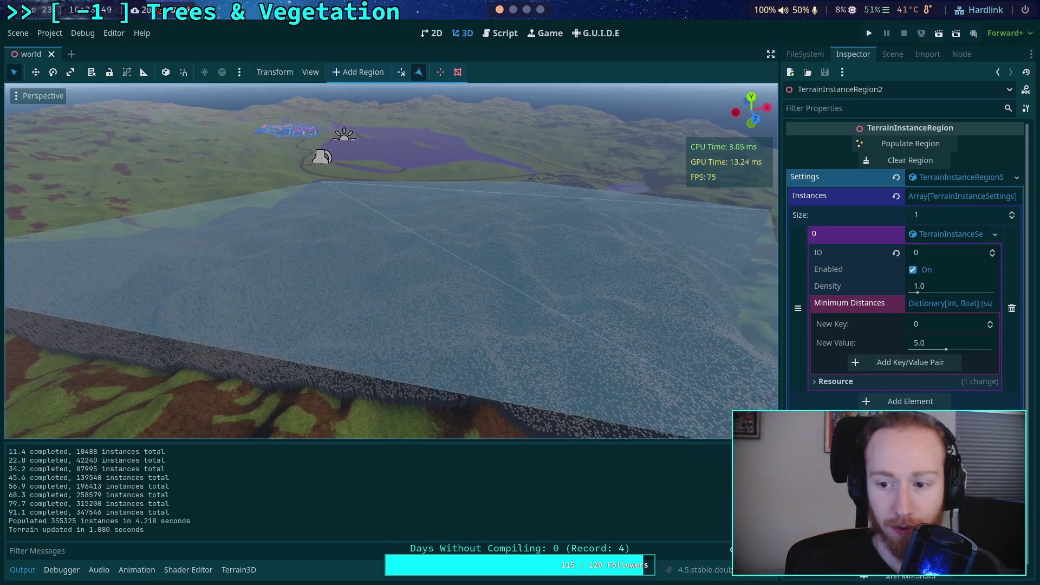
{"action": "key", "text": "s"}
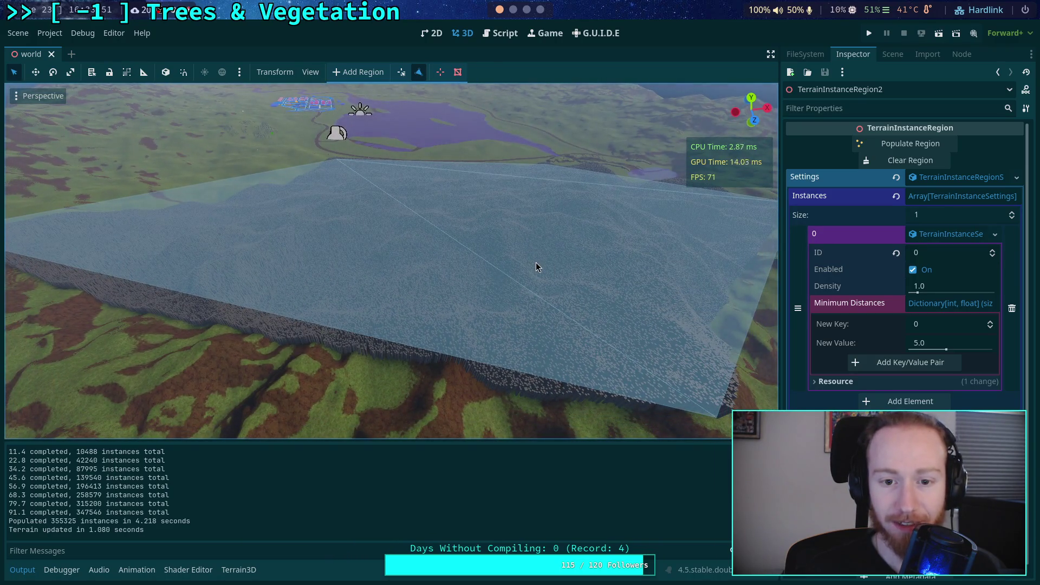
{"action": "key", "text": "w"}
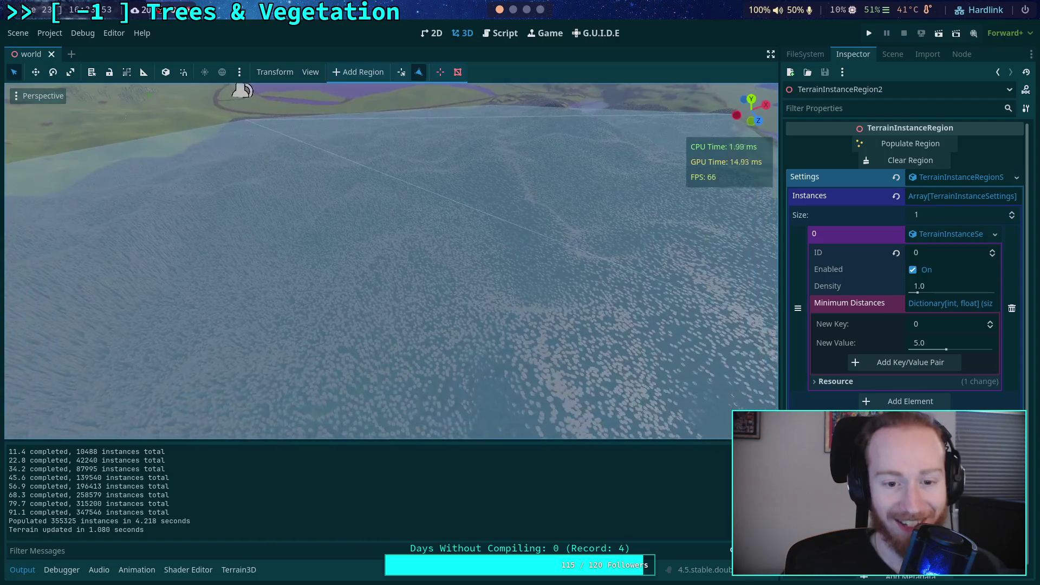
{"action": "key", "text": "s"}
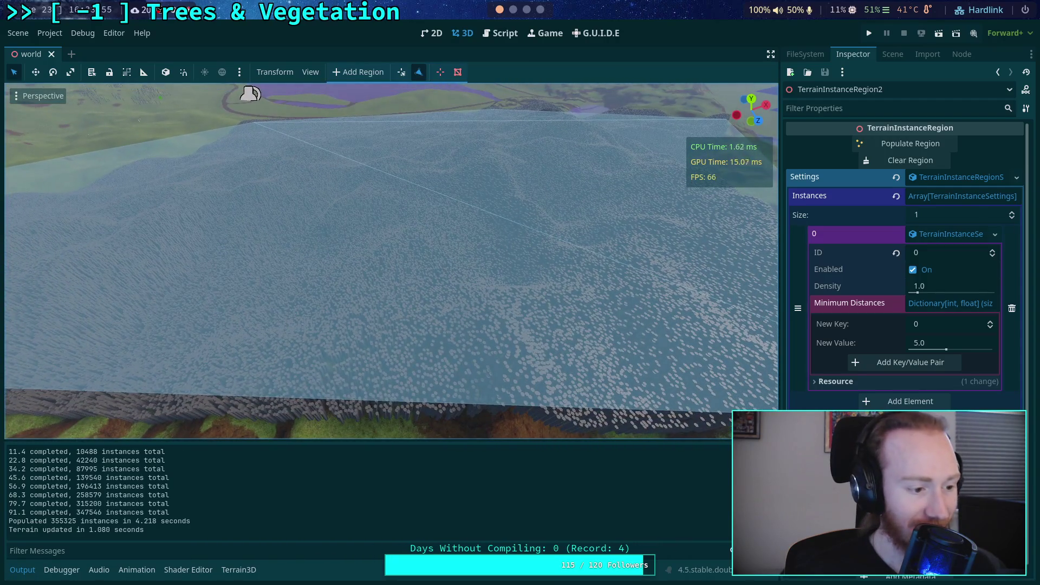
{"action": "key", "text": "s"}
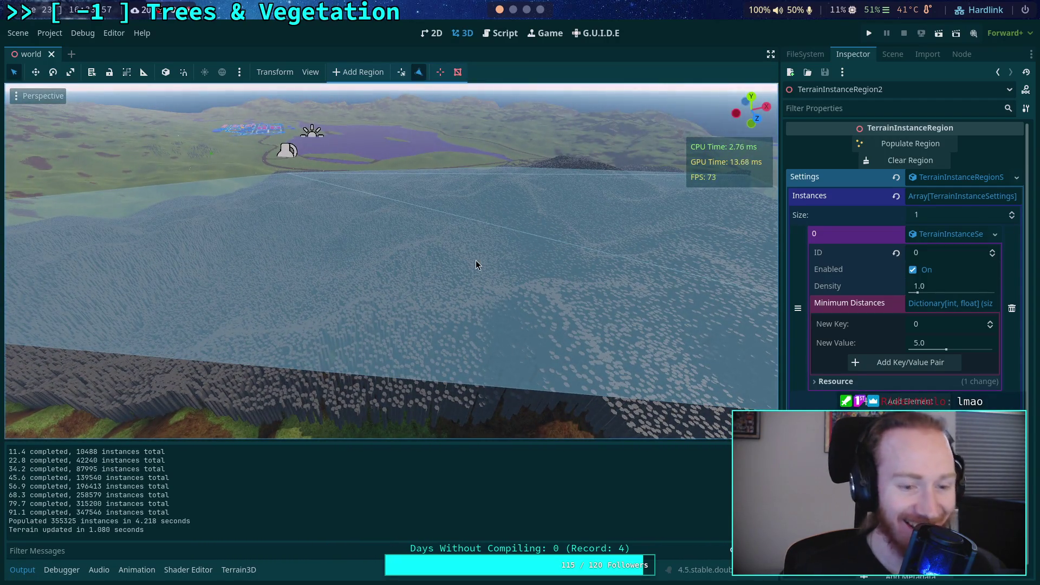
Select TerrainNavRegions to hide the region overlay, survey the forested slope, then select TerrainInstanceRegion2
{"action": "left_click", "coordinate": [892, 55]}
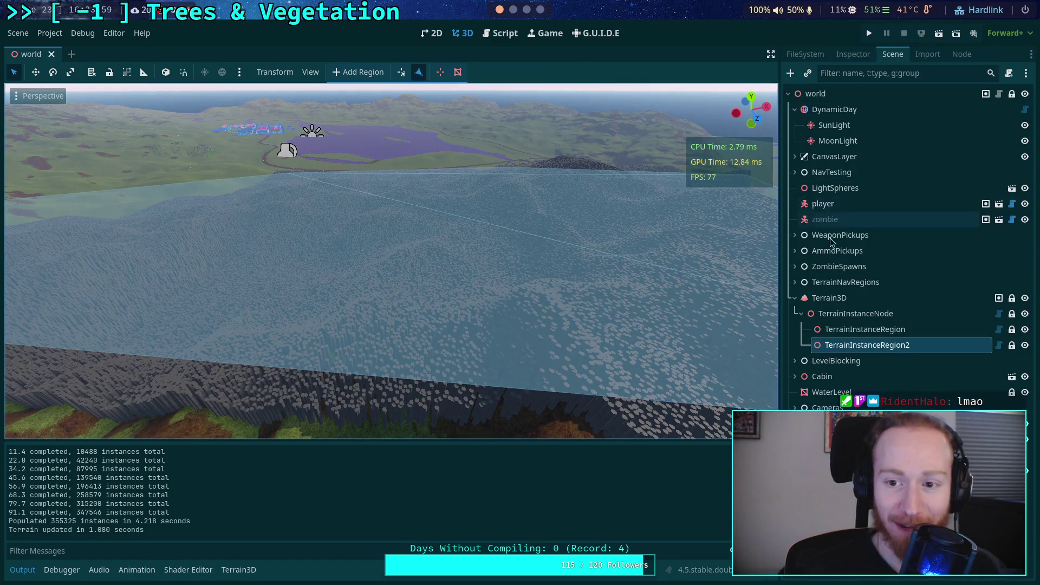
{"action": "left_click", "coordinate": [862, 277]}
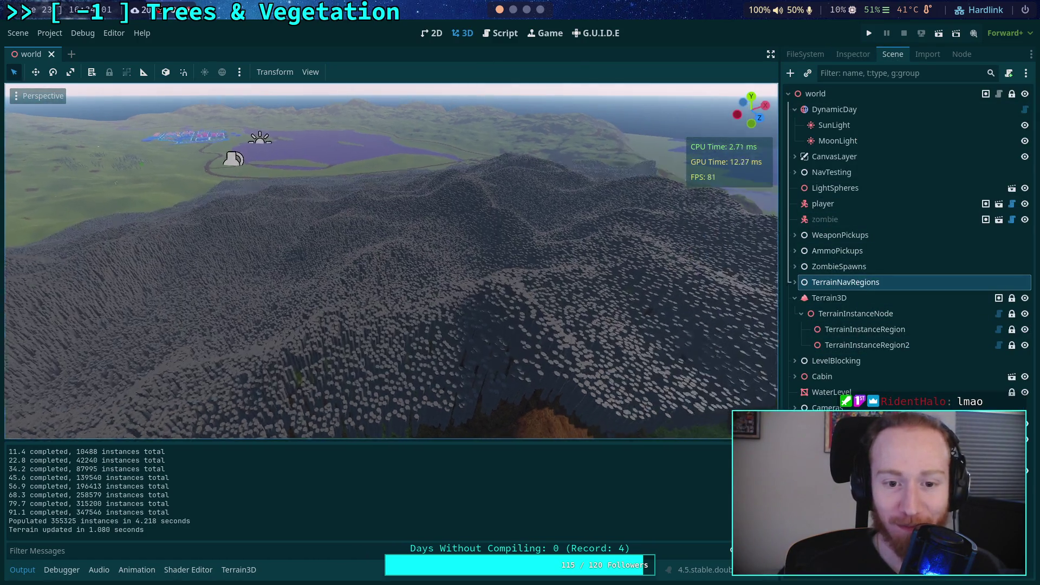
{"action": "key", "text": "s"}
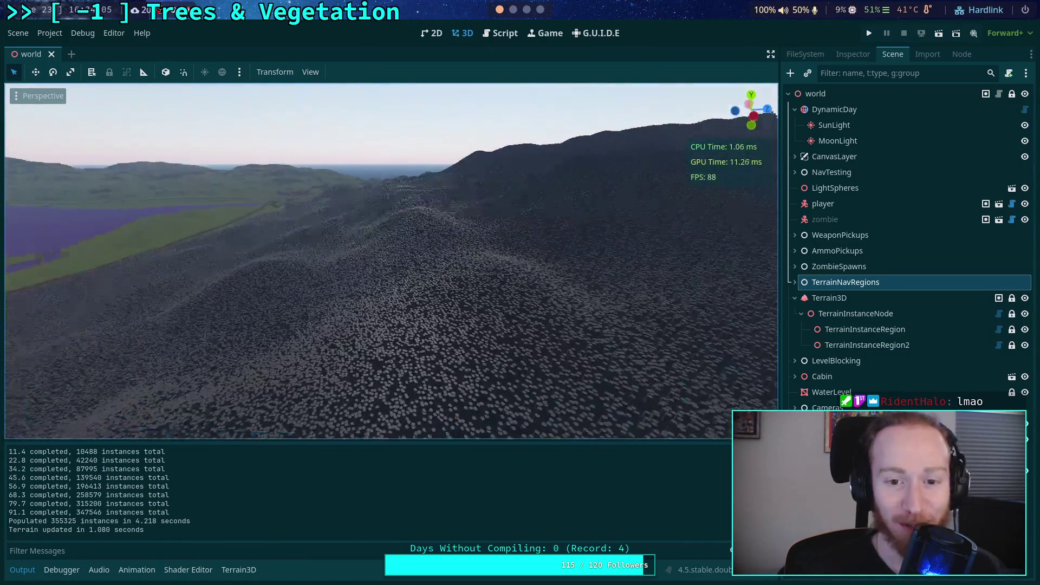
{"action": "key", "text": "w"}
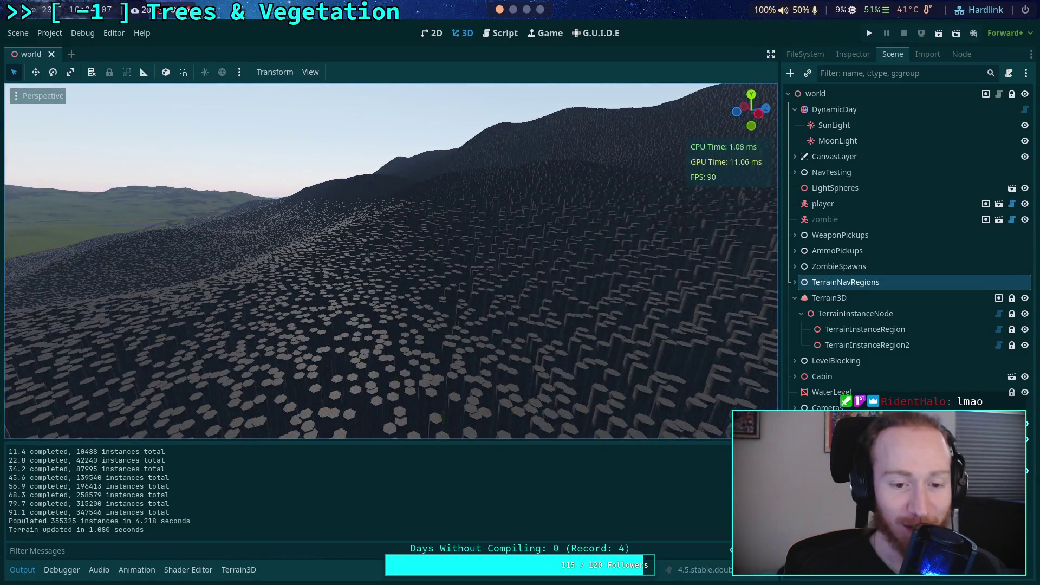
{"action": "key", "text": "s"}
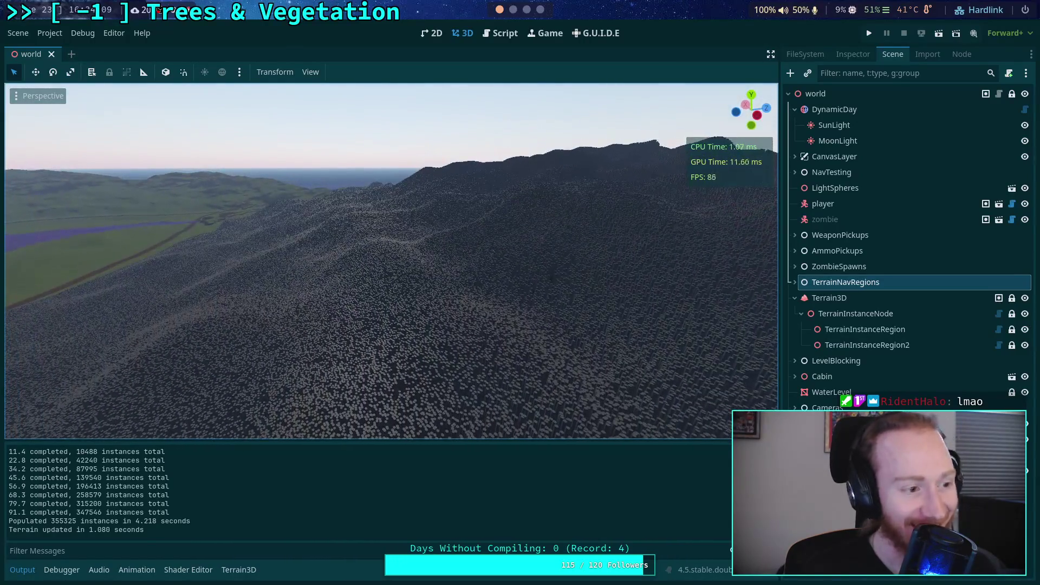
{"action": "key", "text": "w"}
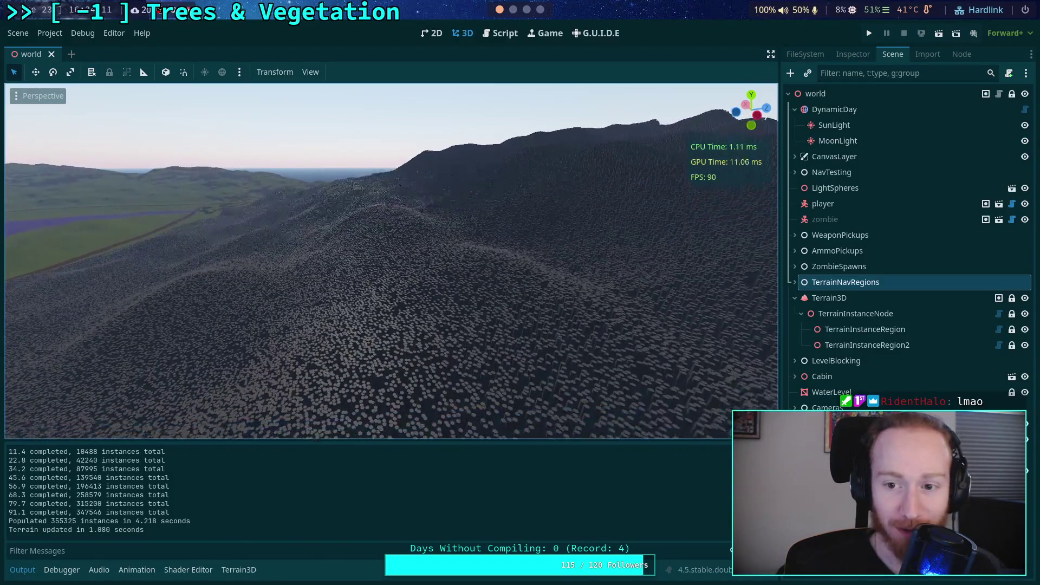
{"action": "key", "text": "w"}
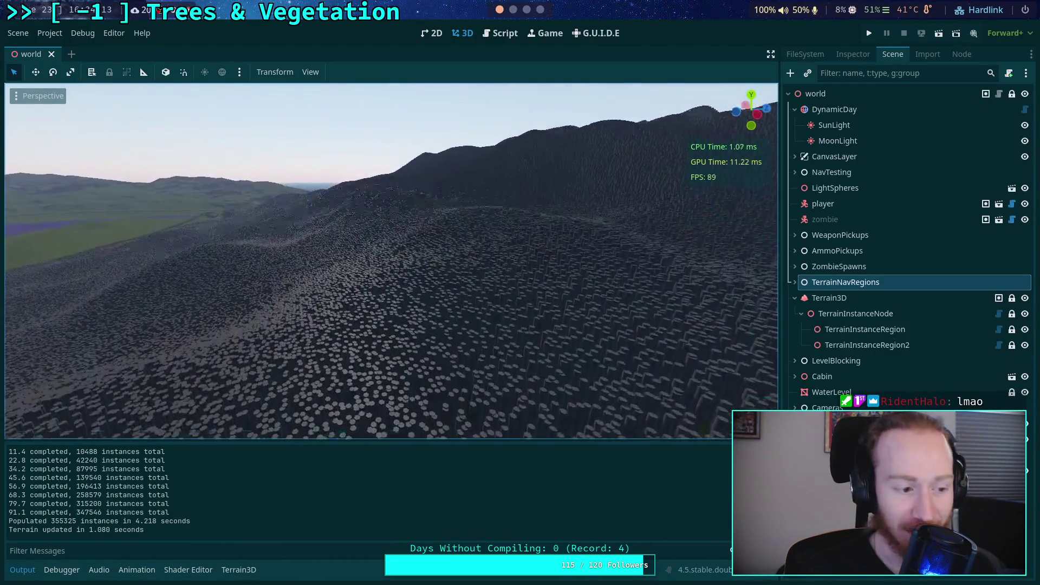
{"action": "key", "text": "s"}
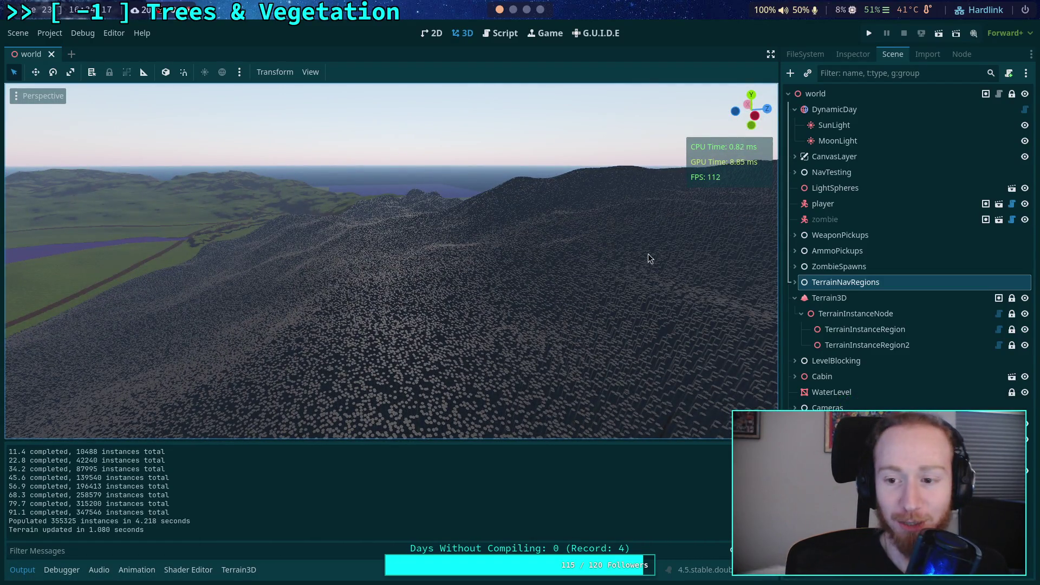
{"action": "left_click", "coordinate": [859, 346]}
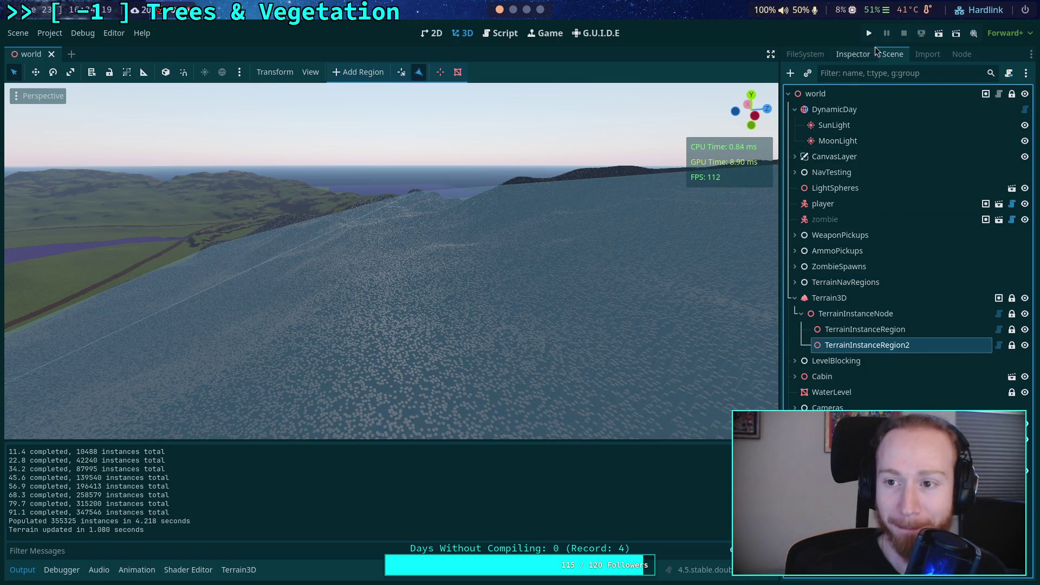
Expand instance 0's settings and clear all trees from TerrainInstanceRegion2
{"action": "left_click", "coordinate": [853, 55]}
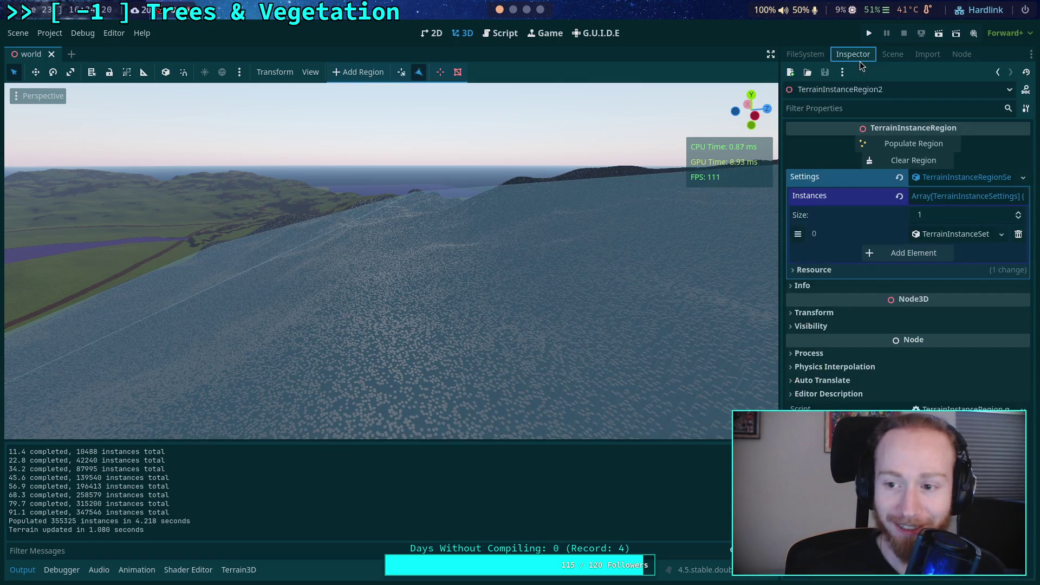
{"action": "left_click", "coordinate": [955, 236]}
{"action": "left_click", "coordinate": [910, 161]}
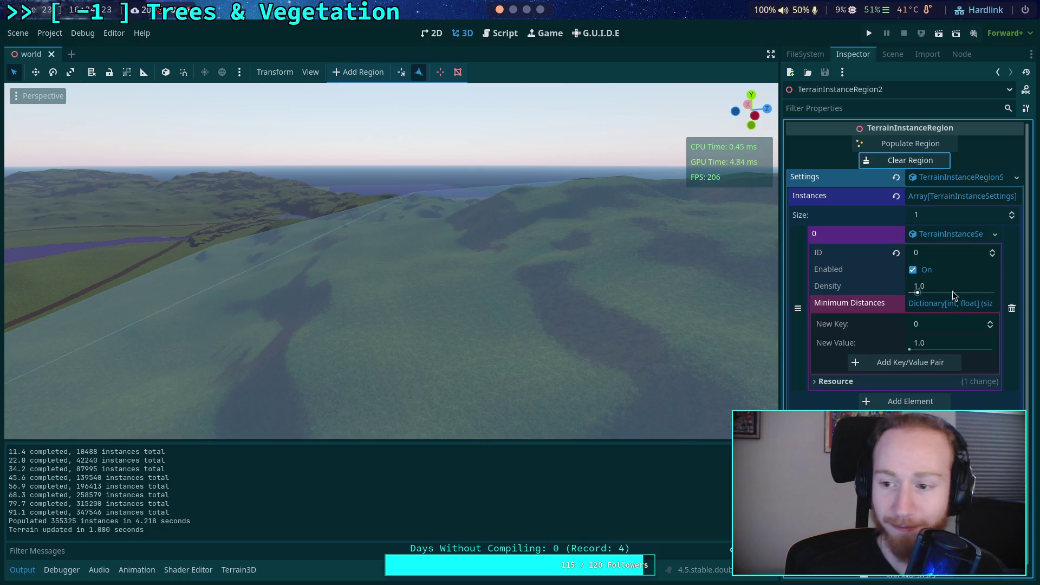
Add a Minimum Distances entry mapping key 0 to a distance of 5
{"action": "left_click", "coordinate": [946, 342]}
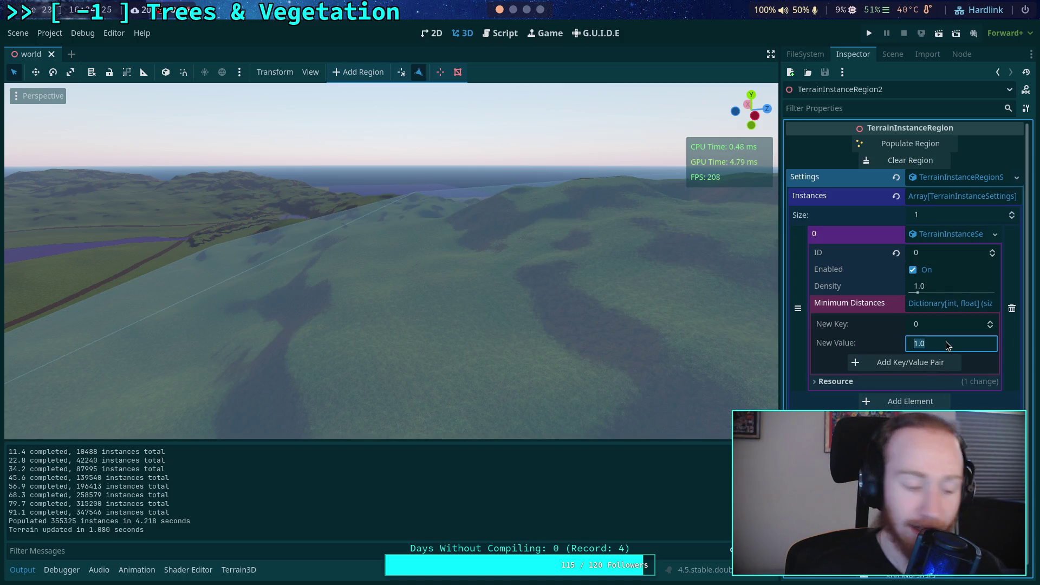
{"action": "type", "text": "5"}
{"action": "key", "text": "BackSpace"}
{"action": "type", "text": "6"}
{"action": "key", "text": "Return"}
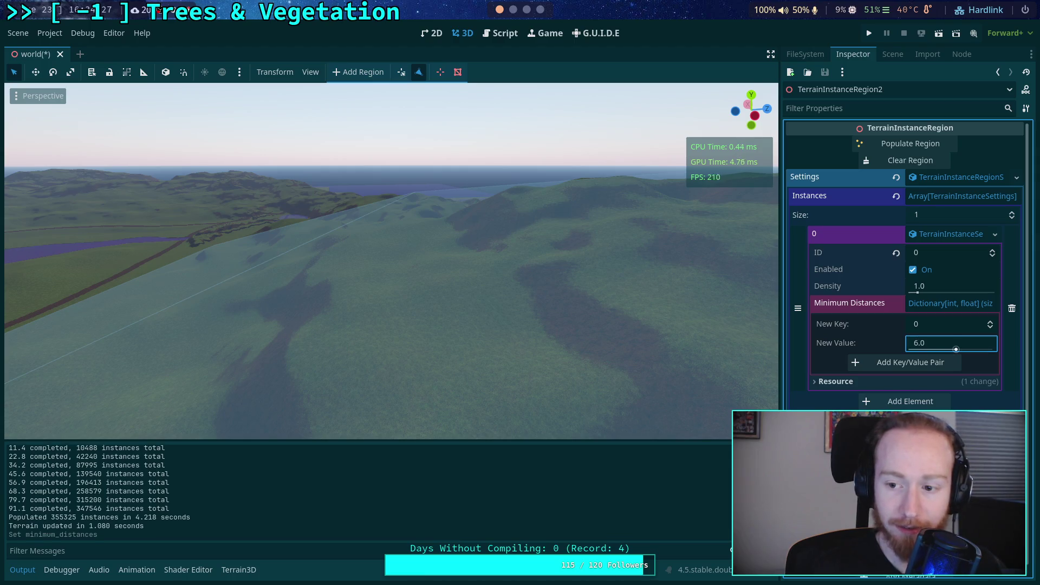
{"action": "left_click", "coordinate": [923, 358]}
{"action": "left_click", "coordinate": [934, 323]}
{"action": "type", "text": "5"}
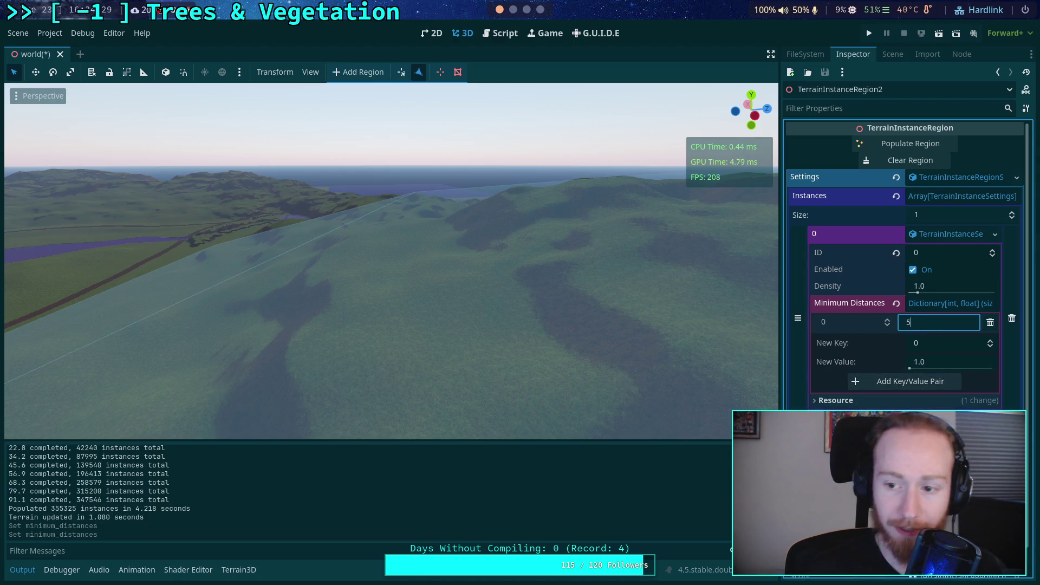